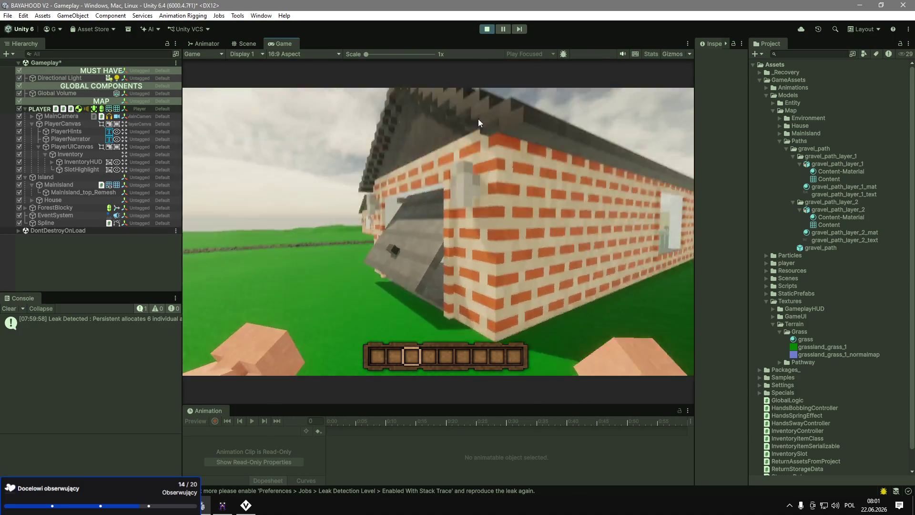
# Exit Play mode and select the island's top terrain mesh, MainIsland_top_Remesh.
pyautogui.hotkey('ctrl', 'p')
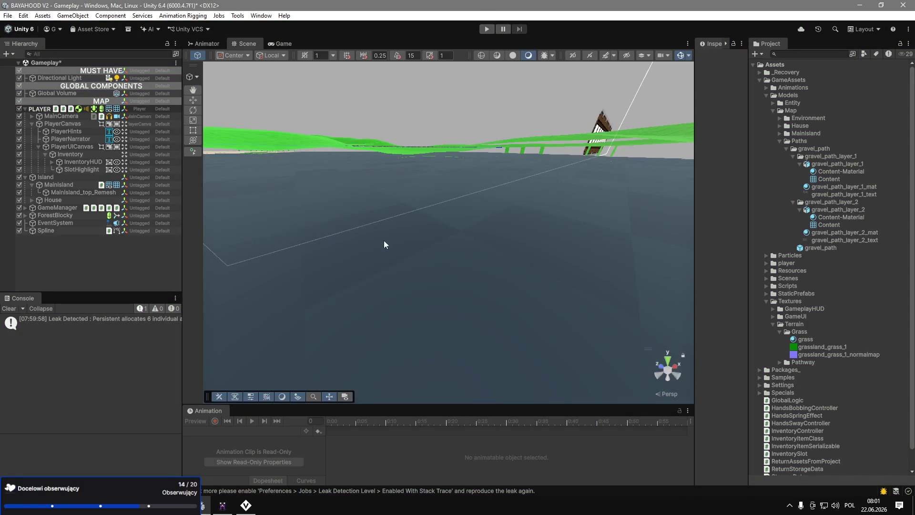
pyautogui.moveTo(423, 217)
pyautogui.mouseDown()
pyautogui.moveTo(492, 247)
pyautogui.moveTo(429, 244)
pyautogui.moveTo(533, 234)
pyautogui.moveTo(443, 253)
pyautogui.mouseUp()
pyautogui.click(443, 253)
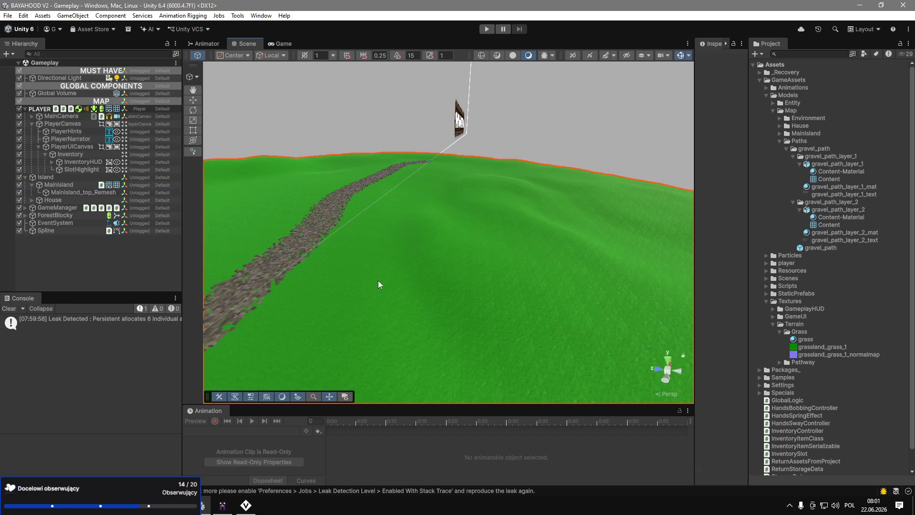
# Open the Polybrush window from Tools > Polybrush.
pyautogui.click(261, 15)
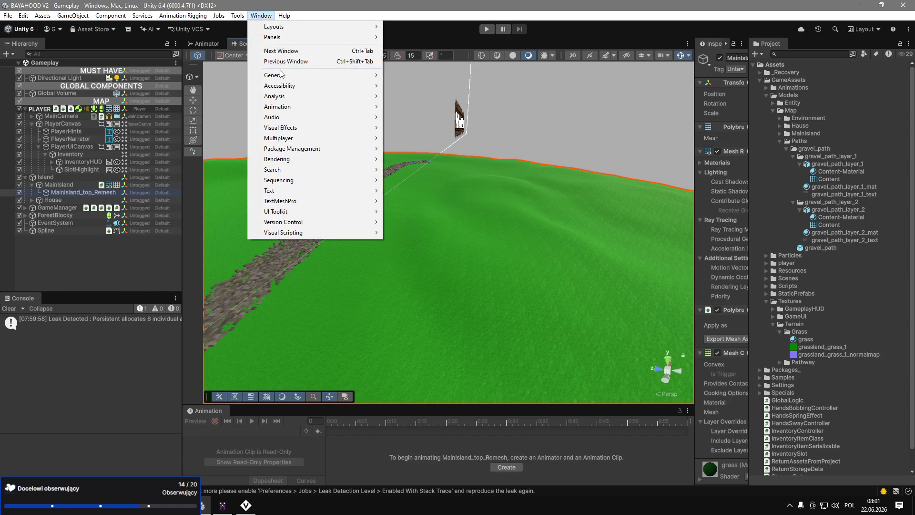
pyautogui.click(237, 15)
pyautogui.moveTo(243, 29)
pyautogui.click(333, 27)
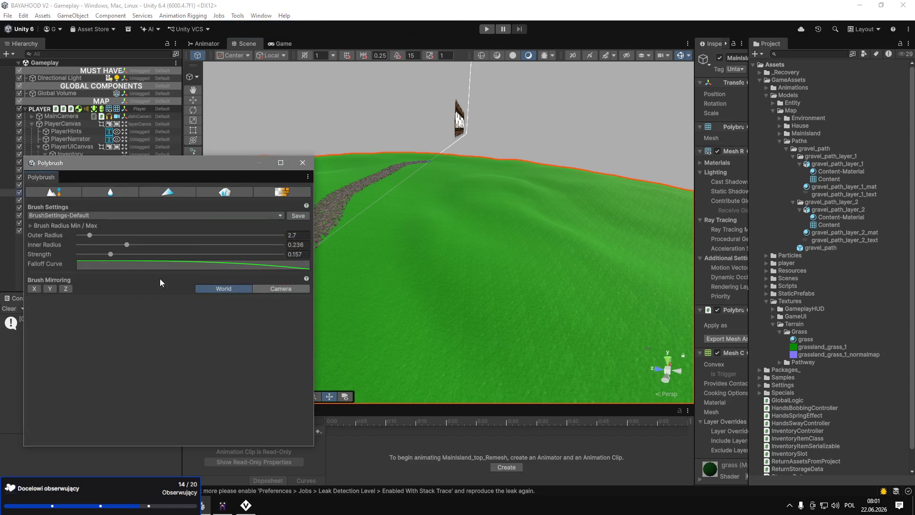
# Dock Polybrush as a tab beside the Console and switch it to Smooth mode.
pyautogui.moveTo(30, 325); pyautogui.dragTo(10, 369)
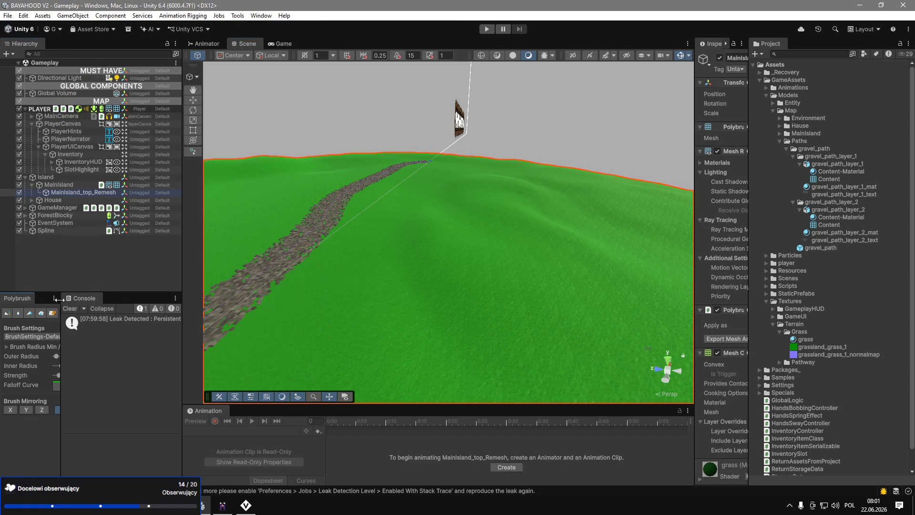
pyautogui.moveTo(78, 301); pyautogui.dragTo(29, 299)
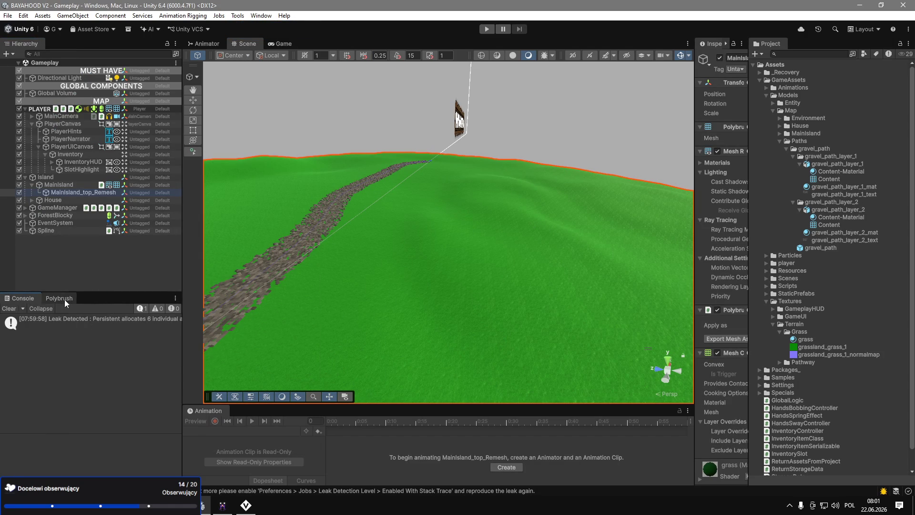
pyautogui.click(60, 299)
pyautogui.click(54, 313)
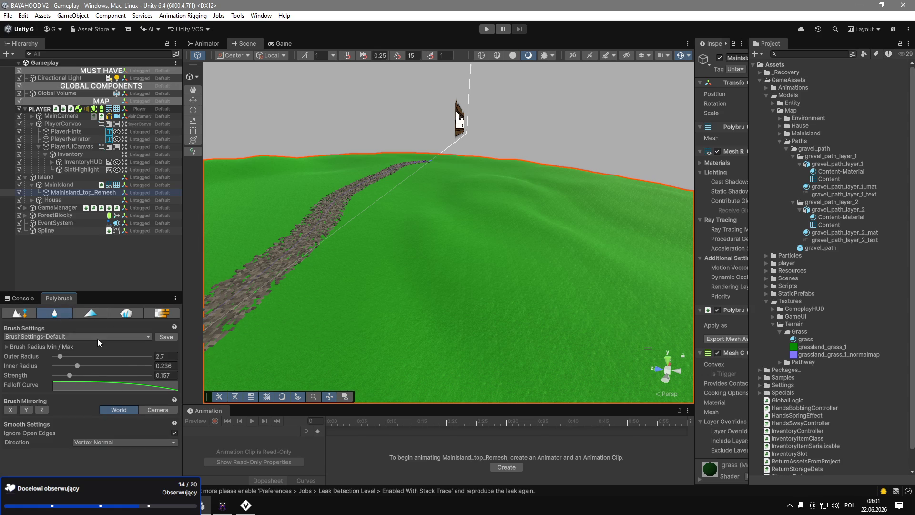
pyautogui.moveTo(80, 378); pyautogui.dragTo(117, 375)
# Give the smoothing brush inner radius 0.829, outer radius 8.5 and strength 1.
pyautogui.keyDown('shift'); pyautogui.scroll(3, 276, 360); pyautogui.keyUp('shift')
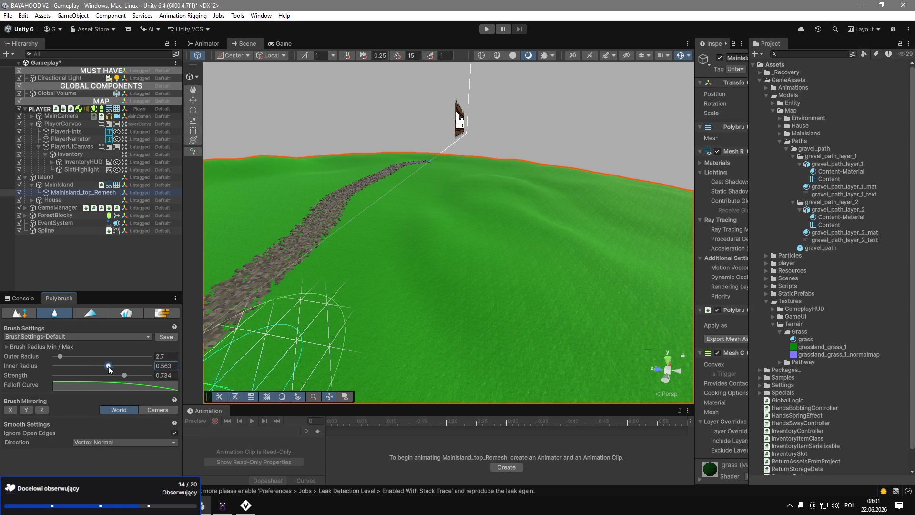
pyautogui.moveTo(108, 366)
pyautogui.mouseDown()
pyautogui.moveTo(139, 367)
pyautogui.moveTo(130, 361)
pyautogui.mouseUp()
pyautogui.moveTo(60, 356); pyautogui.dragTo(71, 365)
pyautogui.press('f')
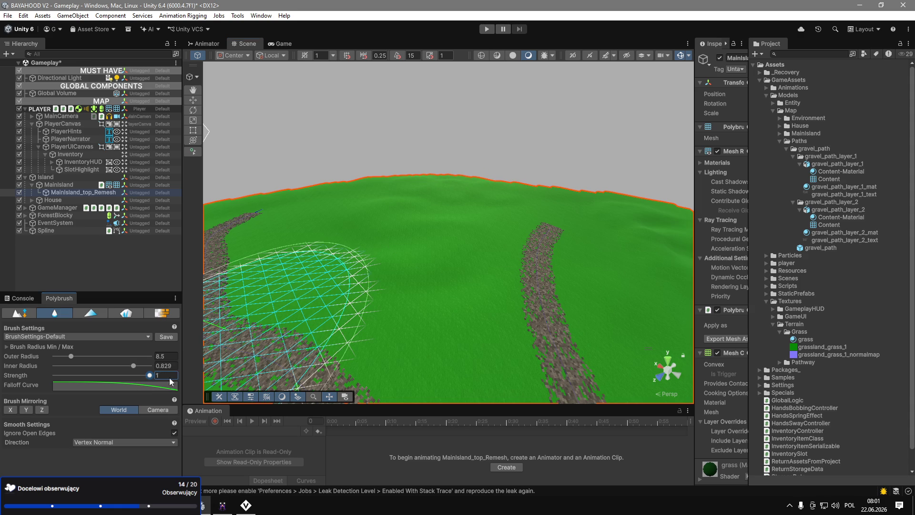
pyautogui.moveTo(146, 377); pyautogui.dragTo(157, 375)
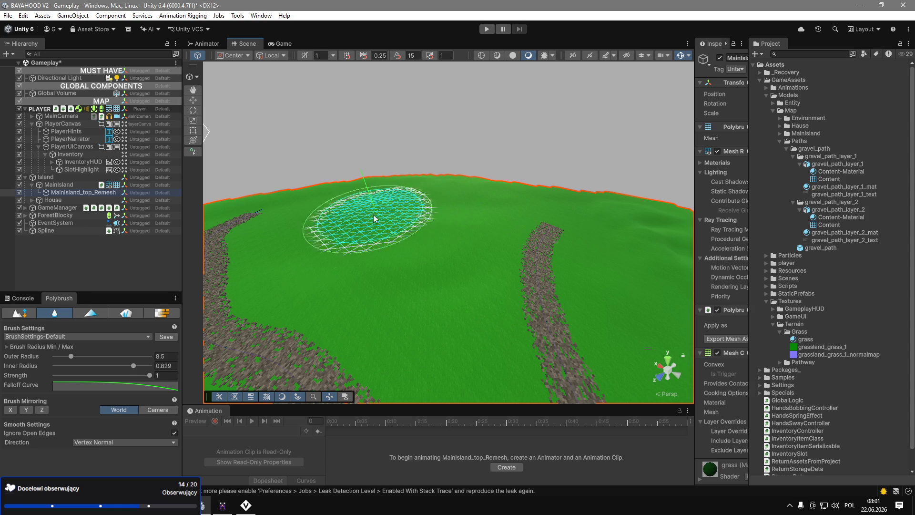
# Move the view along the gravel path to face the house, then open the brush preset choices.
pyautogui.scroll(10, 377, 212)
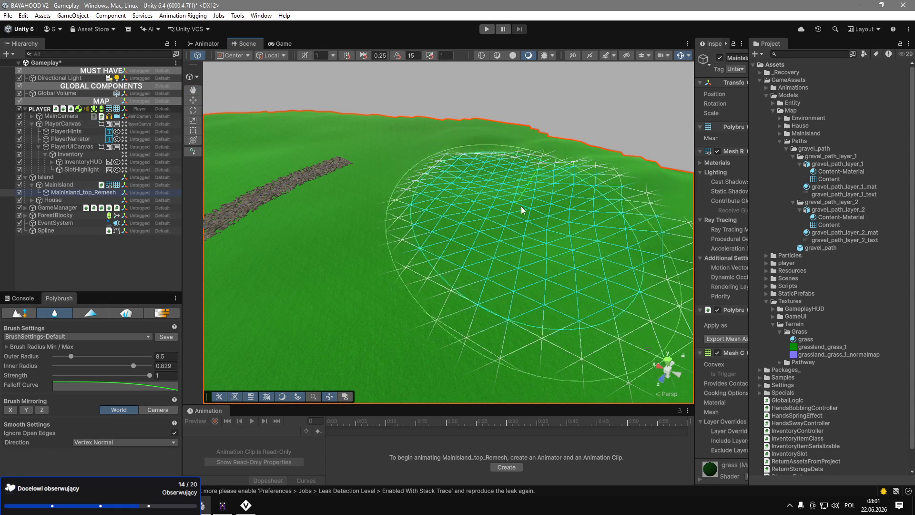
pyautogui.moveTo(471, 183); pyautogui.dragTo(148, 43)
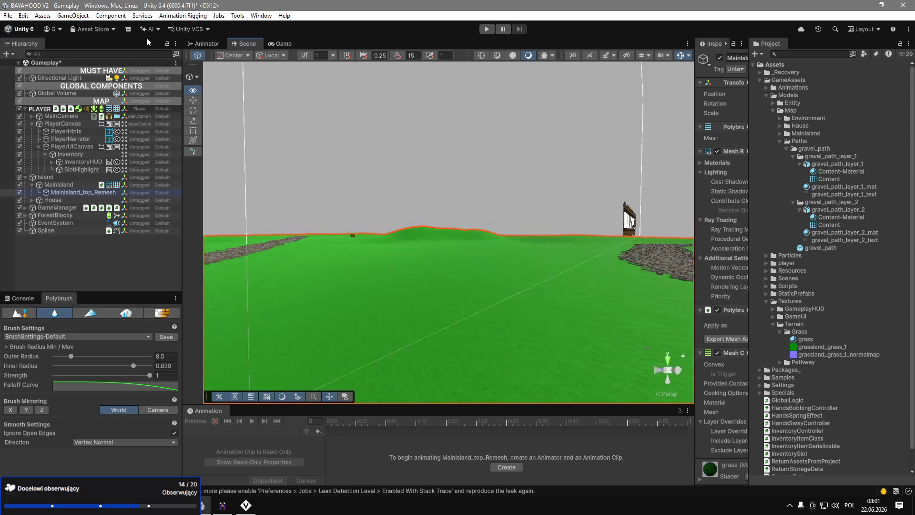
pyautogui.press('f')
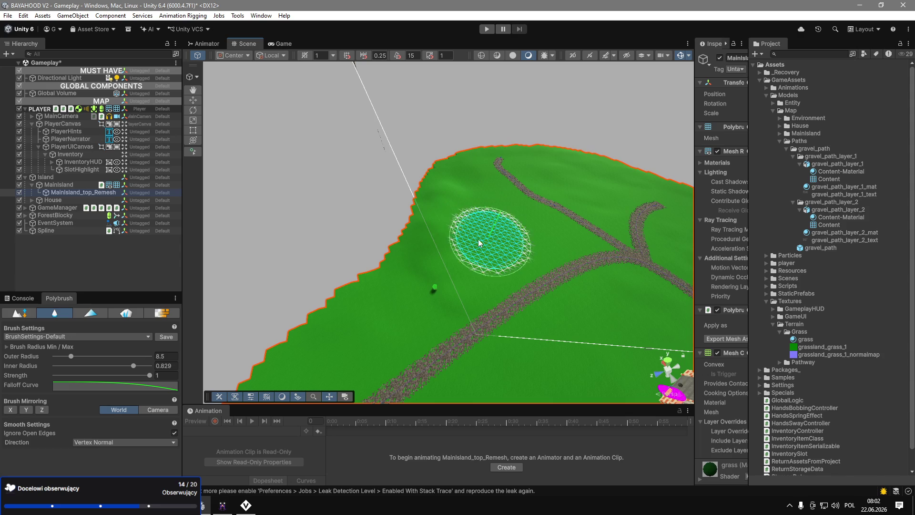
pyautogui.moveTo(327, 265); pyautogui.dragTo(667, 262)
pyautogui.moveTo(476, 250)
pyautogui.mouseDown()
pyautogui.moveTo(500, 164)
pyautogui.moveTo(104, 274)
pyautogui.moveTo(763, 283)
pyautogui.mouseUp()
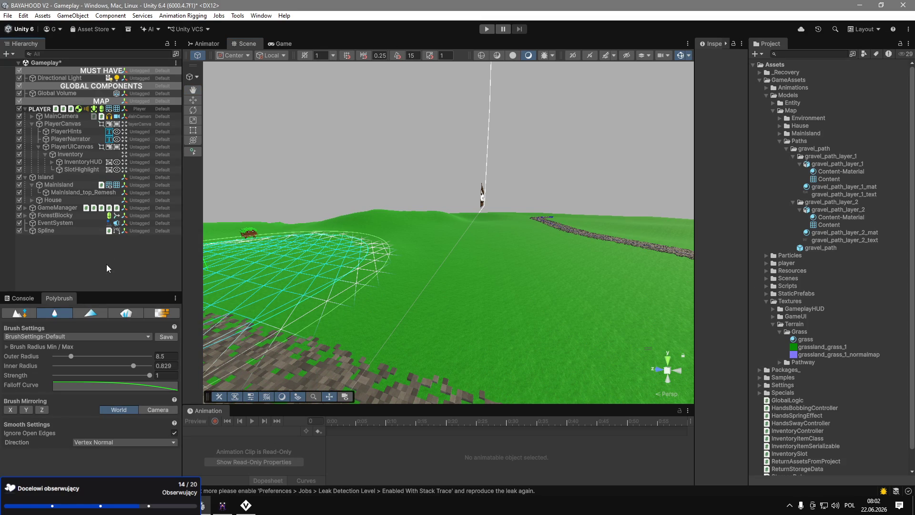
pyautogui.click(99, 337)
# Switch the brush to sculpt mode and close the Polybrush tab.
pyautogui.click(32, 316)
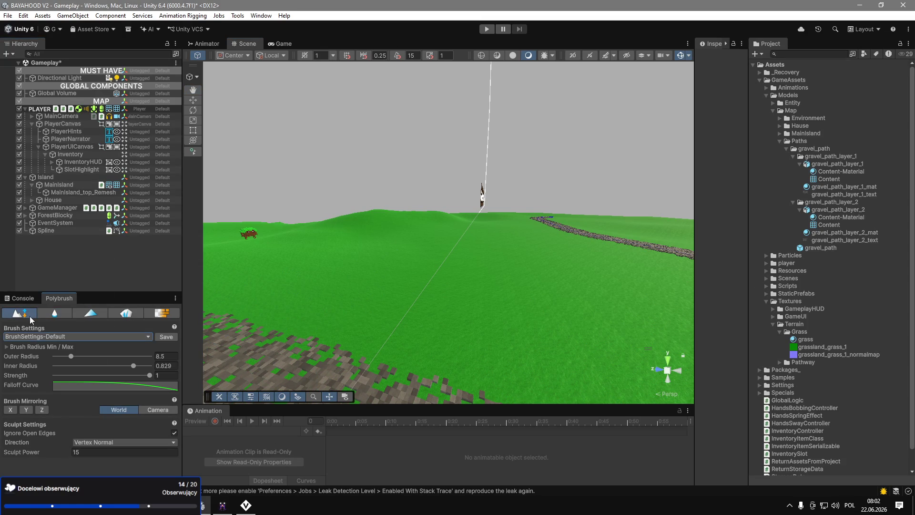
pyautogui.rightClick(53, 300)
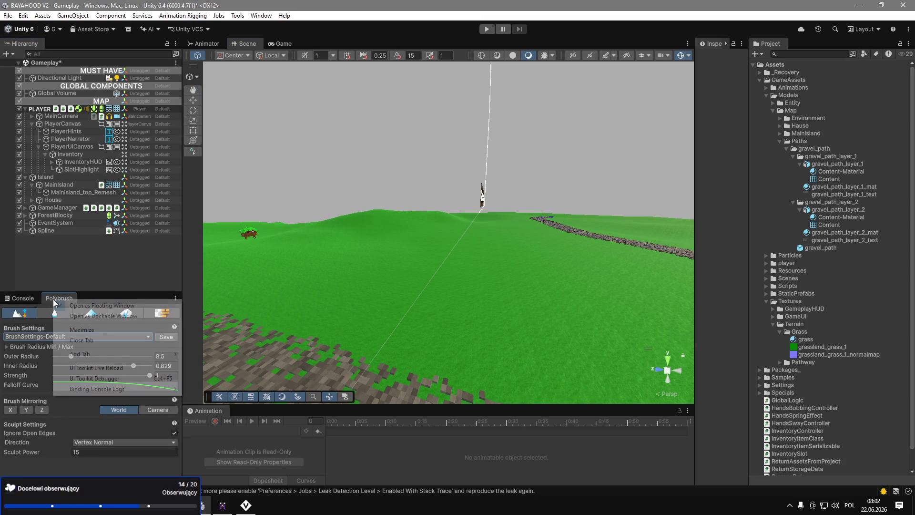
pyautogui.click(103, 342)
pyautogui.press('w')
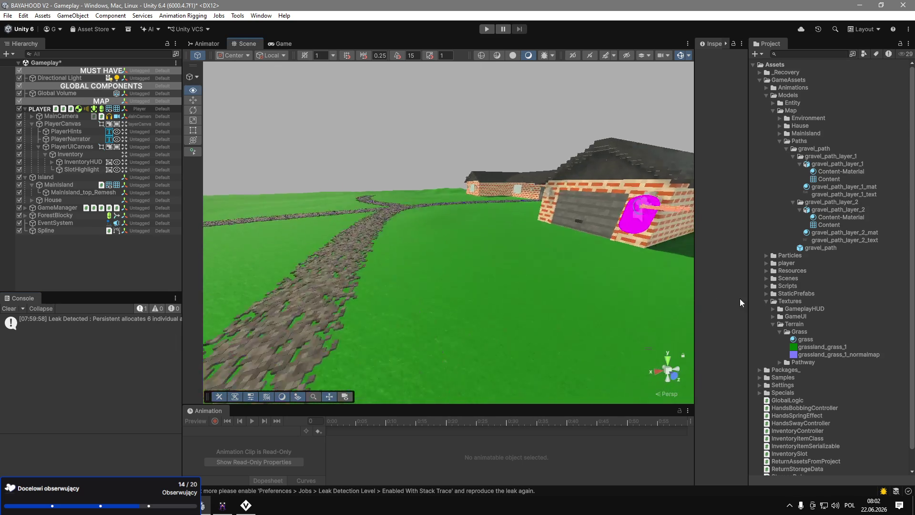
# Select the Spline object and switch the tool context to Spline editing.
pyautogui.click(107, 230)
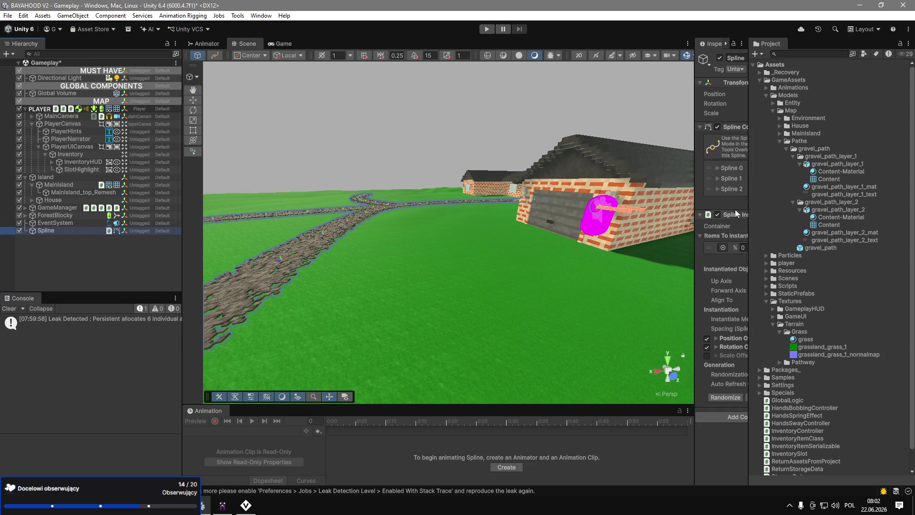
pyautogui.moveTo(694, 223); pyautogui.dragTo(594, 224)
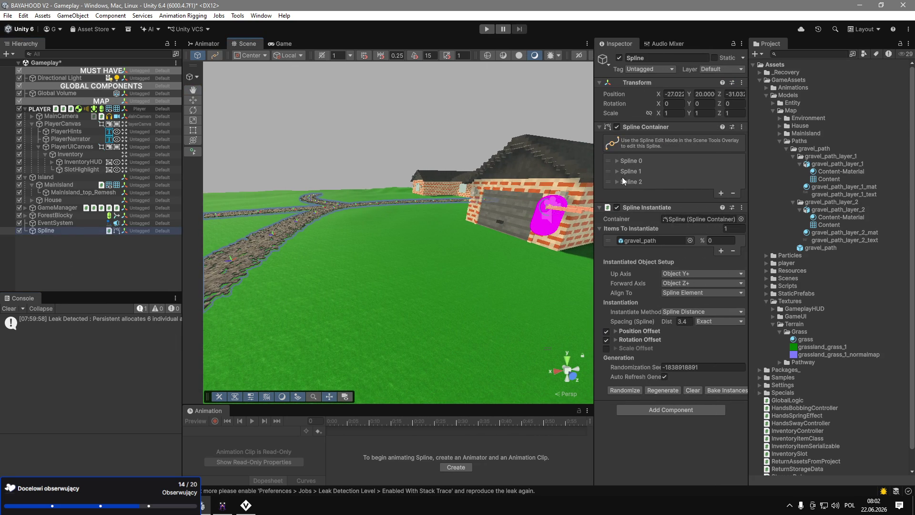
pyautogui.moveTo(470, 213)
pyautogui.mouseDown()
pyautogui.moveTo(400, 179)
pyautogui.moveTo(293, 238)
pyautogui.mouseUp()
pyautogui.click(197, 153)
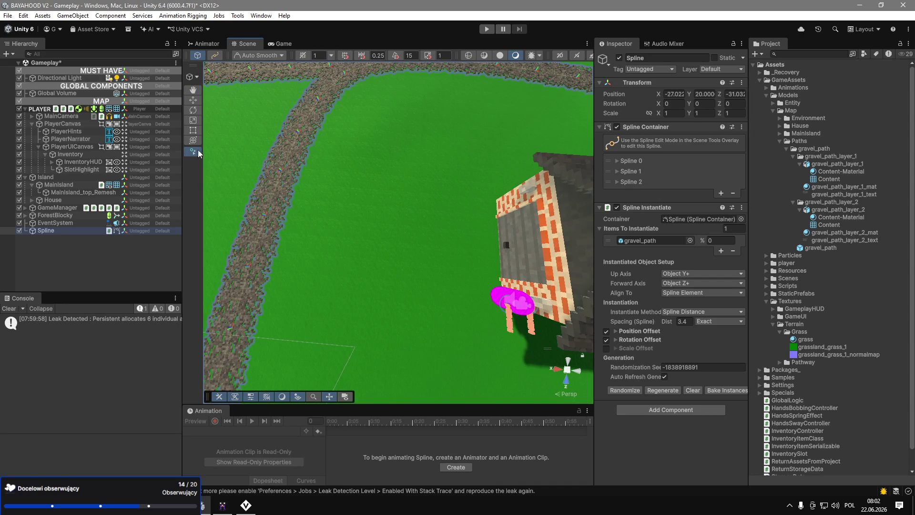
pyautogui.click(196, 81)
pyautogui.click(217, 98)
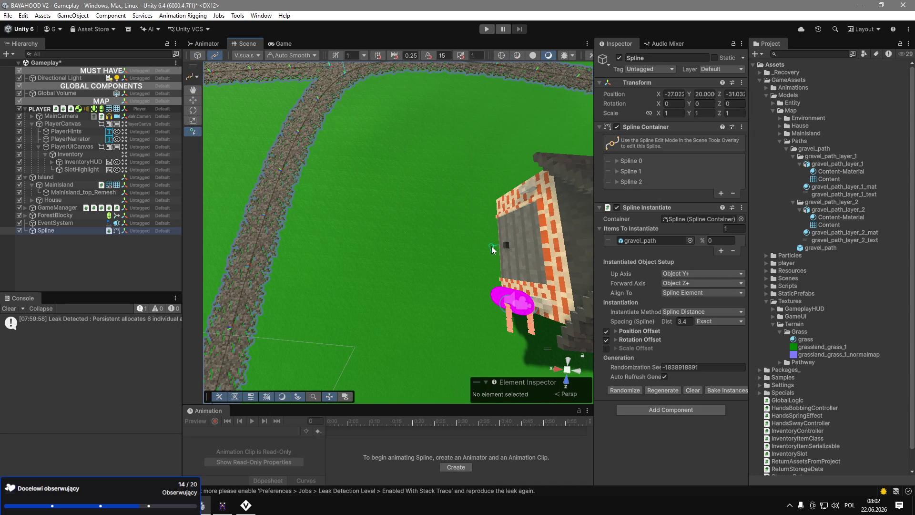
# Place knots from the house to the left path to create Spline 3.
pyautogui.click(492, 246)
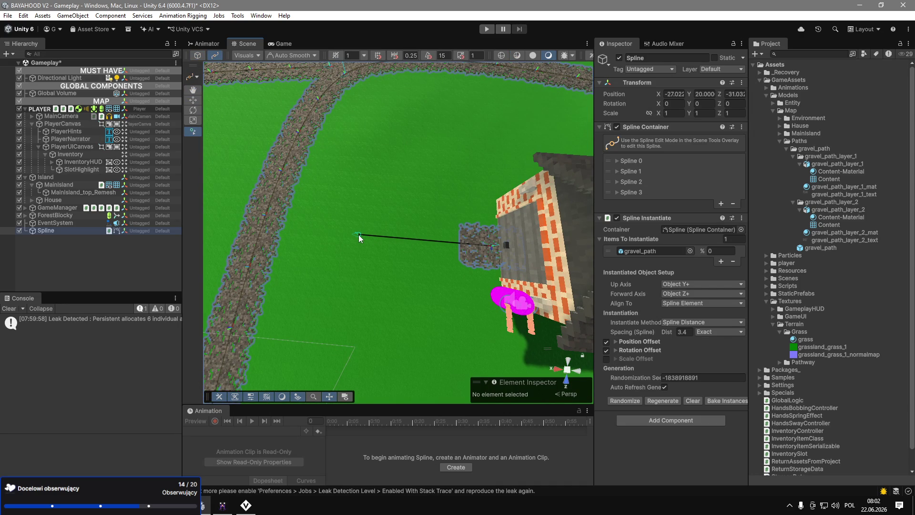
pyautogui.click(336, 231)
pyautogui.click(269, 213)
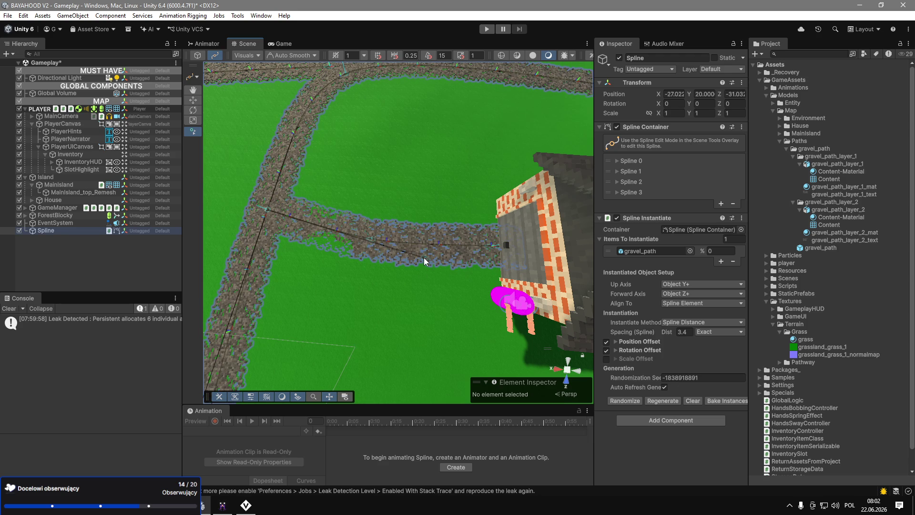
pyautogui.moveTo(422, 257)
pyautogui.mouseDown()
pyautogui.moveTo(300, 239)
pyautogui.moveTo(429, 191)
pyautogui.moveTo(524, 119)
pyautogui.moveTo(562, 73)
pyautogui.moveTo(613, 170)
pyautogui.mouseUp()
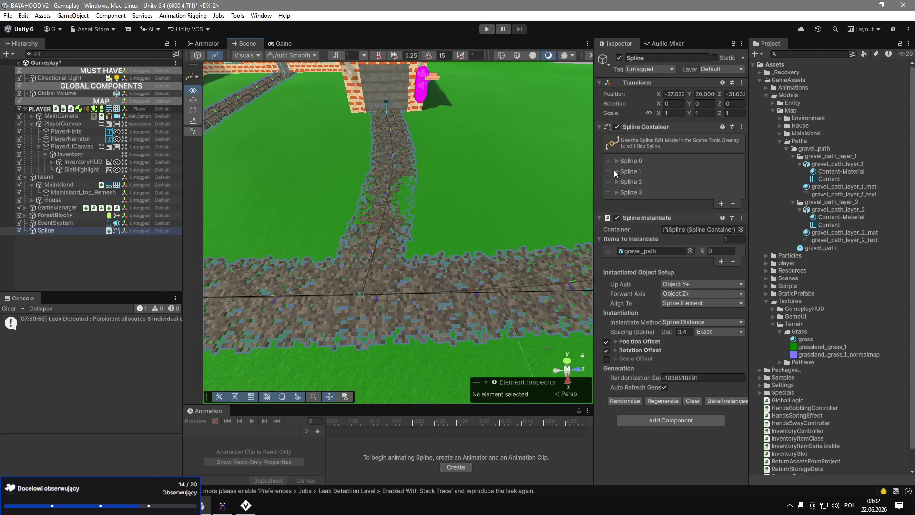
pyautogui.click(122, 273)
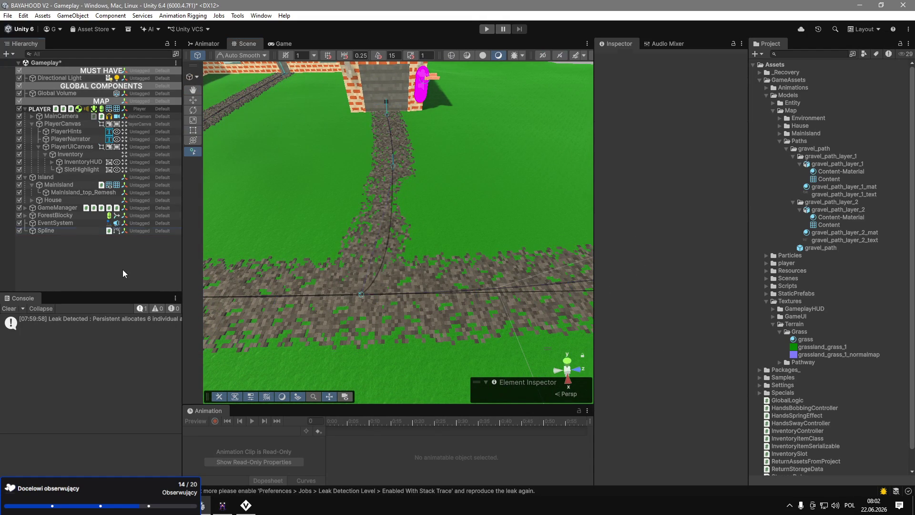
# Reselect the Spline object and reopen the Polybrush window.
pyautogui.click(62, 233)
pyautogui.click(261, 16)
pyautogui.moveTo(238, 16)
pyautogui.moveTo(259, 27)
pyautogui.click(324, 27)
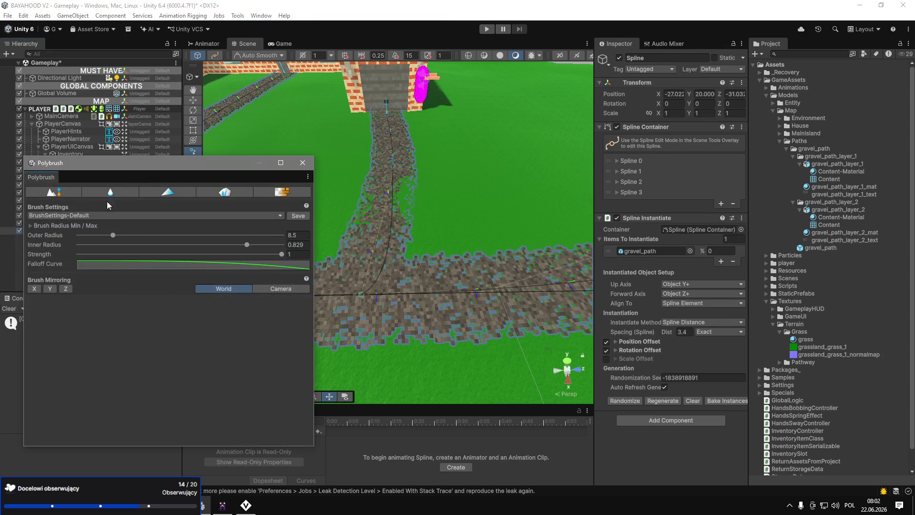
pyautogui.press('q')
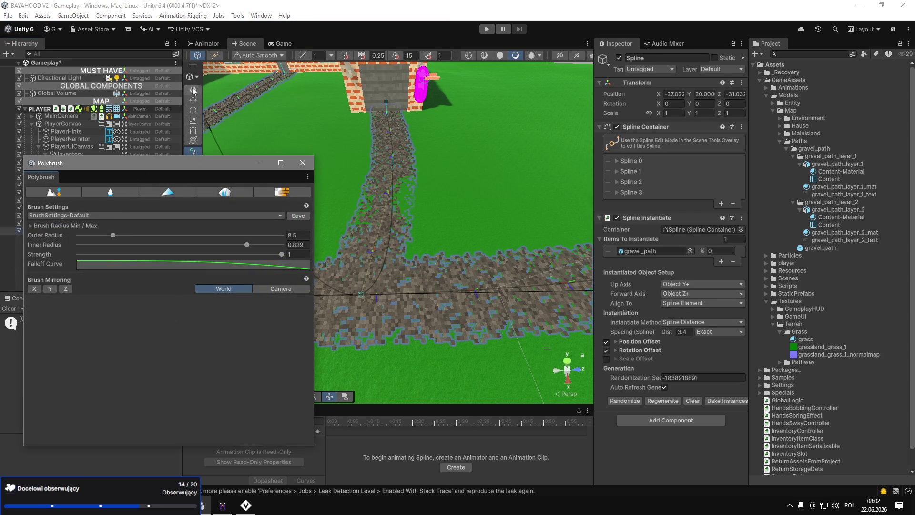
# Select the island's top terrain mesh as the Polybrush target.
pyautogui.click(67, 192)
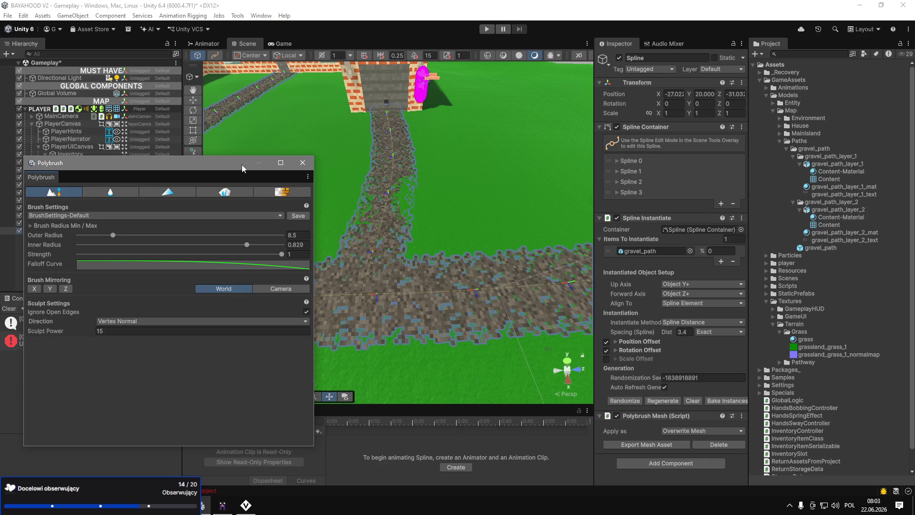
pyautogui.moveTo(242, 165); pyautogui.dragTo(195, 237)
pyautogui.click(451, 210)
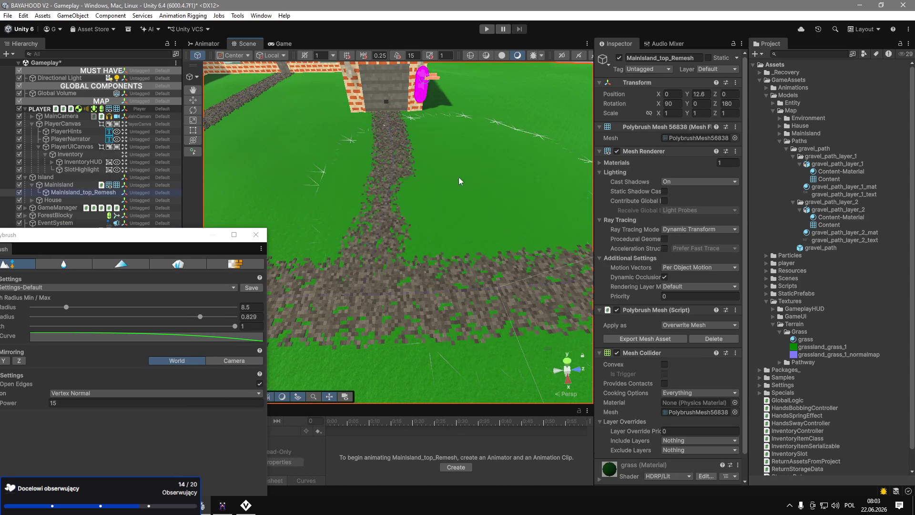
pyautogui.click(64, 263)
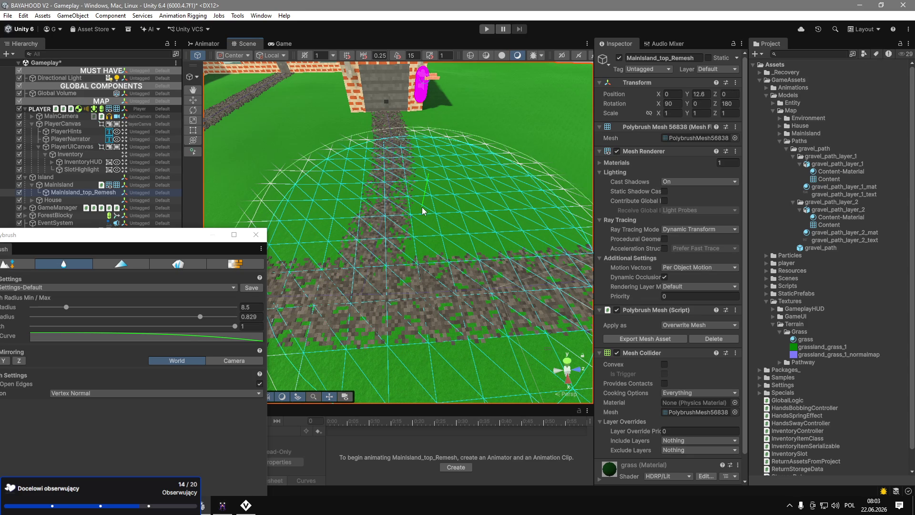
pyautogui.moveTo(456, 182); pyautogui.dragTo(432, 172)
pyautogui.moveTo(143, 236); pyautogui.dragTo(194, 228)
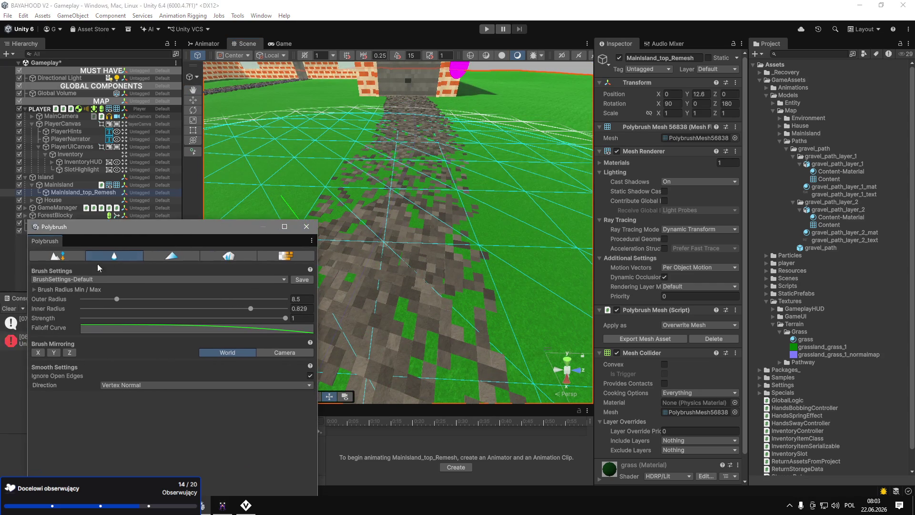
# Set the sculpt brush to strength 0.195 and sculpt power 1 over the path.
pyautogui.click(77, 259)
pyautogui.moveTo(158, 318); pyautogui.dragTo(122, 318)
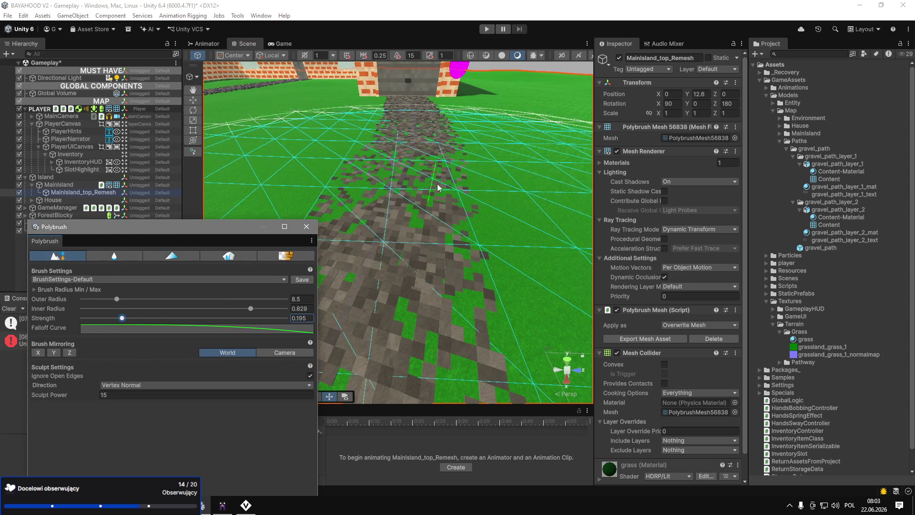
pyautogui.click(185, 395)
pyautogui.write('1')
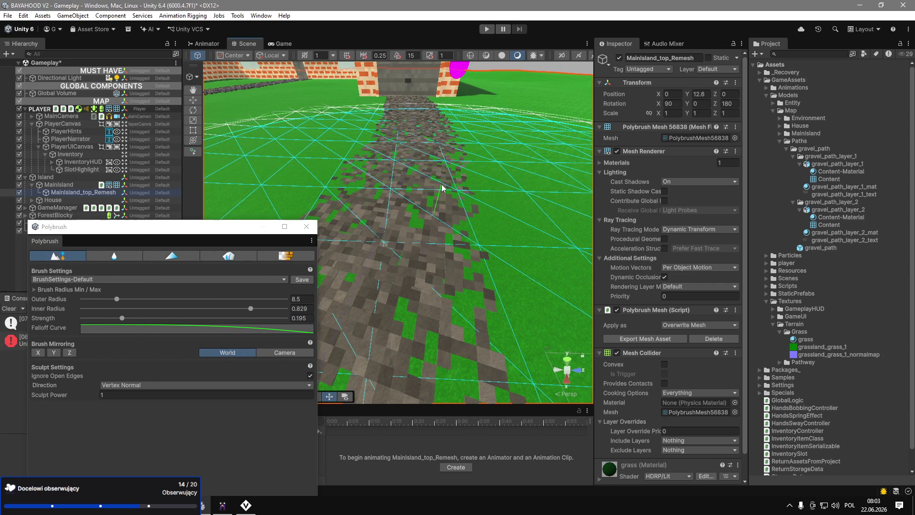
pyautogui.moveTo(439, 193)
pyautogui.mouseDown()
pyautogui.moveTo(384, 186)
pyautogui.moveTo(546, 198)
pyautogui.moveTo(414, 267)
pyautogui.mouseUp()
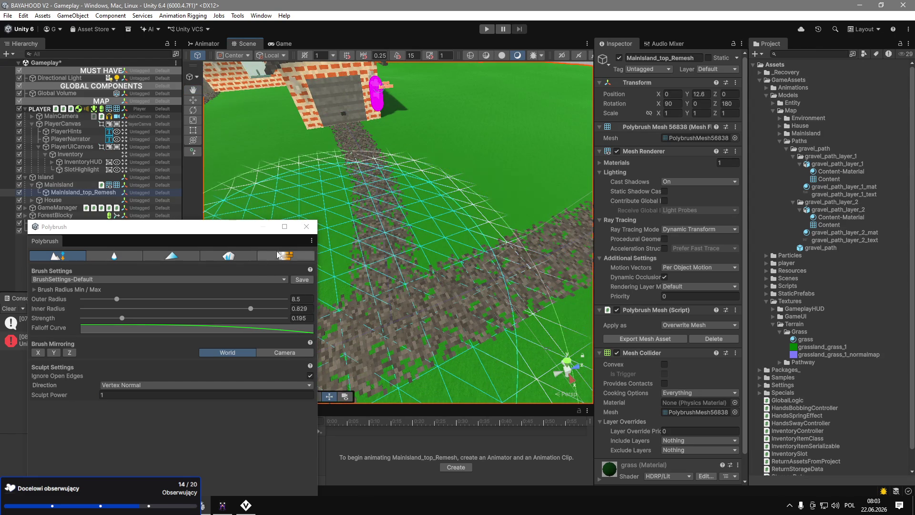
# Close Polybrush, look along the path toward the house, and save the Gameplay scene.
pyautogui.click(396, 233)
pyautogui.moveTo(397, 232)
pyautogui.mouseDown()
pyautogui.moveTo(500, 205)
pyautogui.moveTo(646, 138)
pyautogui.mouseUp()
pyautogui.moveTo(441, 212); pyautogui.dragTo(371, 214)
pyautogui.hotkey('ctrl', 's')
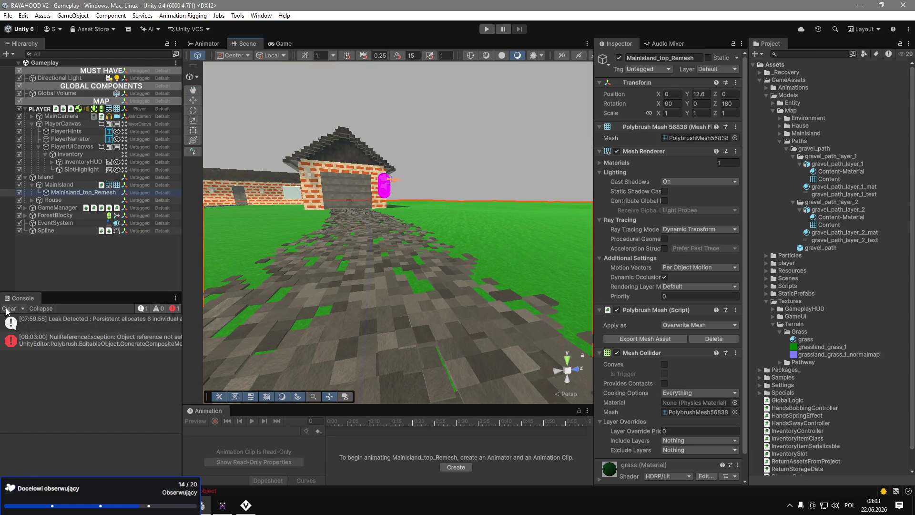
# Clear the Console, collapse Paths and expand the Environment folder in the Project panel.
pyautogui.click(7, 309)
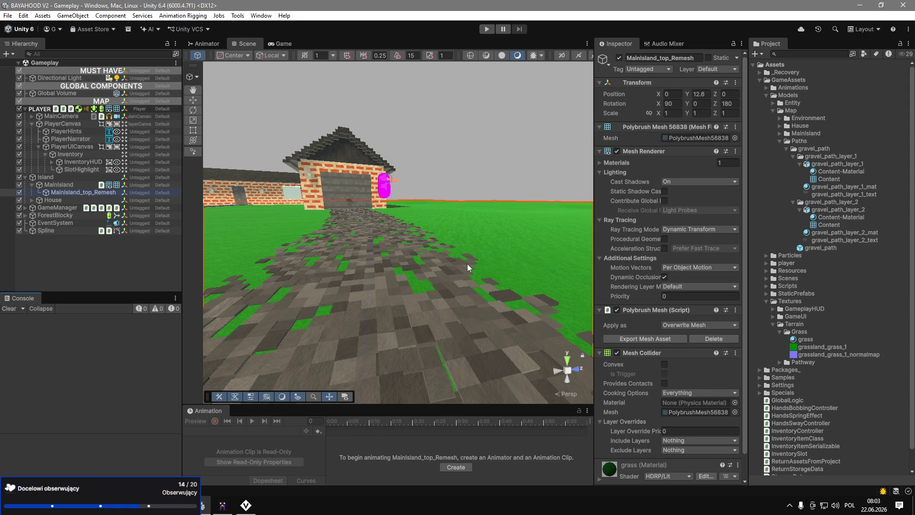
pyautogui.click(780, 141)
pyautogui.click(777, 119)
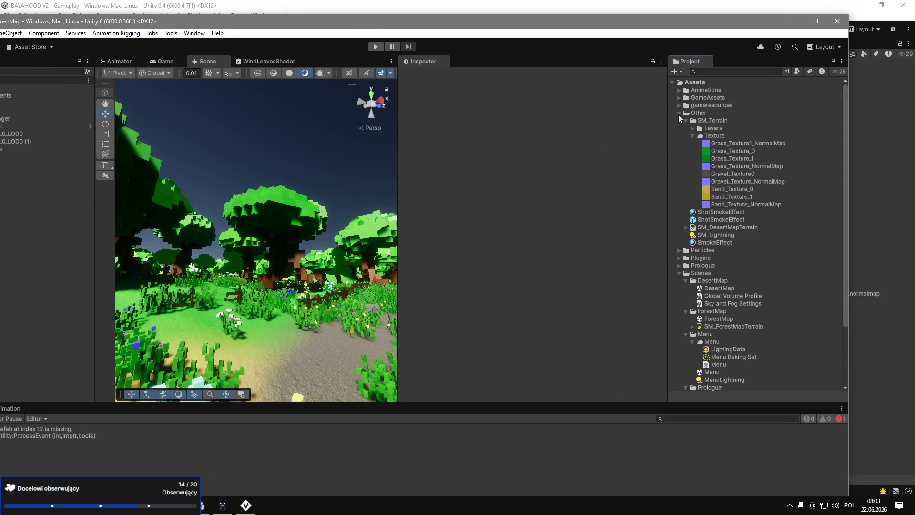
# Expand GameAssets > SM_ForestMap > Environment > Nature in the ForestMap project.
pyautogui.click(679, 113)
pyautogui.click(679, 143)
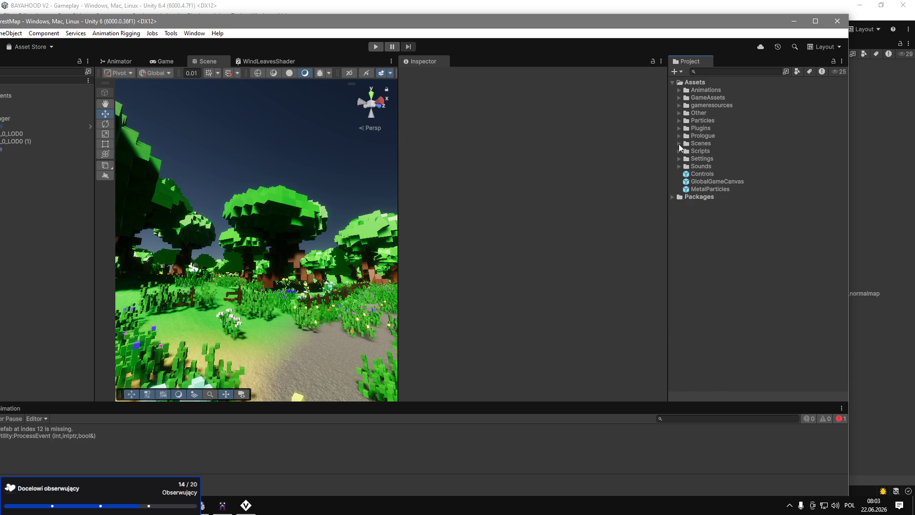
pyautogui.click(678, 97)
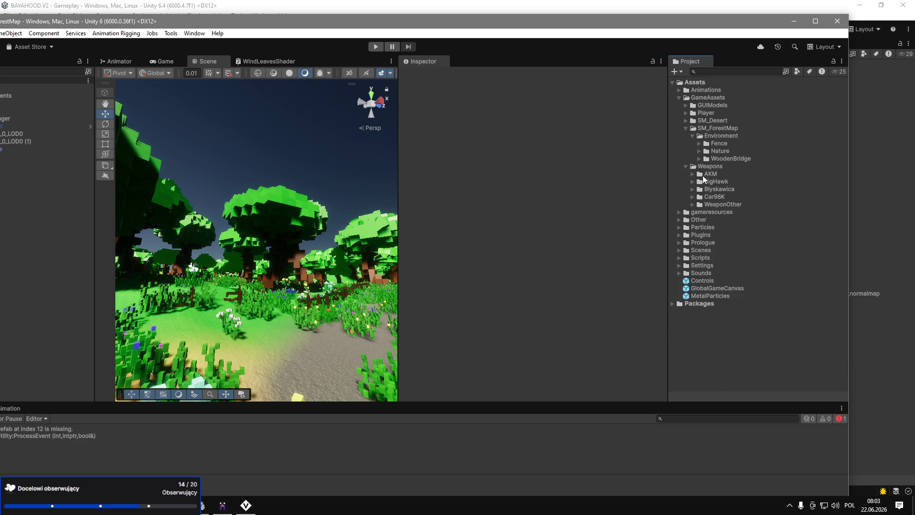
pyautogui.click(685, 128)
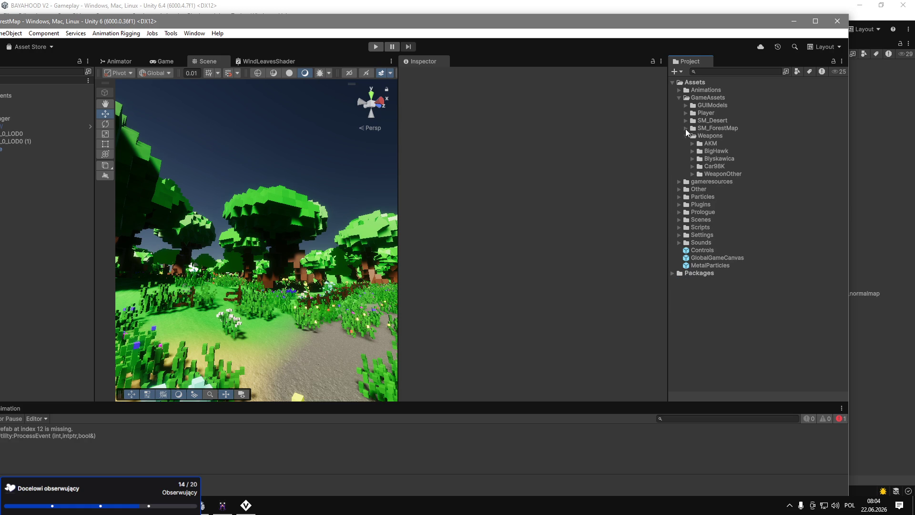
pyautogui.click(685, 129)
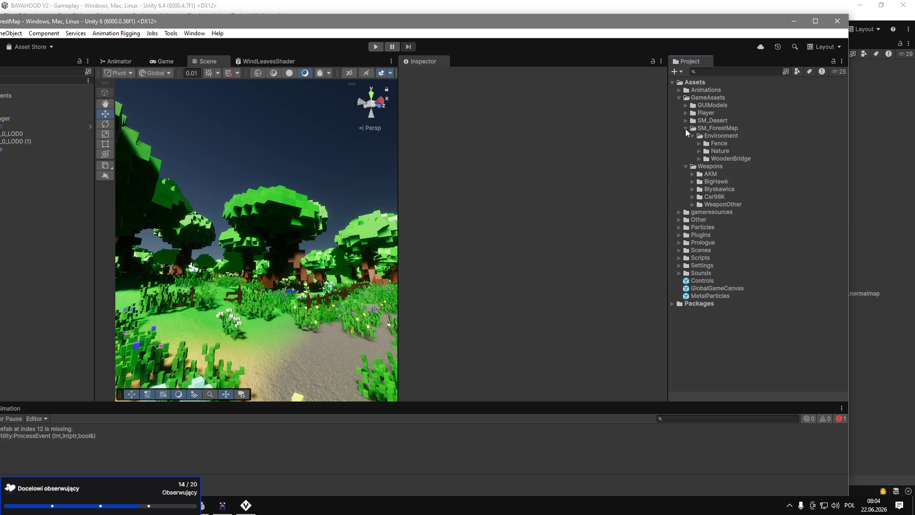
pyautogui.click(697, 153)
pyautogui.click(699, 152)
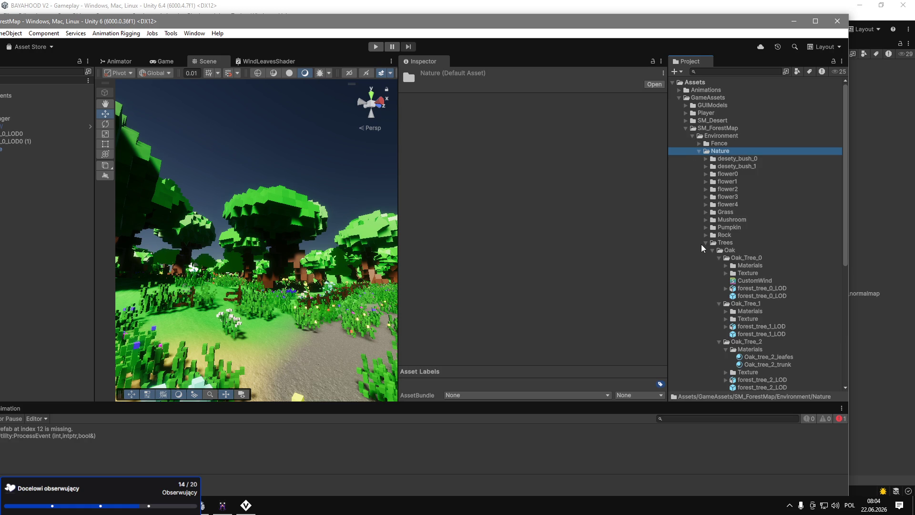
pyautogui.scroll(-5, 755, 285)
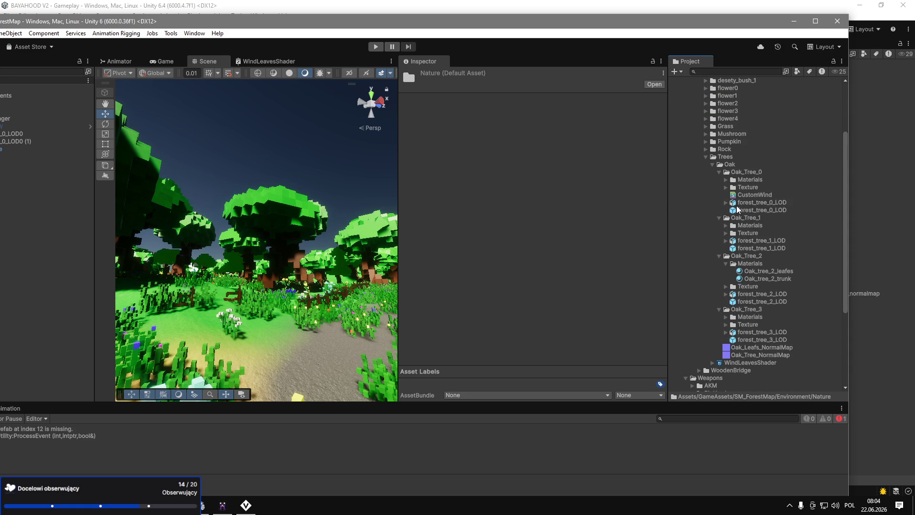
# Inspect the forest_tree_0_LOD and forest_tree_1_LOD Oak models, then move the ForestMap window aside.
pyautogui.click(736, 204)
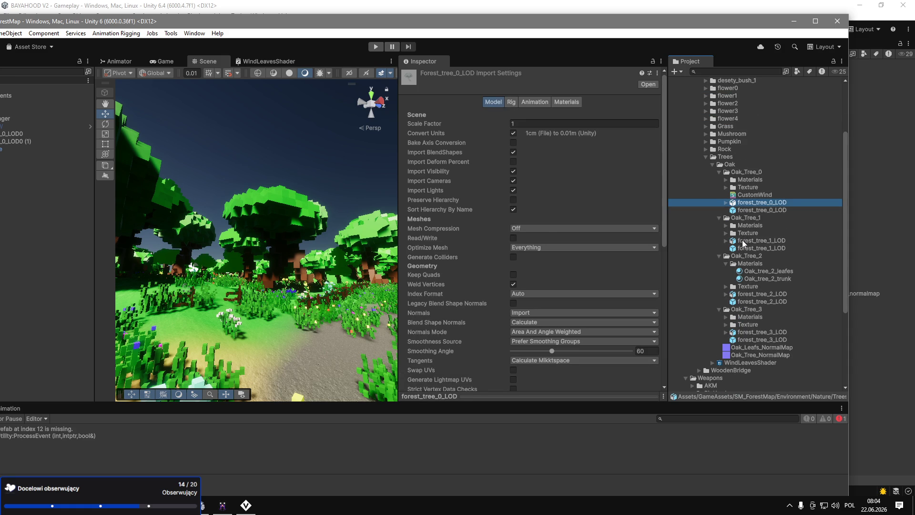
pyautogui.doubleClick(744, 241)
pyautogui.click(420, 316)
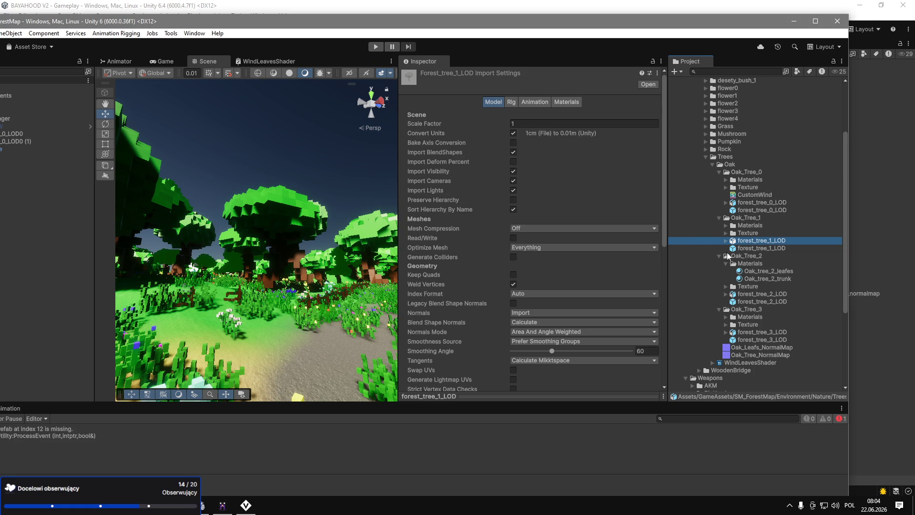
pyautogui.click(719, 218)
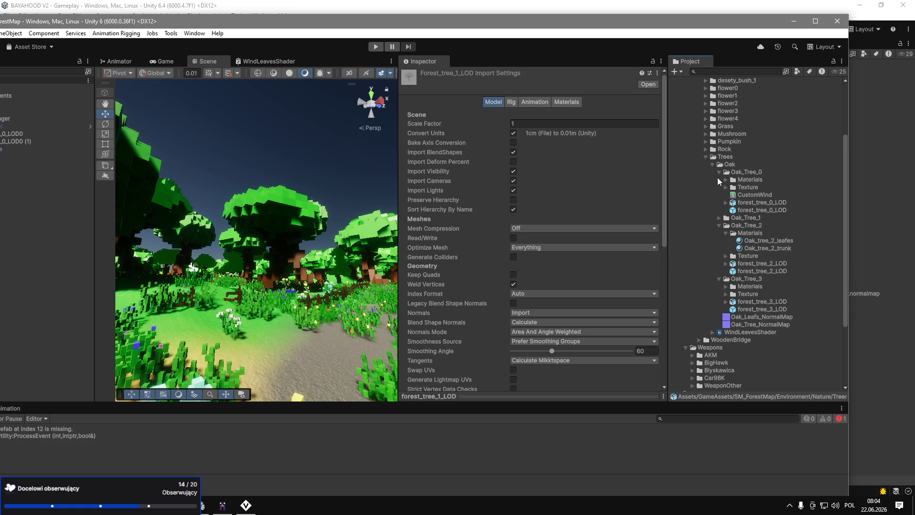
pyautogui.click(719, 172)
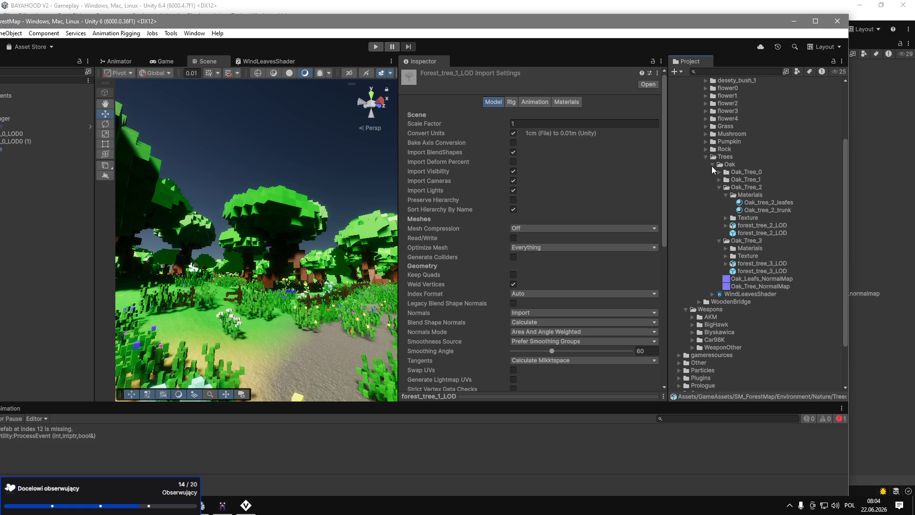
pyautogui.click(712, 166)
pyautogui.moveTo(692, 24); pyautogui.dragTo(438, 87)
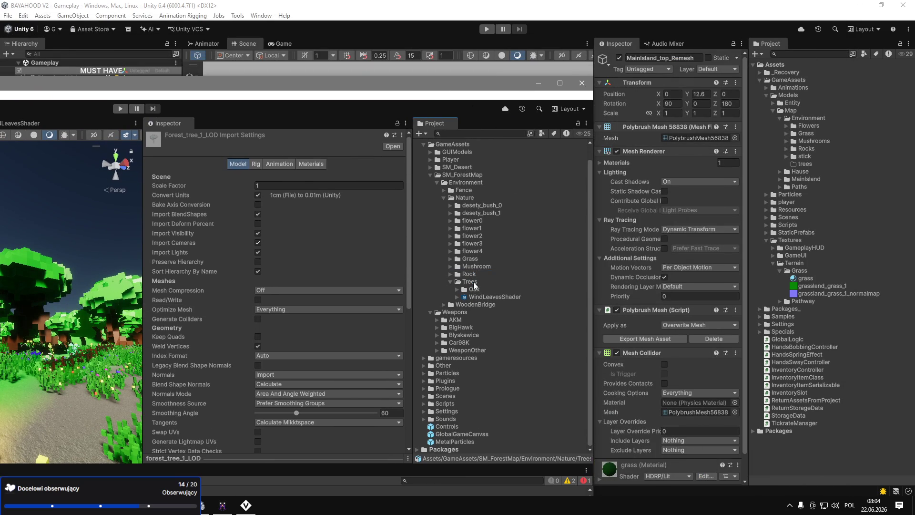
# Copy the Oak folder into Models/Map/Environment/trees and close the ForestMap window.
pyautogui.scroll(1, 475, 284)
pyautogui.moveTo(475, 298)
pyautogui.mouseDown()
pyautogui.moveTo(803, 152)
pyautogui.moveTo(801, 164)
pyautogui.mouseUp()
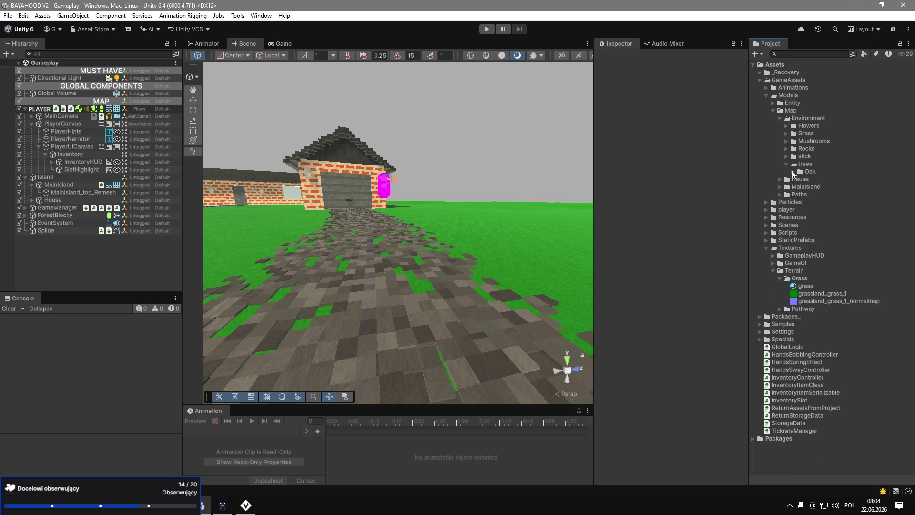
pyautogui.click(786, 163)
pyautogui.click(793, 171)
pyautogui.click(800, 179)
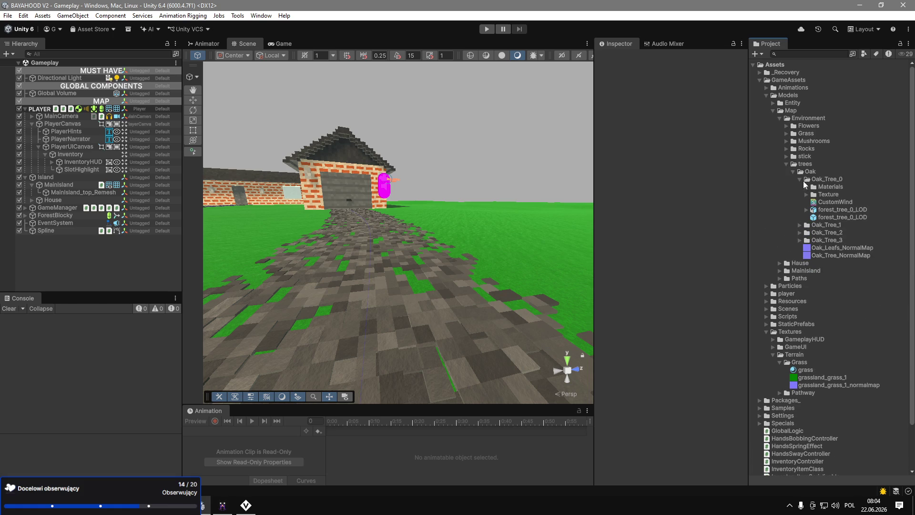
# Place the forest_tree_0_LOD oak from Oak_Tree_0 into the scene beside the gravel path.
pyautogui.click(807, 187)
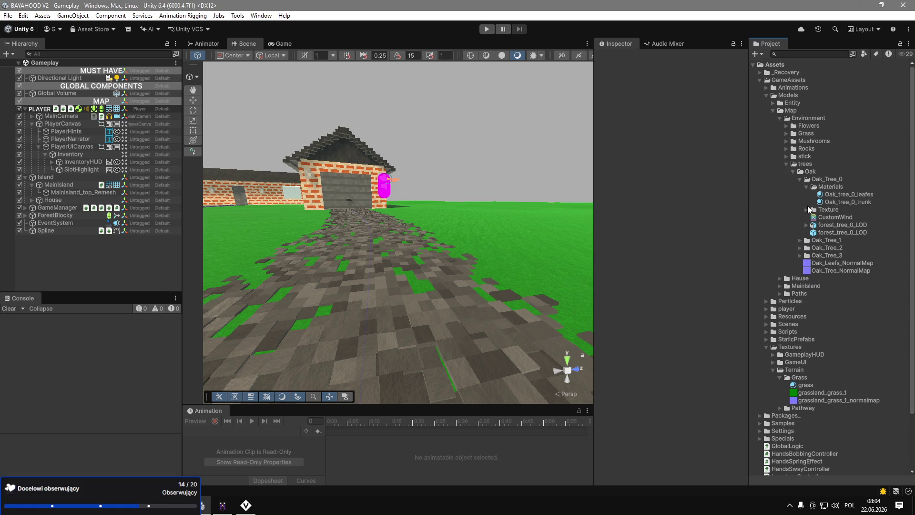
pyautogui.click(803, 209)
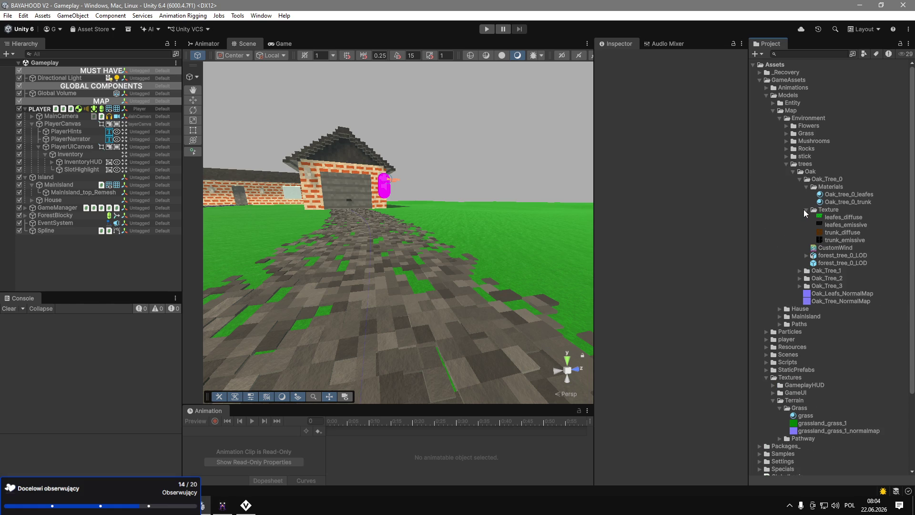
pyautogui.click(803, 210)
pyautogui.click(807, 187)
pyautogui.moveTo(834, 218)
pyautogui.mouseDown()
pyautogui.moveTo(773, 281)
pyautogui.moveTo(519, 237)
pyautogui.moveTo(465, 215)
pyautogui.moveTo(545, 176)
pyautogui.moveTo(443, 218)
pyautogui.moveTo(670, 173)
pyautogui.moveTo(694, 178)
pyautogui.moveTo(615, 205)
pyautogui.moveTo(693, 219)
pyautogui.mouseUp()
pyautogui.hotkey('ctrl', 'z')
pyautogui.click(820, 204)
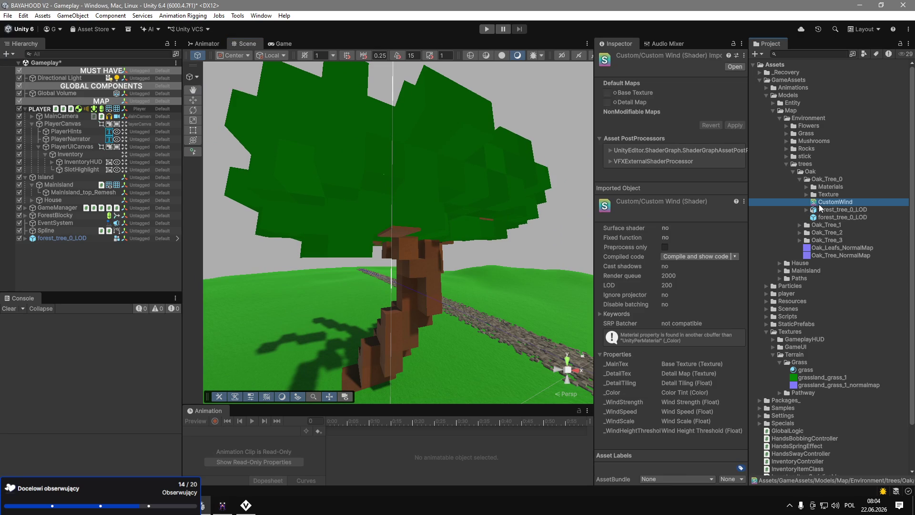
# Delete the CustomWind shader, save the Gameplay scene, and switch to the PlanetX editor.
pyautogui.press('Delete')
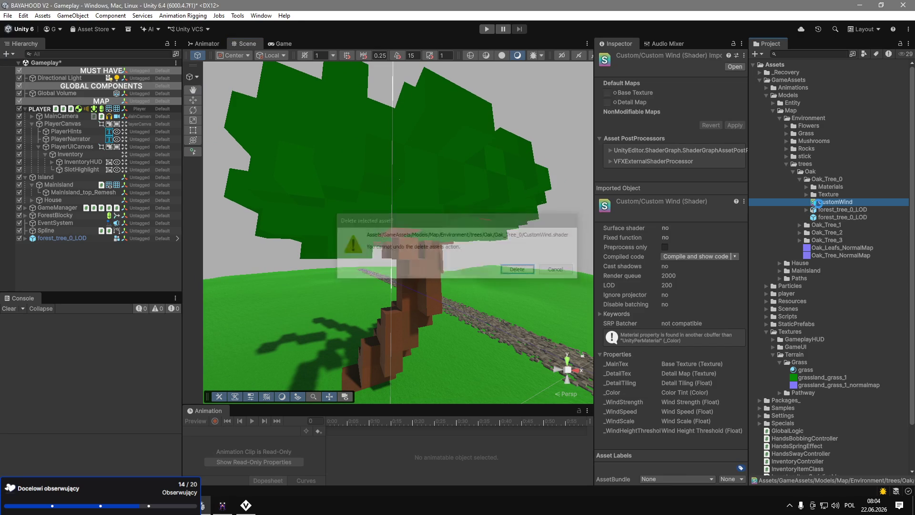
pyautogui.press('Return')
pyautogui.scroll(-10, 403, 265)
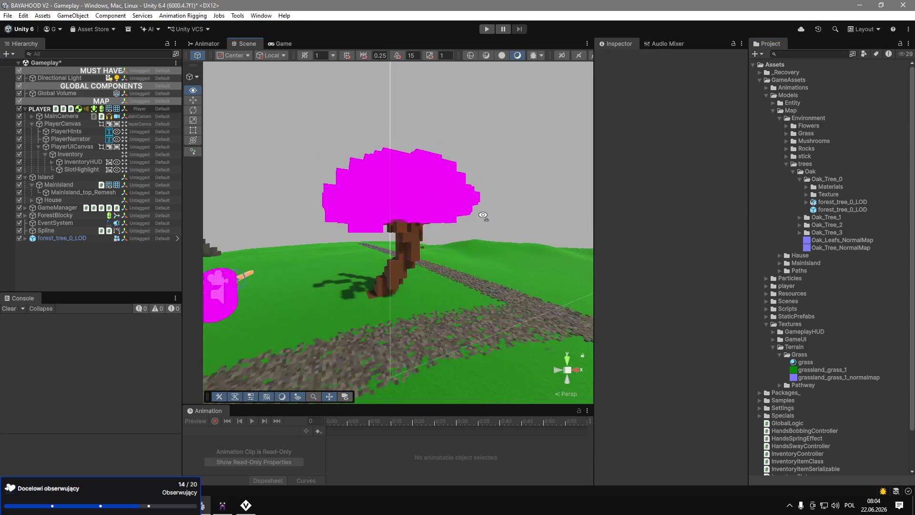
pyautogui.hotkey('ctrl', 's')
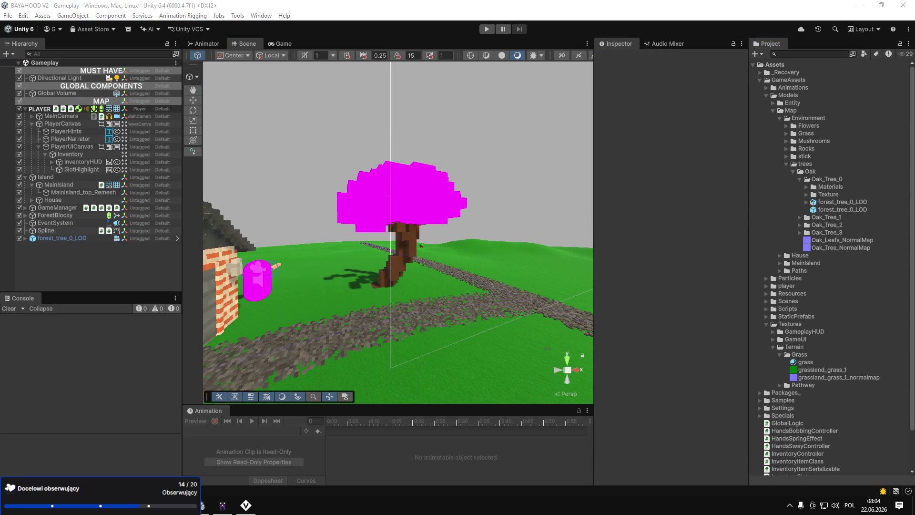
pyautogui.hotkey('alt', 'Tab')
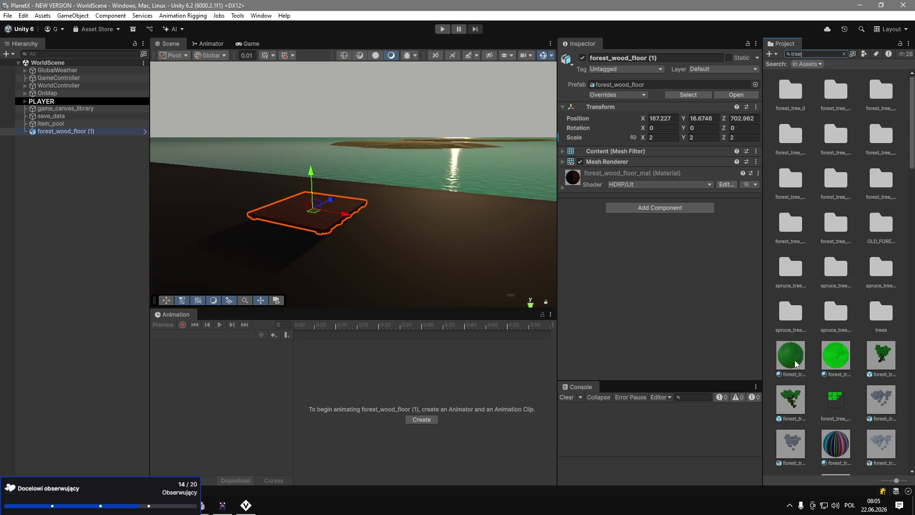
# Inspect forest_tree_0_leafes_mat and open the forest_tree_0_level_1 prefab for editing.
pyautogui.click(794, 367)
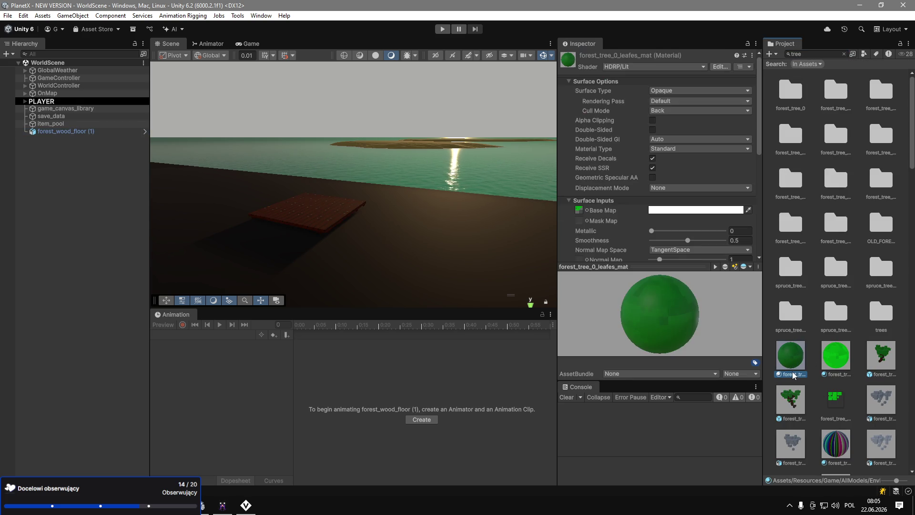
pyautogui.scroll(-7, 643, 220)
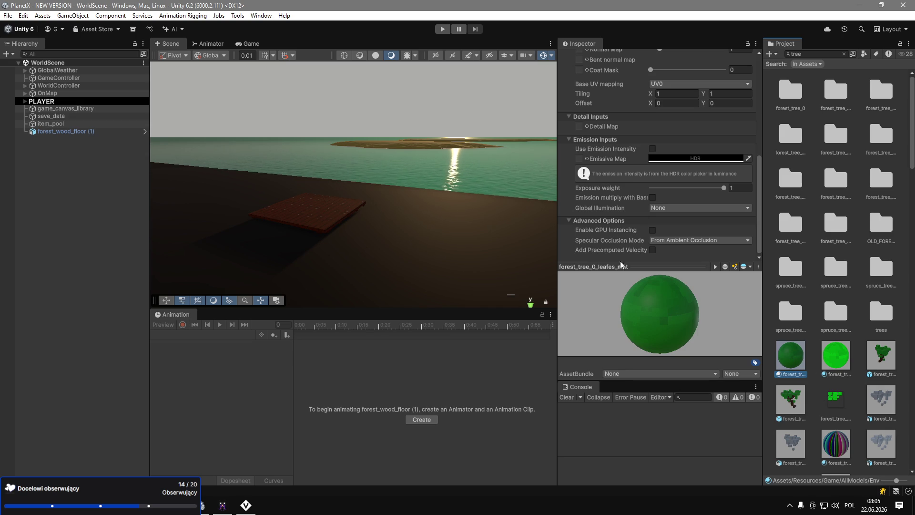
pyautogui.scroll(-3, 796, 364)
pyautogui.moveTo(841, 371); pyautogui.dragTo(568, 301)
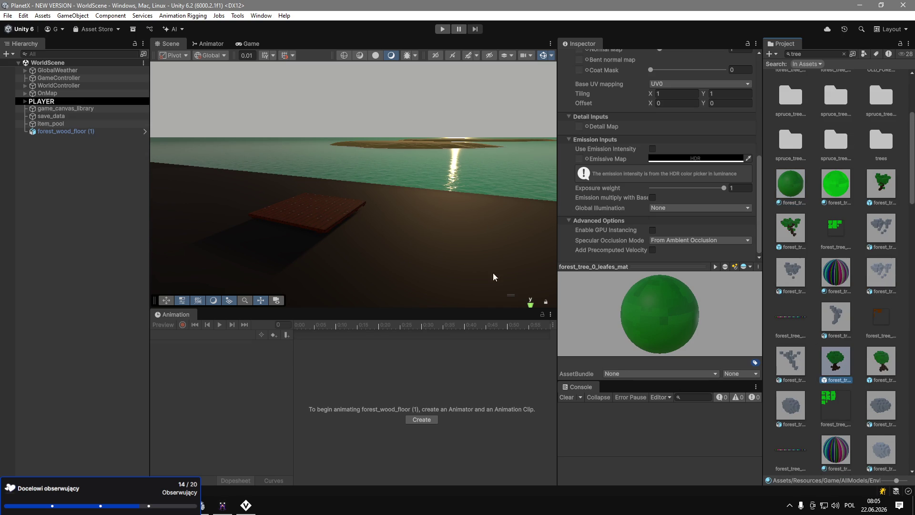
pyautogui.doubleClick(834, 370)
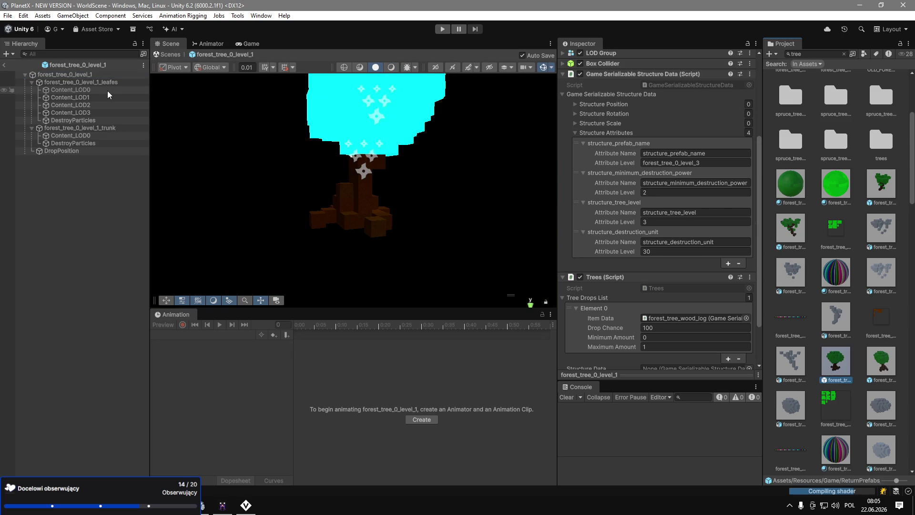
# Check the shader on the trunk and leaves LOD0 materials.
pyautogui.click(95, 127)
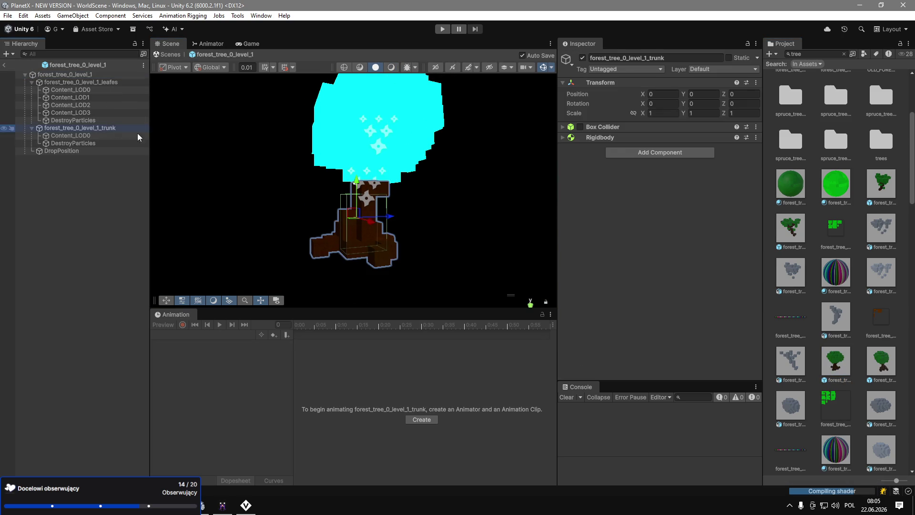
pyautogui.click(77, 135)
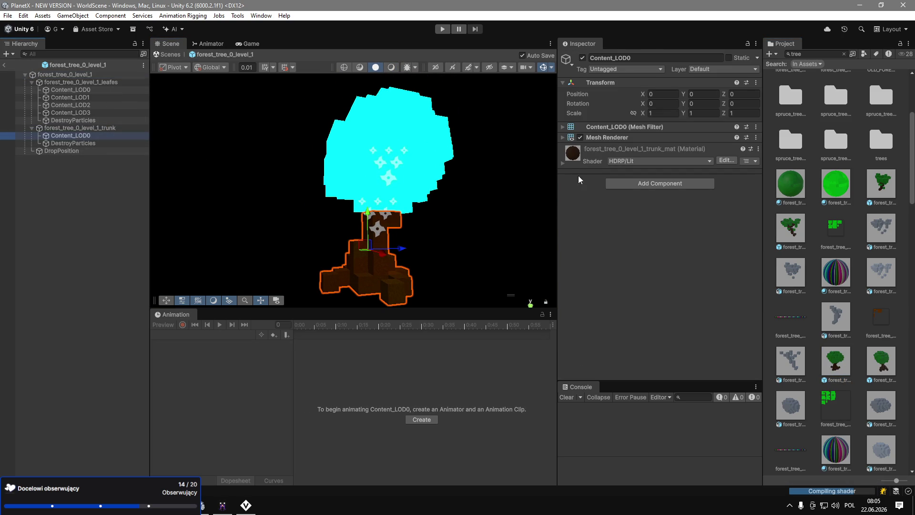
pyautogui.click(106, 85)
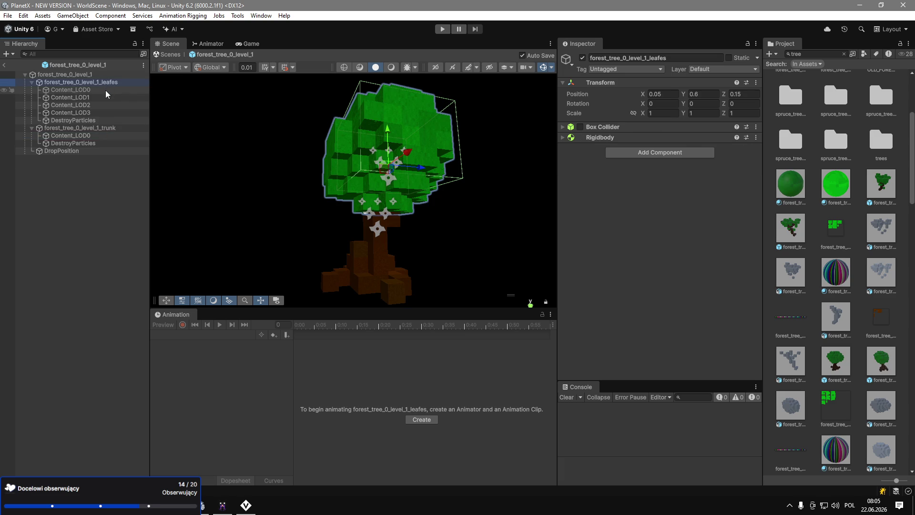
pyautogui.click(107, 91)
pyautogui.click(629, 157)
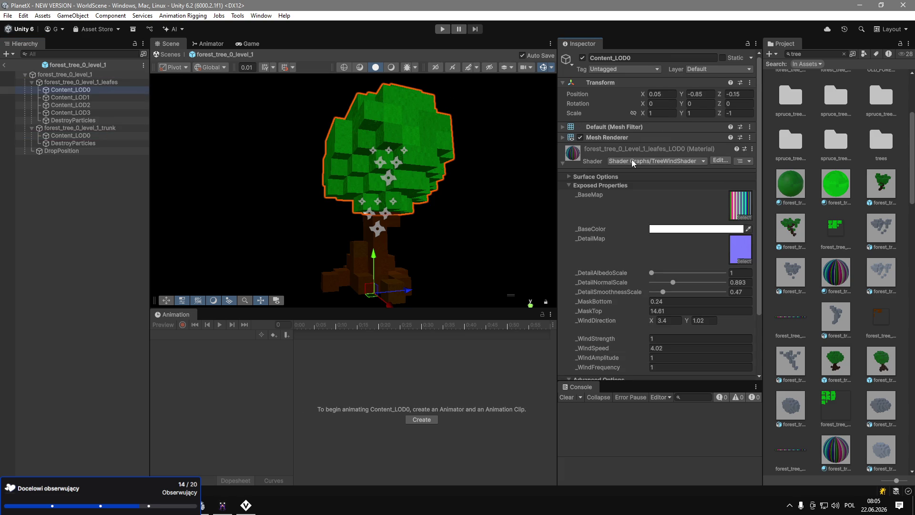
pyautogui.click(632, 163)
# Search the Project for 'treewindshader' to list the TreeWindShader assets.
pyautogui.click(818, 55)
pyautogui.write('treewindshader')
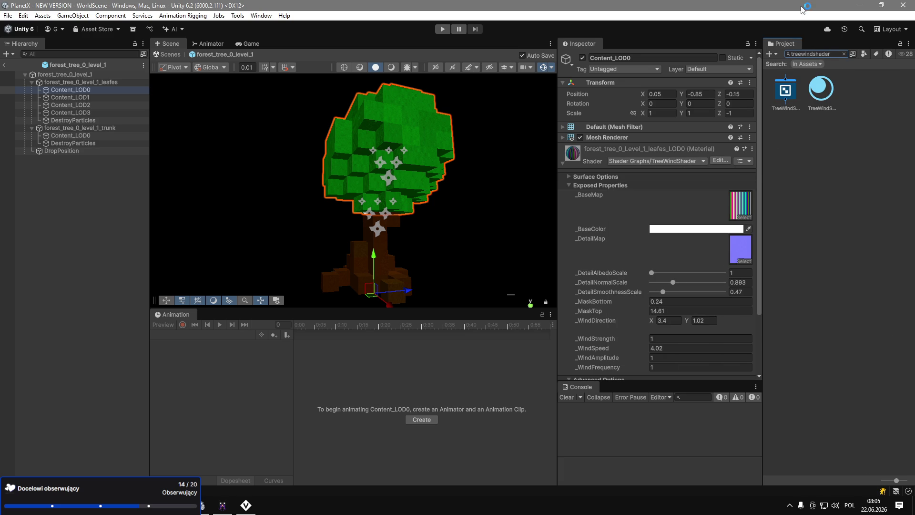
pyautogui.doubleClick(775, 9)
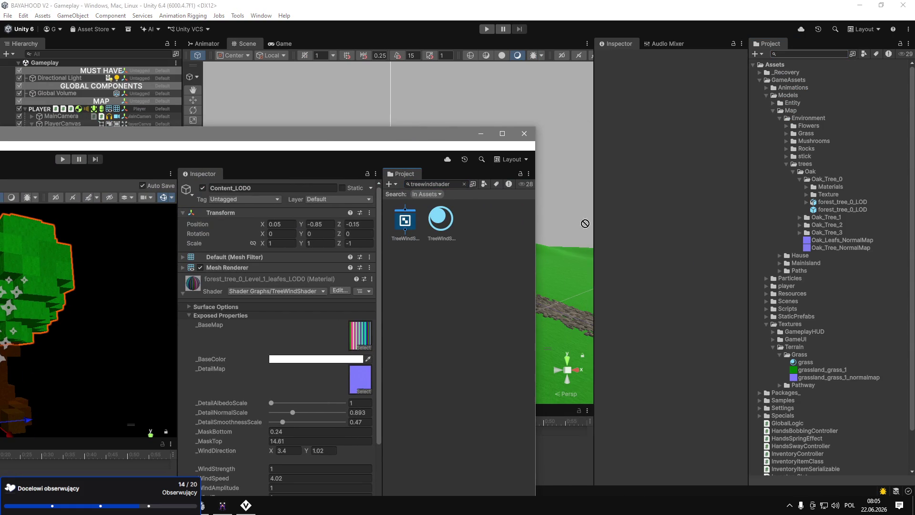
# Copy TreeWindShader into the trees folder and make it the Oak_tree_0_leafes material's shader.
pyautogui.moveTo(787, 173); pyautogui.dragTo(806, 167)
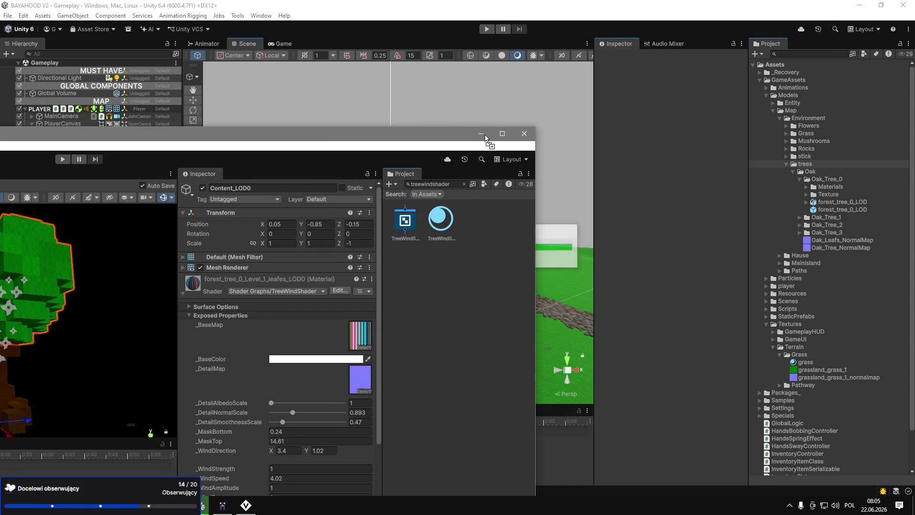
pyautogui.click(482, 135)
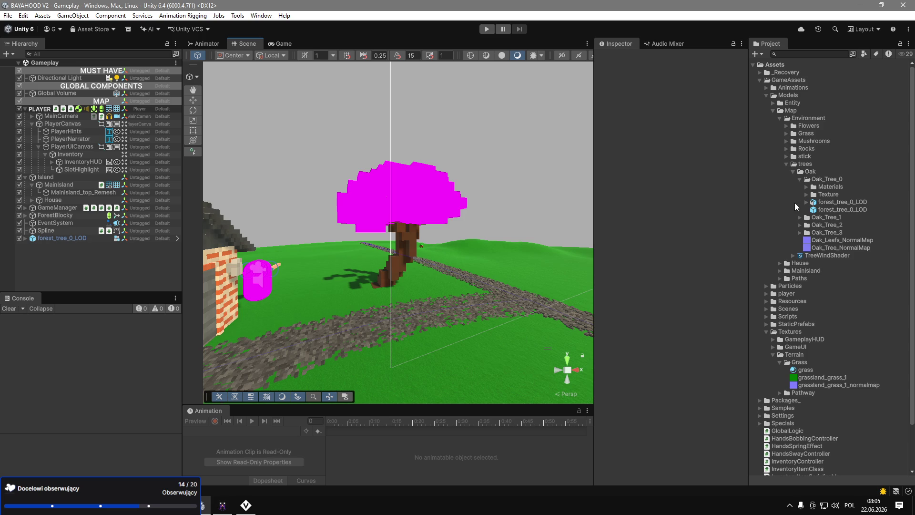
pyautogui.click(806, 187)
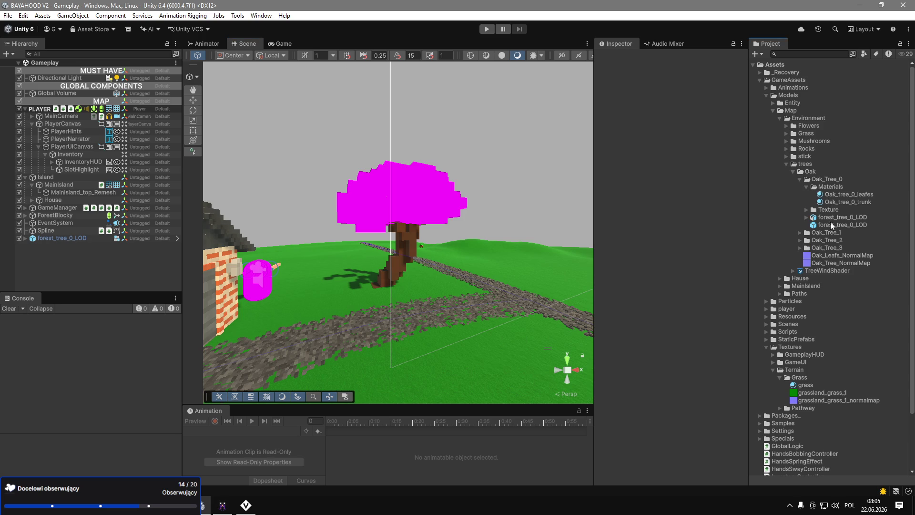
pyautogui.click(840, 196)
pyautogui.moveTo(833, 276); pyautogui.dragTo(661, 63)
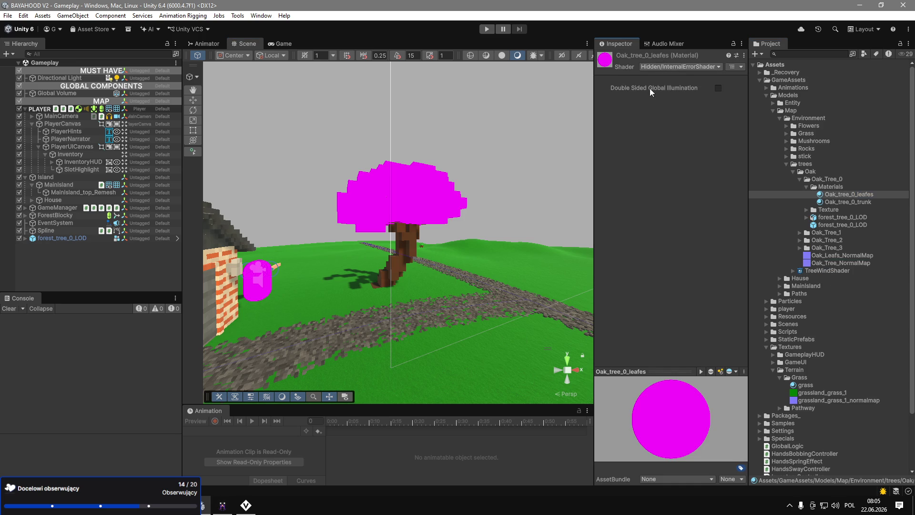
pyautogui.click(678, 66)
pyautogui.write('tree')
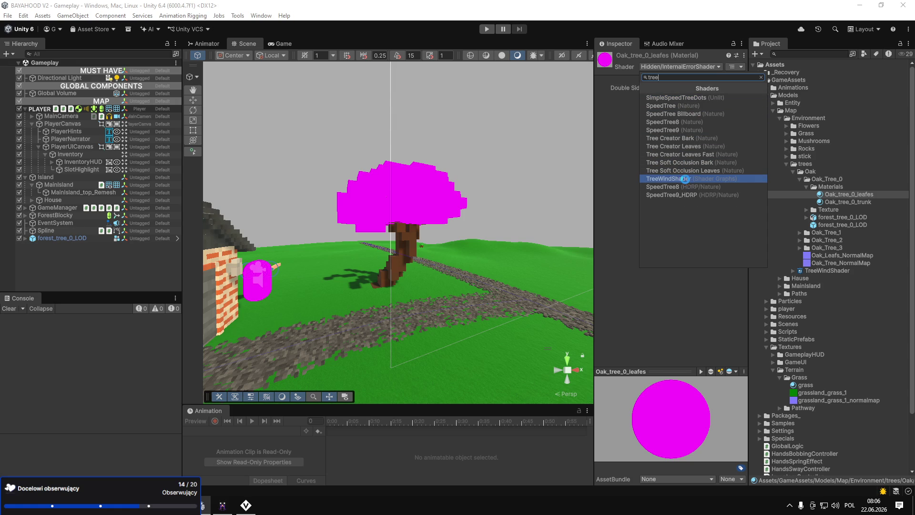
pyautogui.click(686, 179)
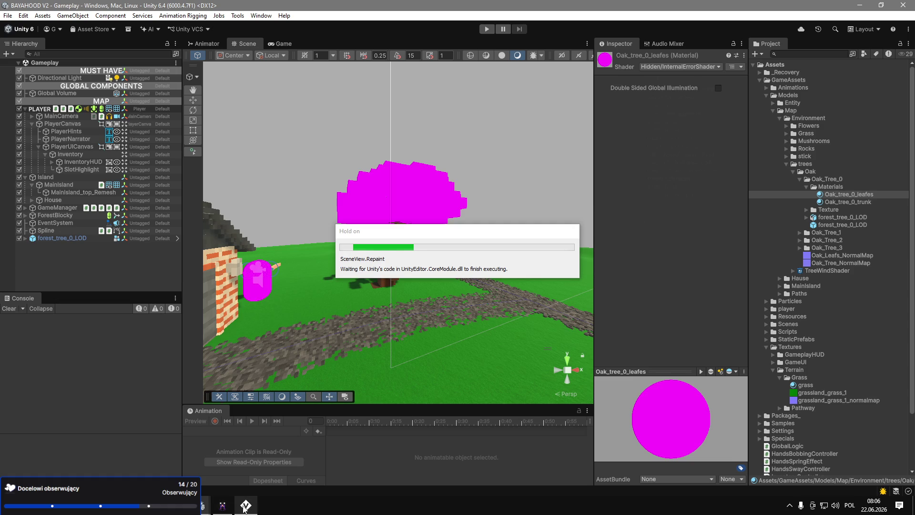
pyautogui.rightClick(221, 505)
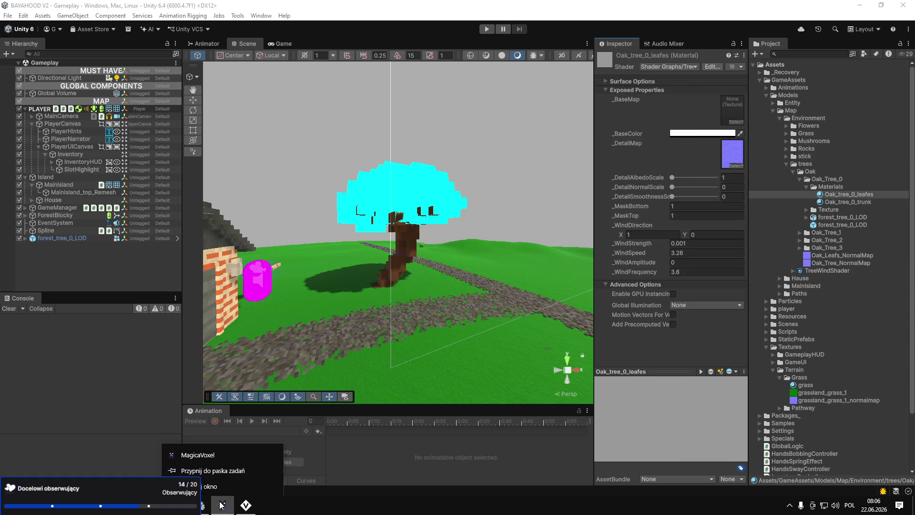
# Save the MagicaVoxel model as 'gravel-path' and quit MagicaVoxel.
pyautogui.click(210, 486)
pyautogui.click(416, 280)
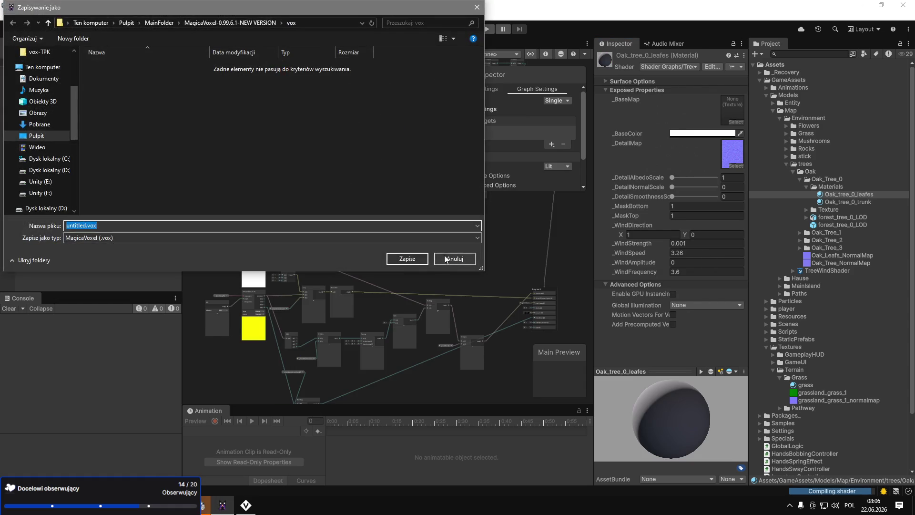
pyautogui.click(462, 259)
pyautogui.click(222, 505)
pyautogui.hotkey('ctrl', 's')
pyautogui.write('grave')
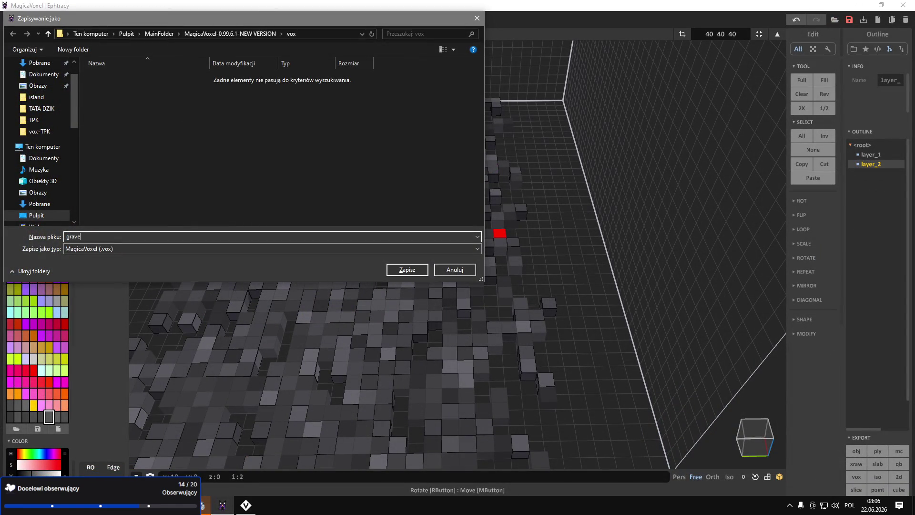
pyautogui.write('l-path')
pyautogui.press('Return')
pyautogui.hotkey('alt', 'F4')
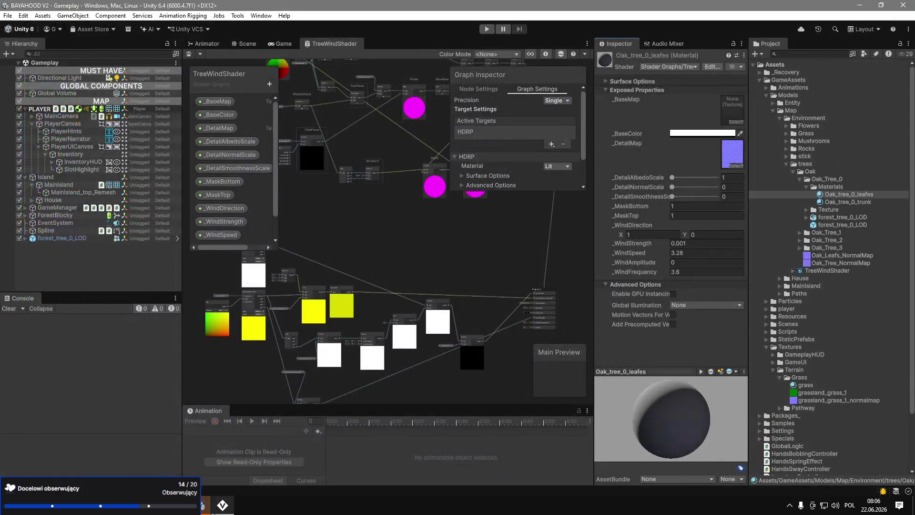
# Close VoxEdit without saving Content.vxm.
pyautogui.hotkey('alt', 'Tab')
pyautogui.hotkey('alt', 'F4')
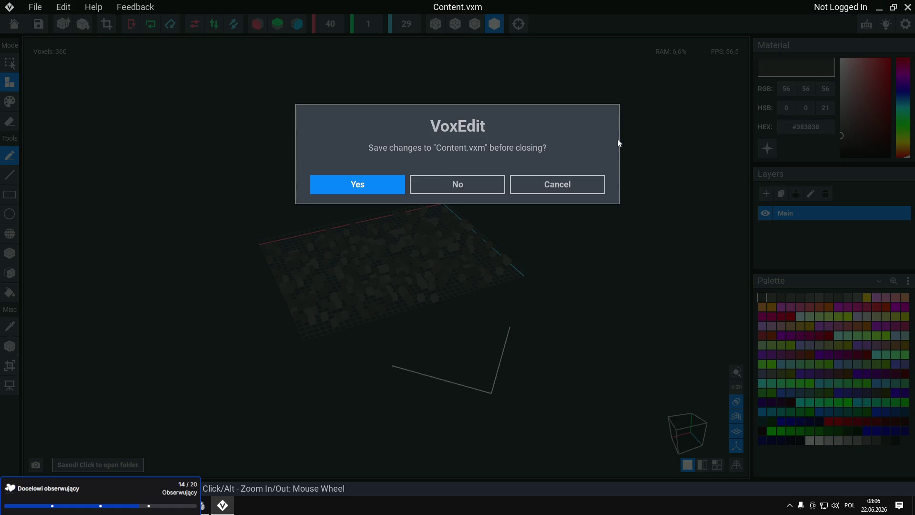
pyautogui.click(443, 186)
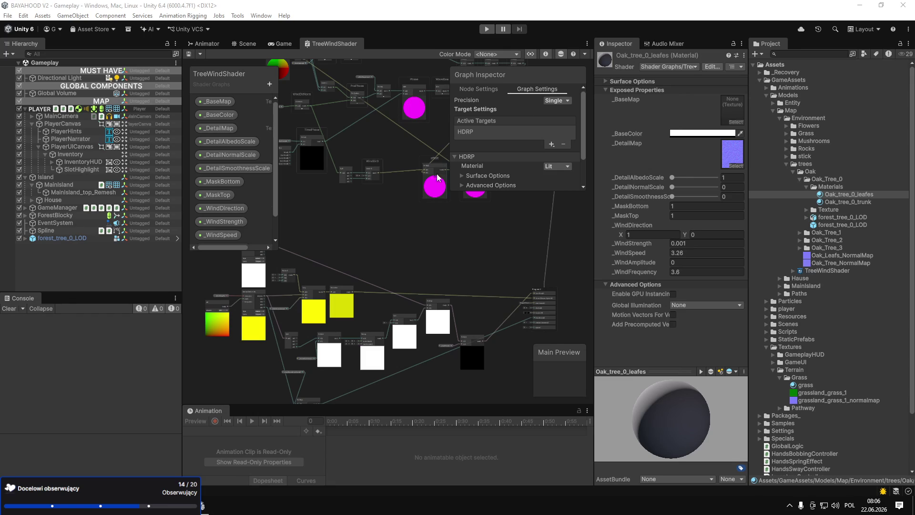
# Assign the leafes_diffuse texture as the Oak_tree_0_leafes base map, turning the canopy green.
pyautogui.click(289, 48)
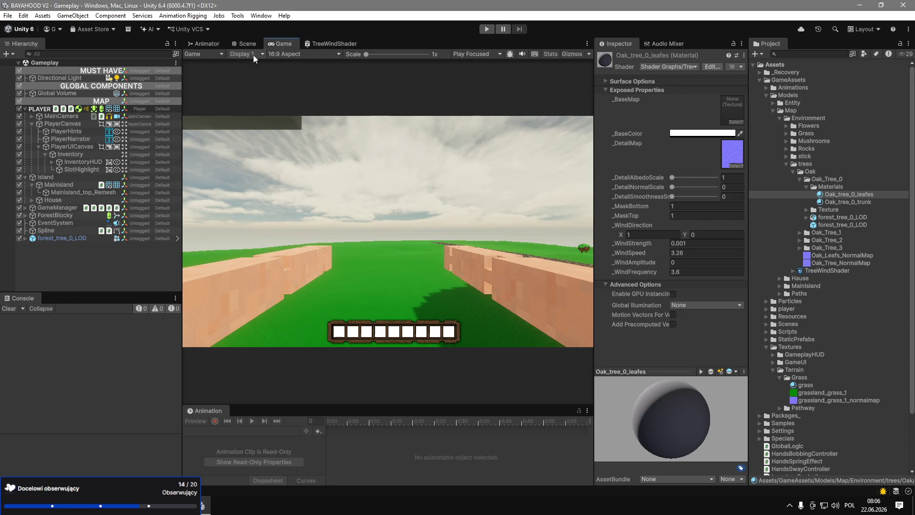
pyautogui.click(246, 43)
pyautogui.moveTo(464, 266); pyautogui.dragTo(525, 238)
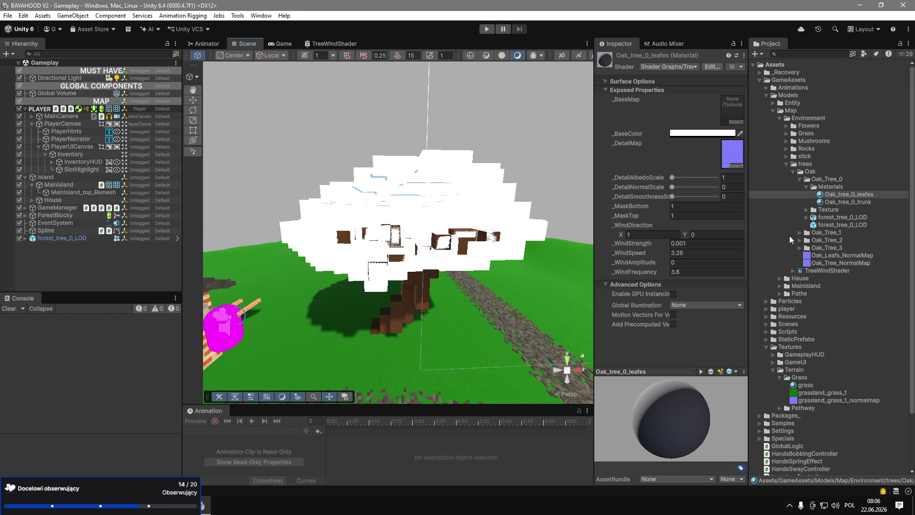
pyautogui.click(806, 209)
pyautogui.moveTo(843, 217)
pyautogui.mouseDown()
pyautogui.moveTo(719, 150)
pyautogui.moveTo(732, 110)
pyautogui.mouseUp()
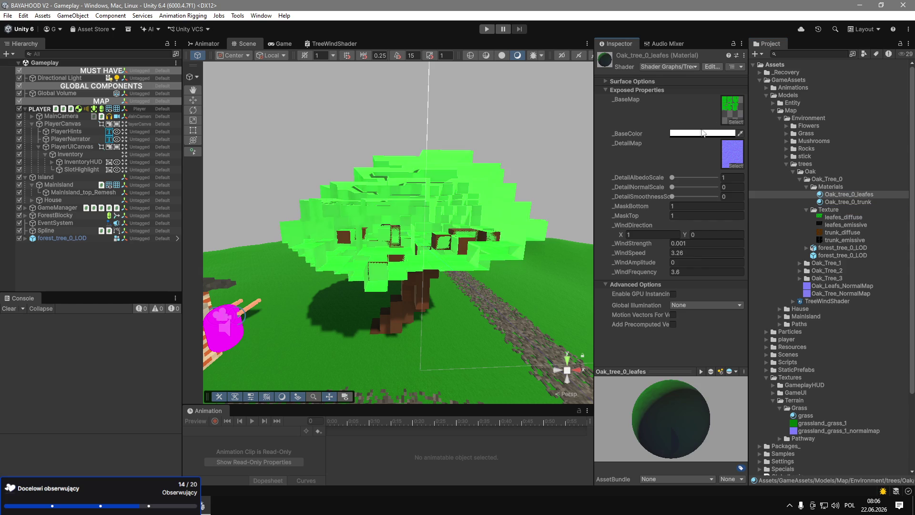
# Set the leaf material's detail albedo, normal and smoothness scales to 1.46, 0.82 and 0.85.
pyautogui.scroll(2, 426, 229)
pyautogui.moveTo(425, 229); pyautogui.dragTo(405, 233)
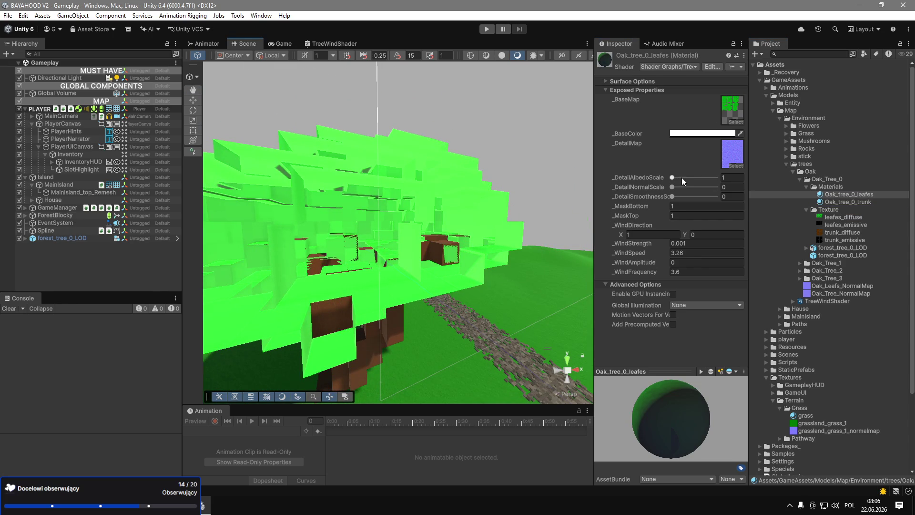
pyautogui.moveTo(672, 177)
pyautogui.mouseDown()
pyautogui.moveTo(682, 177)
pyautogui.moveTo(684, 196)
pyautogui.mouseUp()
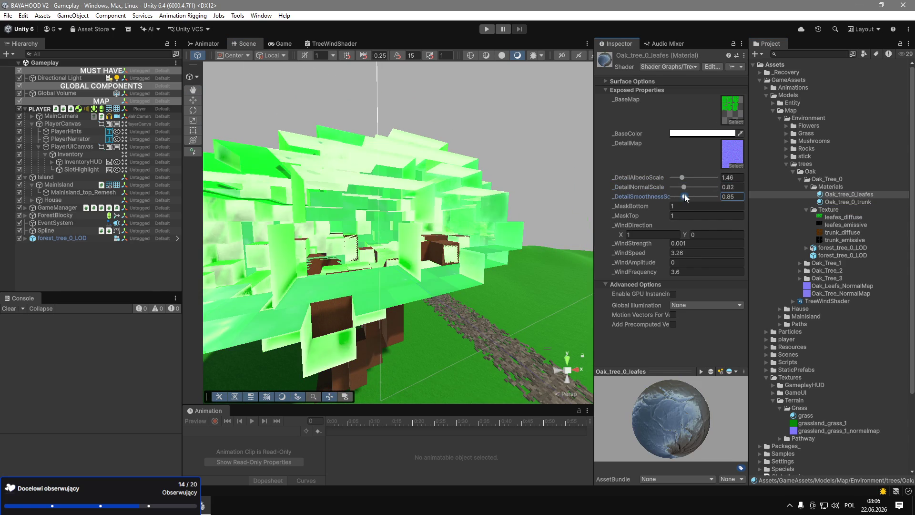
pyautogui.scroll(-3, 529, 196)
pyautogui.scroll(6, 528, 195)
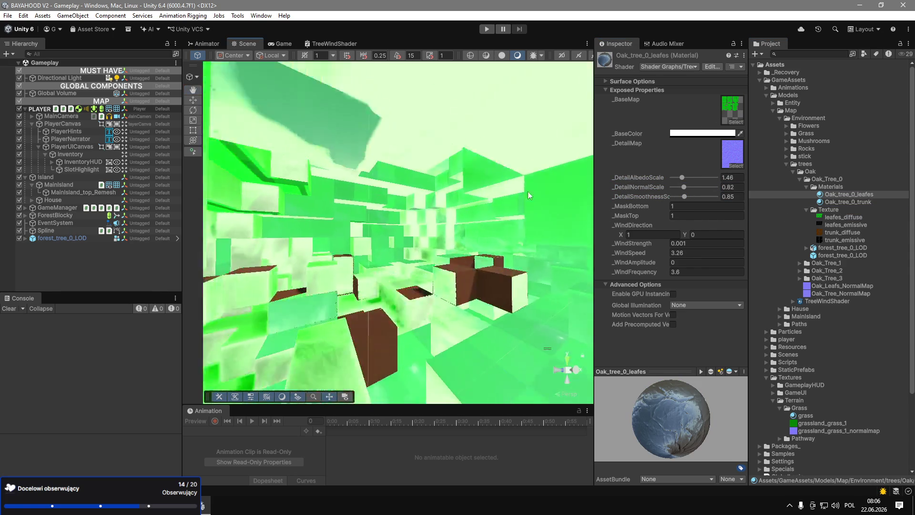
pyautogui.scroll(-2, 533, 197)
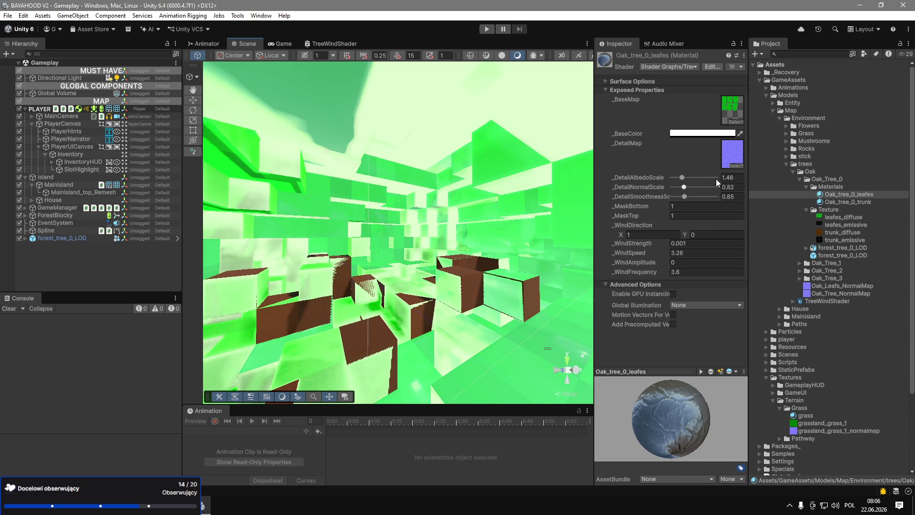
# Make the leaf material's base colour fully opaque with Alpha 255.
pyautogui.click(701, 133)
pyautogui.moveTo(741, 320); pyautogui.dragTo(791, 321)
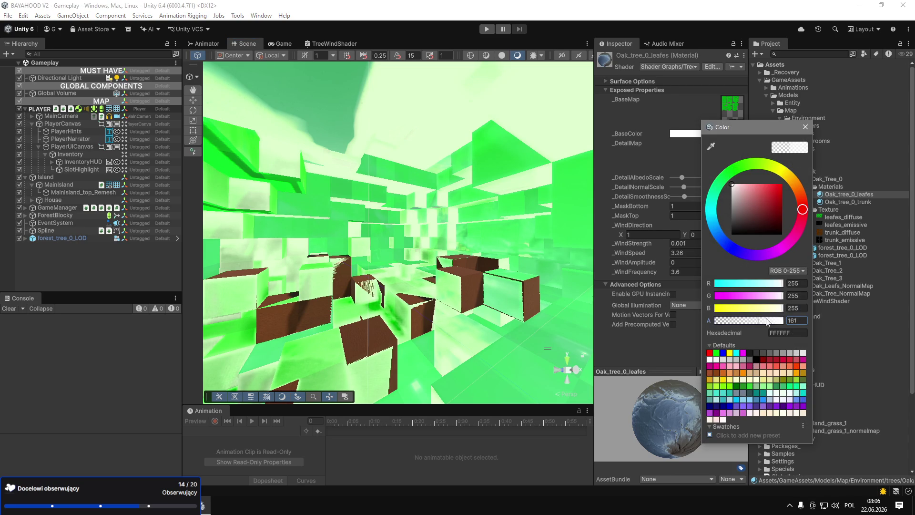
pyautogui.click(805, 126)
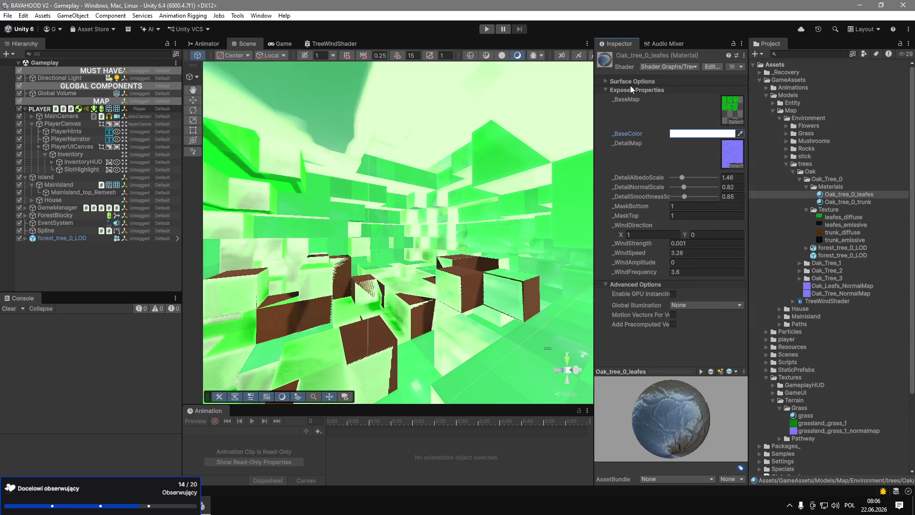
pyautogui.click(629, 82)
# Keep the leaf material opaque with the default rendering pass and back-face culling.
pyautogui.click(701, 96)
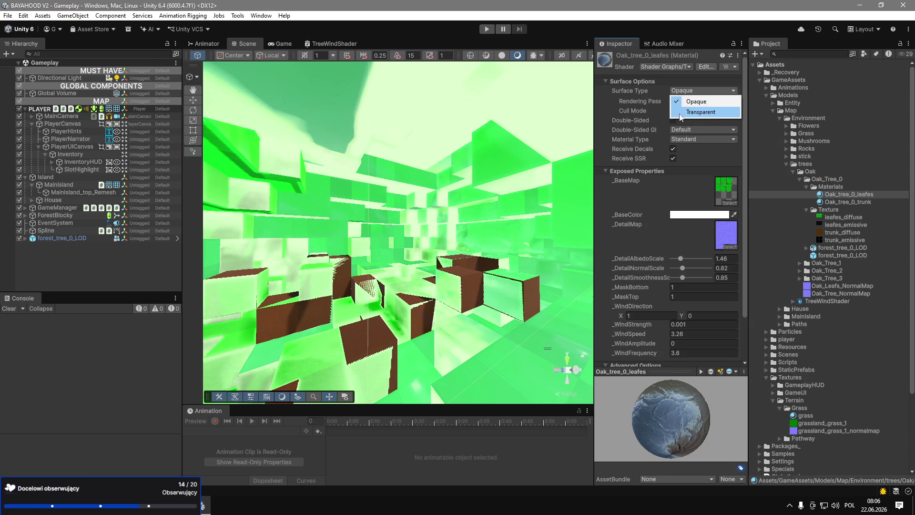
pyautogui.click(643, 102)
pyautogui.click(683, 102)
pyautogui.click(695, 111)
pyautogui.click(703, 111)
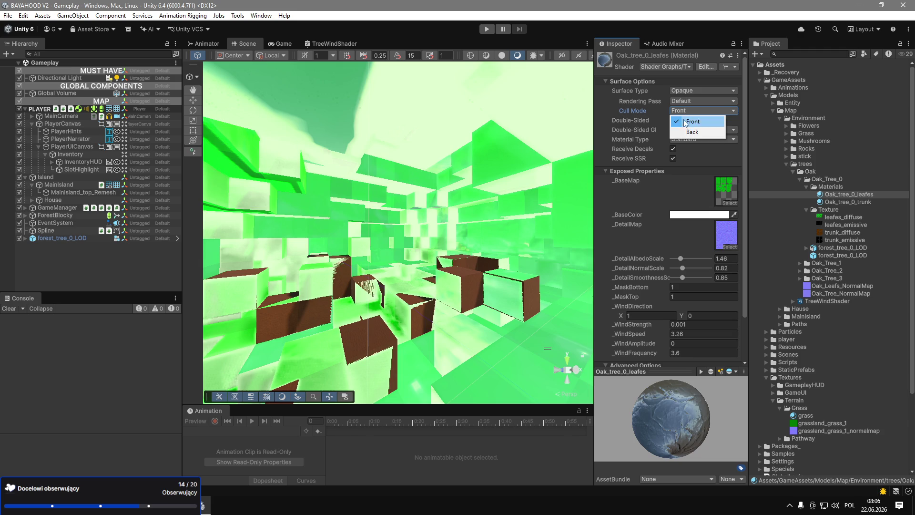
pyautogui.click(686, 132)
# Lower the leaf material's detail albedo scale to 1 and edit the _MaskBottom value.
pyautogui.scroll(-5, 548, 208)
pyautogui.moveTo(539, 210)
pyautogui.mouseDown()
pyautogui.moveTo(224, 358)
pyautogui.moveTo(628, 243)
pyautogui.moveTo(462, 210)
pyautogui.moveTo(375, 212)
pyautogui.moveTo(526, 240)
pyautogui.mouseUp()
pyautogui.scroll(3, 461, 210)
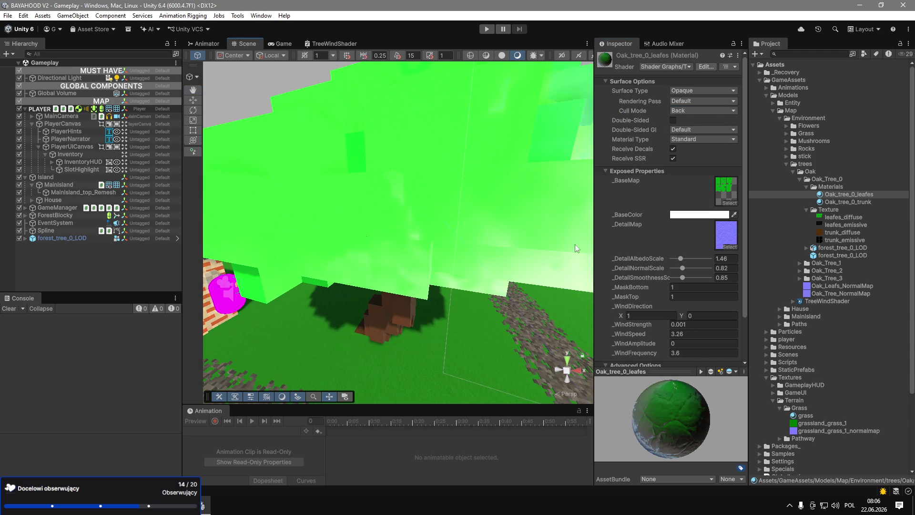
pyautogui.moveTo(680, 258)
pyautogui.mouseDown()
pyautogui.moveTo(665, 261)
pyautogui.moveTo(693, 268)
pyautogui.moveTo(695, 278)
pyautogui.moveTo(676, 281)
pyautogui.mouseUp()
pyautogui.click(689, 288)
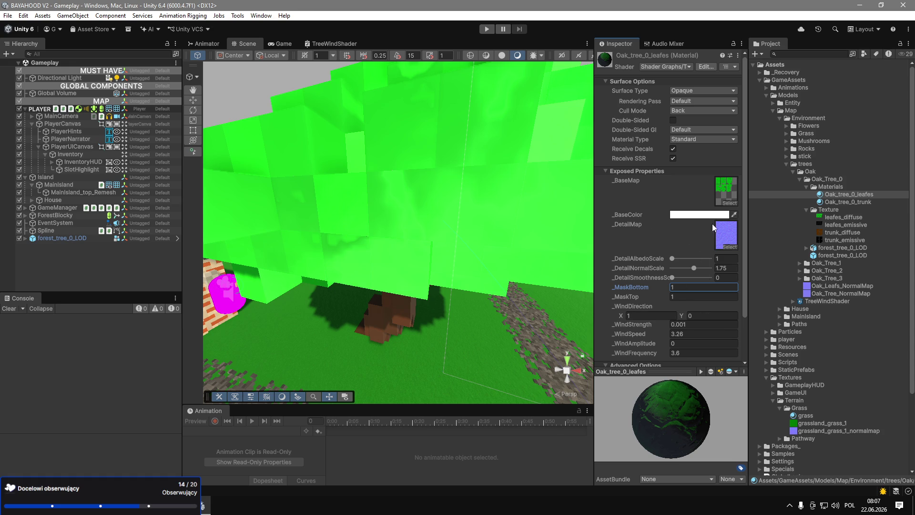
# Fly the scene camera through the foliage and back out to see the whole tree.
pyautogui.rightClick(384, 188)
pyautogui.press('s')
pyautogui.press('w')
pyautogui.press('s')
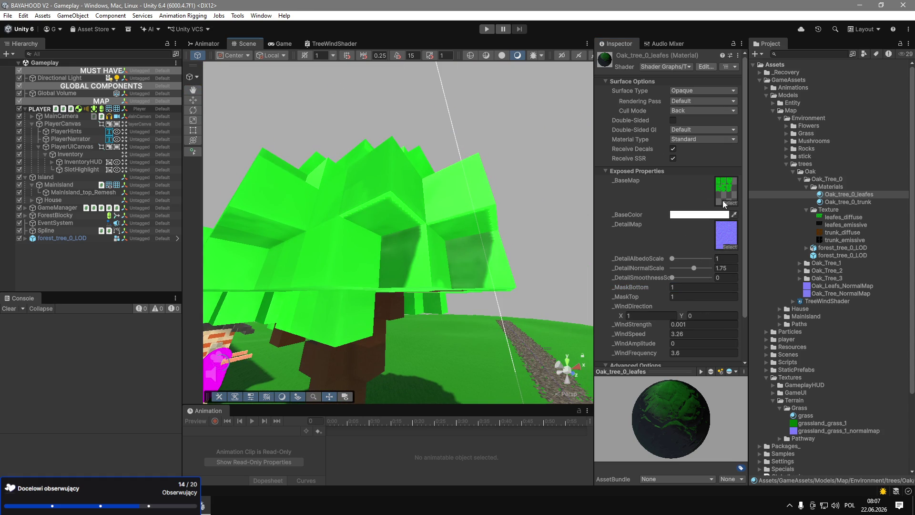
# Clear the leaf material's detail map.
pyautogui.click(728, 202)
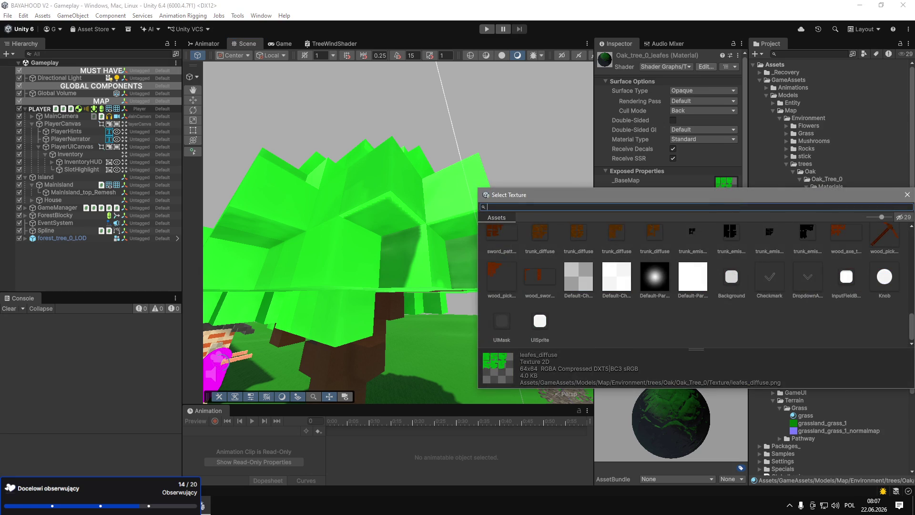
pyautogui.click(901, 200)
pyautogui.click(800, 263)
pyautogui.moveTo(525, 293); pyautogui.dragTo(505, 292)
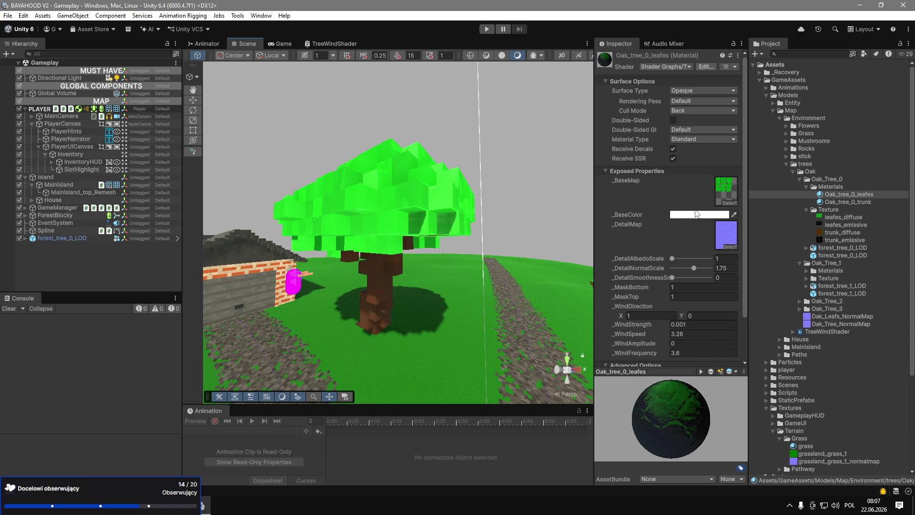
pyautogui.click(722, 241)
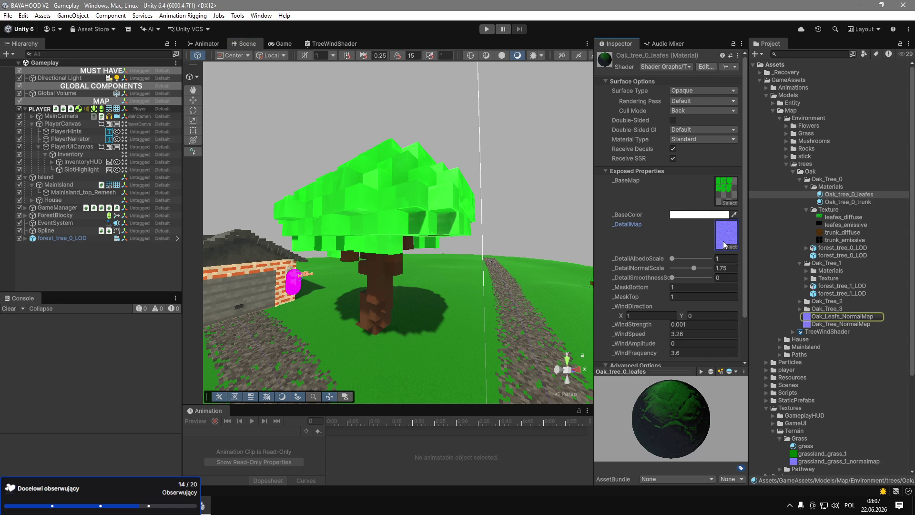
pyautogui.press('Delete')
# Raise the leaf material's detail normal scale to 1.33.
pyautogui.moveTo(508, 229)
pyautogui.mouseDown()
pyautogui.moveTo(480, 184)
pyautogui.moveTo(521, 214)
pyautogui.moveTo(690, 227)
pyautogui.moveTo(586, 227)
pyautogui.mouseUp()
pyautogui.moveTo(694, 260)
pyautogui.mouseDown()
pyautogui.moveTo(711, 259)
pyautogui.moveTo(642, 257)
pyautogui.moveTo(723, 270)
pyautogui.moveTo(671, 268)
pyautogui.mouseUp()
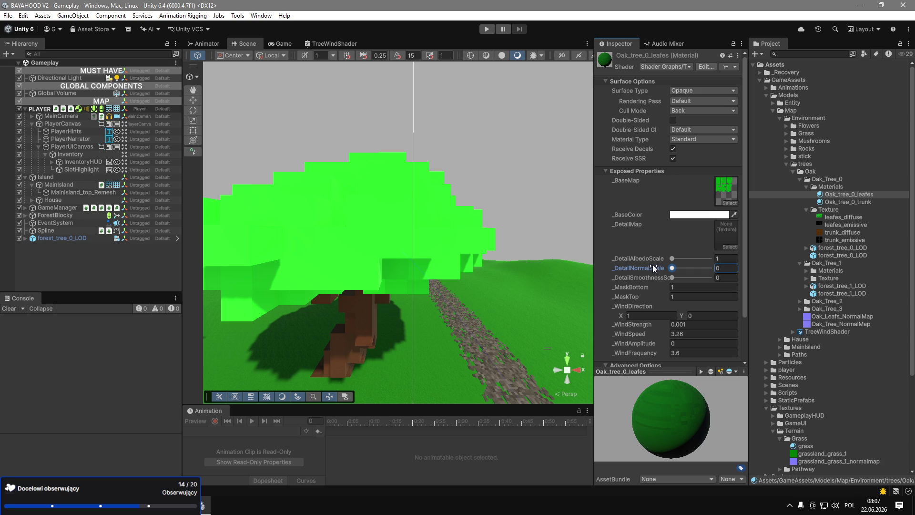
pyautogui.moveTo(684, 270); pyautogui.dragTo(690, 271)
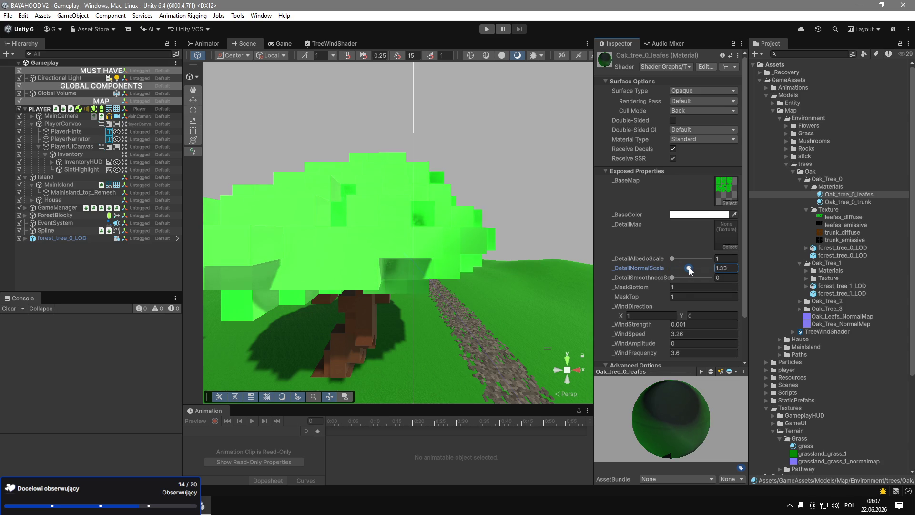
# Reimport leafes_diffuse as a Cursor-type texture with Point filtering.
pyautogui.click(845, 217)
pyautogui.click(696, 87)
pyautogui.click(700, 139)
pyautogui.click(701, 211)
pyautogui.click(729, 219)
pyautogui.click(735, 304)
pyautogui.moveTo(496, 253)
pyautogui.mouseDown()
pyautogui.moveTo(470, 250)
pyautogui.moveTo(661, 247)
pyautogui.moveTo(706, 273)
pyautogui.moveTo(800, 272)
pyautogui.moveTo(718, 273)
pyautogui.moveTo(729, 267)
pyautogui.mouseUp()
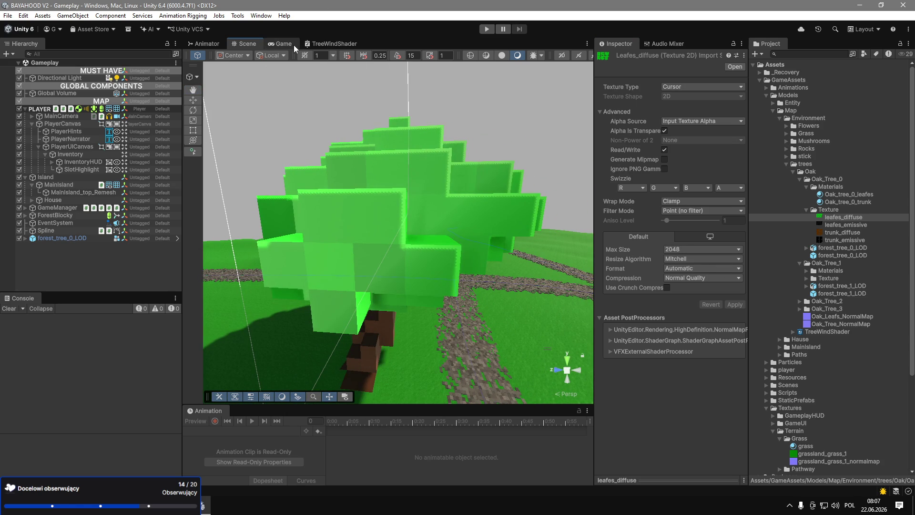
pyautogui.click(491, 30)
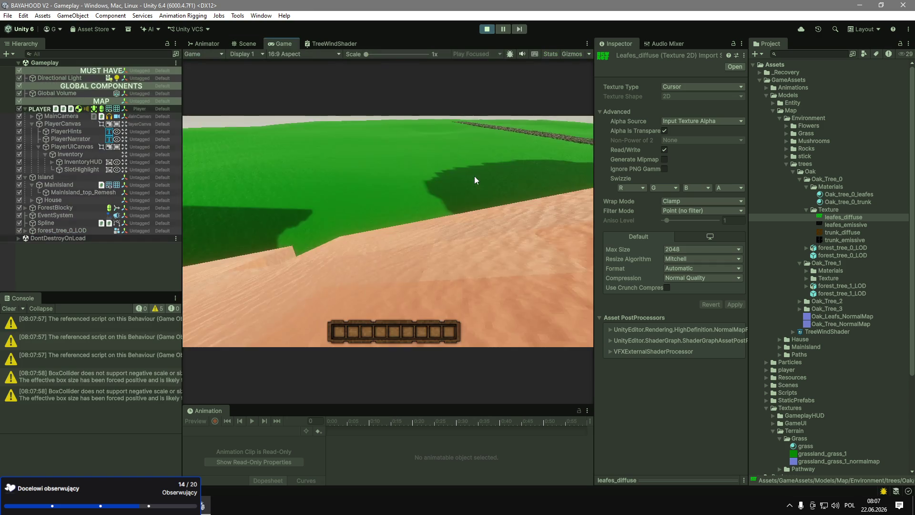
# Look around with the in-game camera, then stop play mode.
pyautogui.click(475, 179)
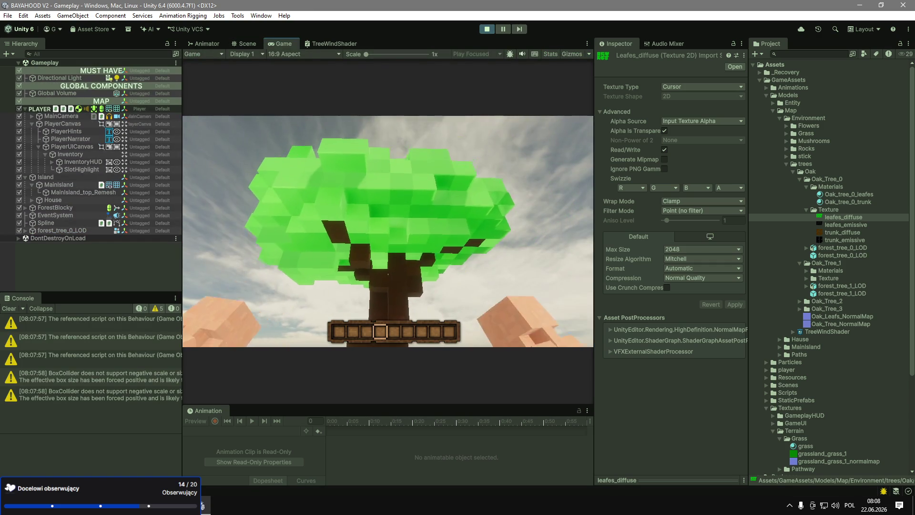
pyautogui.press('Escape')
pyautogui.click(487, 29)
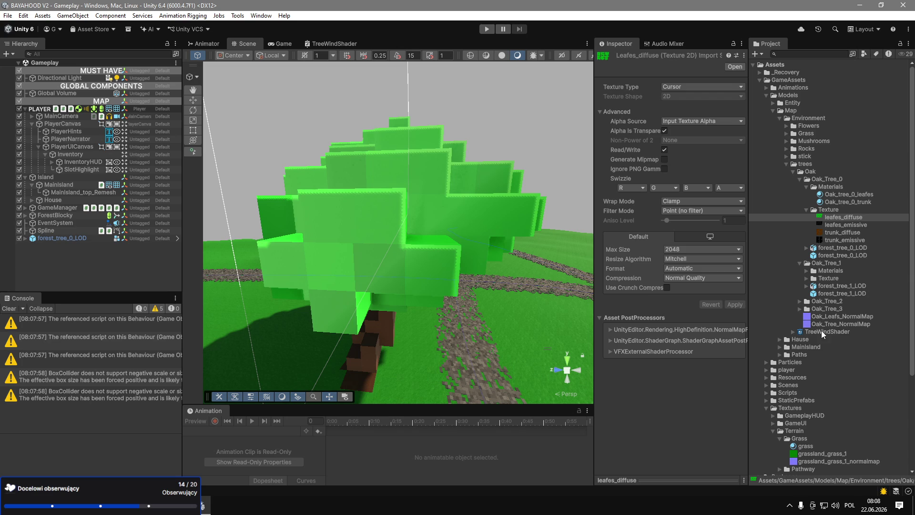
# Delete the Oak folder from the trees assets.
pyautogui.click(793, 172)
pyautogui.click(807, 175)
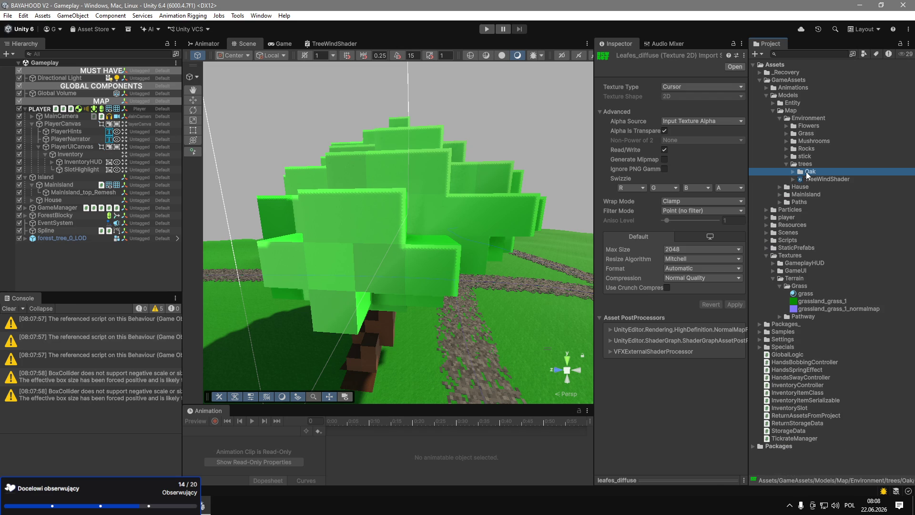
pyautogui.press('Delete')
pyautogui.press('Return')
# Search the other project for 'tree' and copy its forest_tree_0 folder into the trees folder.
pyautogui.moveTo(808, 5)
pyautogui.mouseDown()
pyautogui.moveTo(598, 102)
pyautogui.moveTo(628, 116)
pyautogui.mouseUp()
pyautogui.doubleClick(628, 117)
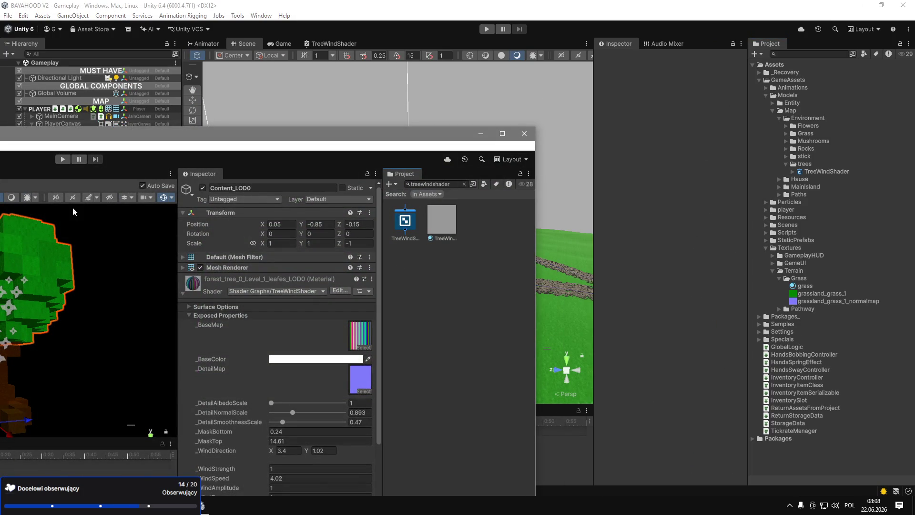
pyautogui.moveTo(122, 134)
pyautogui.mouseDown()
pyautogui.moveTo(482, 149)
pyautogui.moveTo(295, 146)
pyautogui.mouseUp()
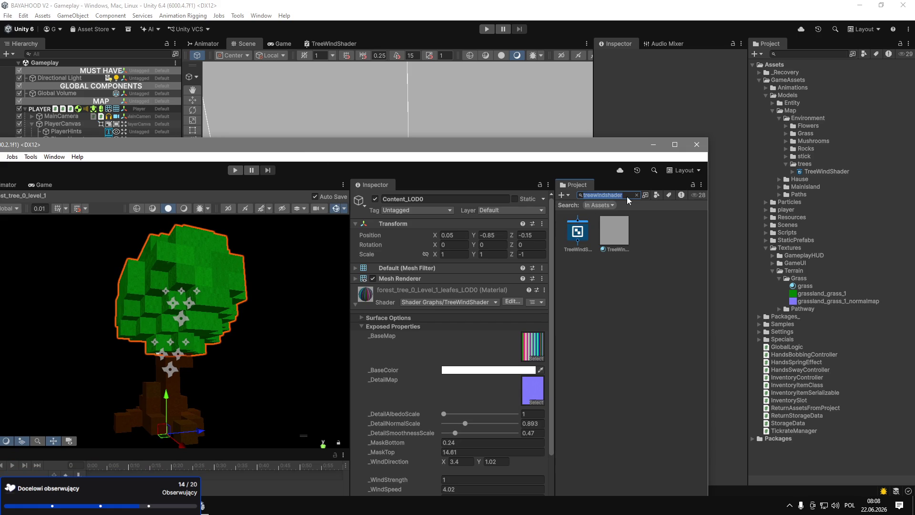
pyautogui.click(636, 195)
pyautogui.scroll(10, 663, 281)
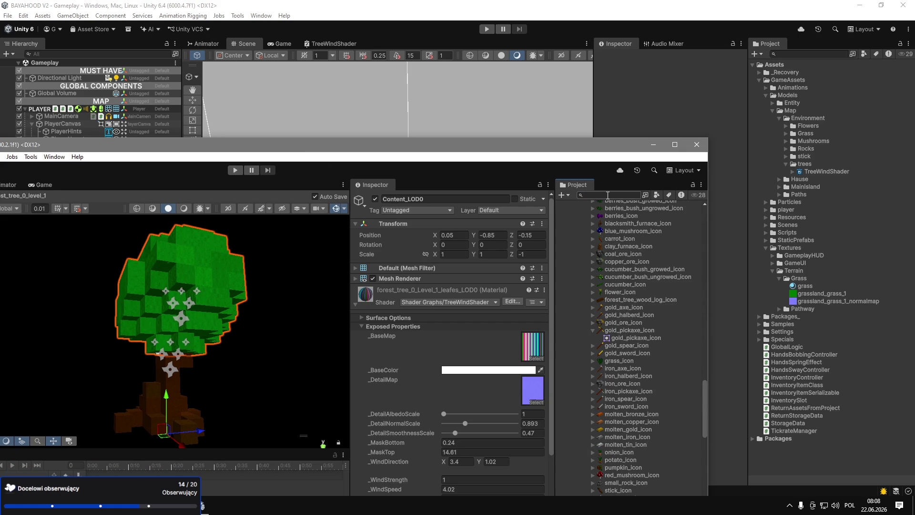
pyautogui.write('tree')
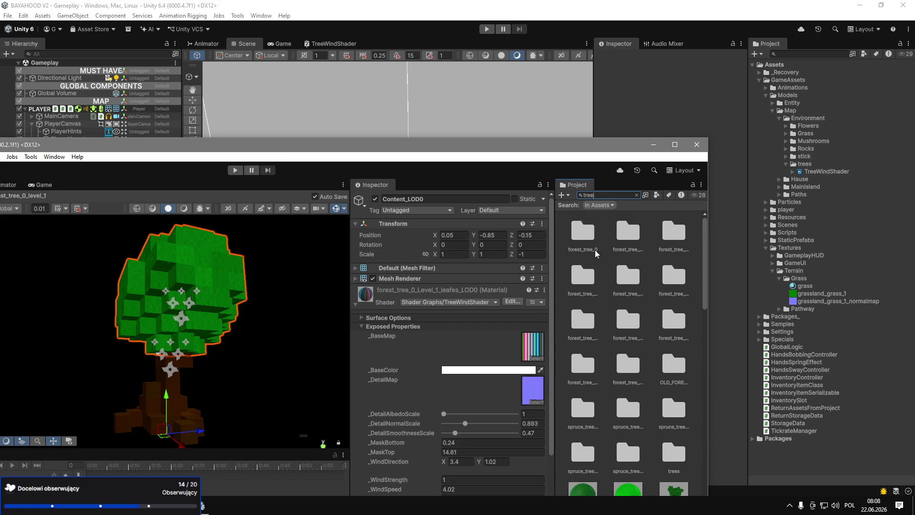
pyautogui.doubleClick(593, 235)
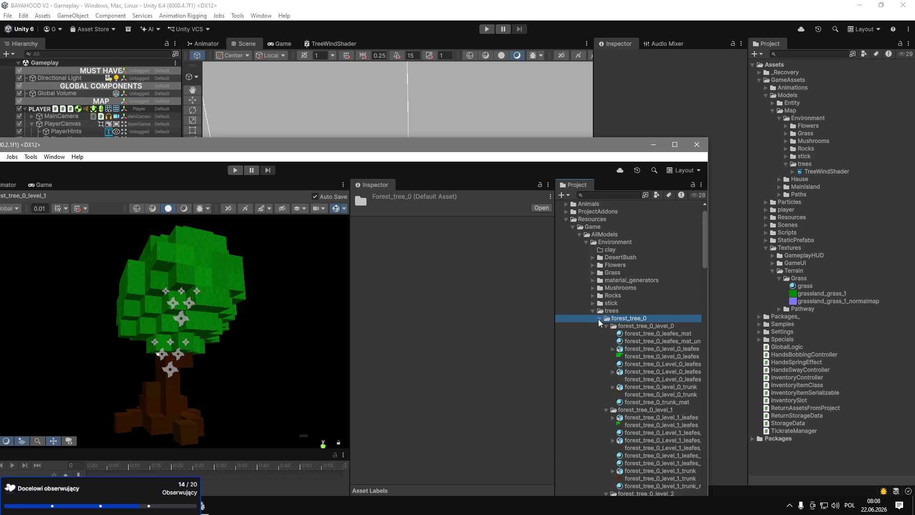
pyautogui.click(600, 319)
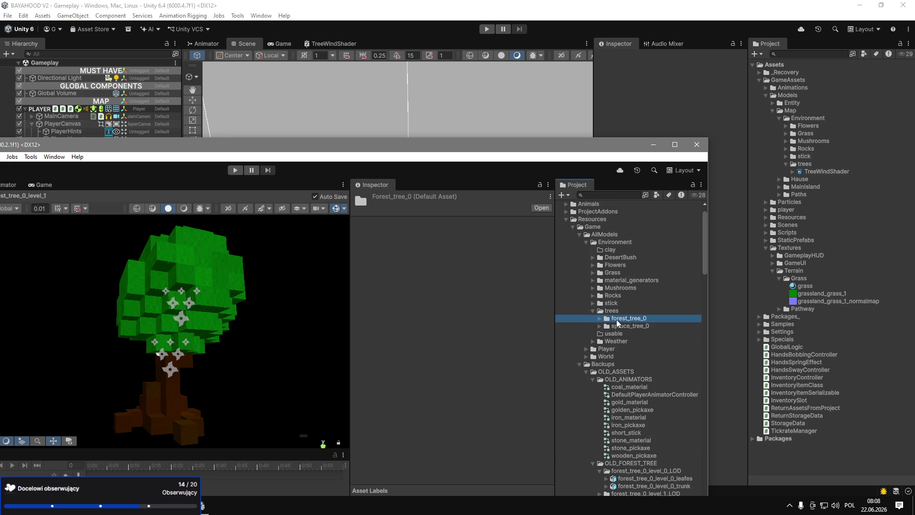
pyautogui.moveTo(617, 322)
pyautogui.mouseDown()
pyautogui.moveTo(796, 213)
pyautogui.moveTo(816, 164)
pyautogui.mouseUp()
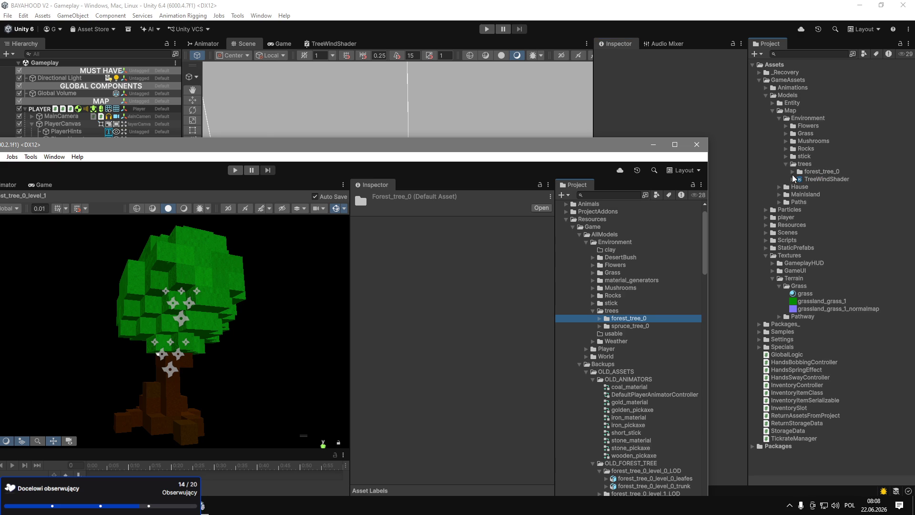
# Copy the forest_tree_0_level_0 to level_3 prefabs into the trees folder.
pyautogui.scroll(-5, 632, 423)
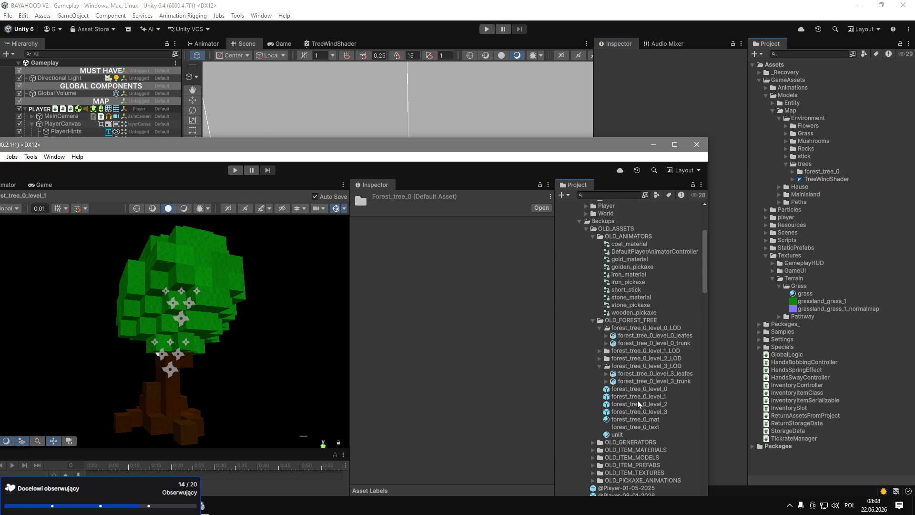
pyautogui.click(676, 389)
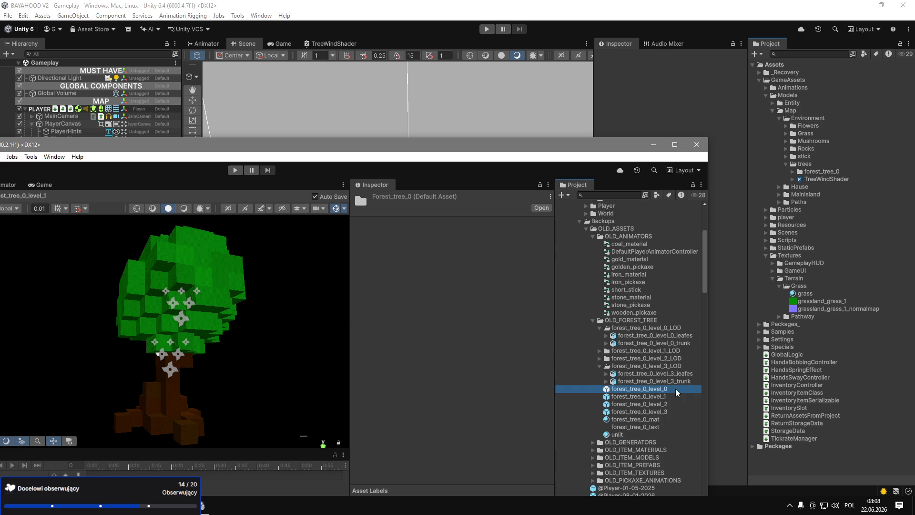
pyautogui.keyDown('shift'); pyautogui.click(673, 411); pyautogui.keyUp('shift')
pyautogui.moveTo(672, 411)
pyautogui.mouseDown()
pyautogui.moveTo(641, 398)
pyautogui.moveTo(741, 298)
pyautogui.moveTo(805, 165)
pyautogui.moveTo(456, 301)
pyautogui.mouseUp()
pyautogui.click(659, 149)
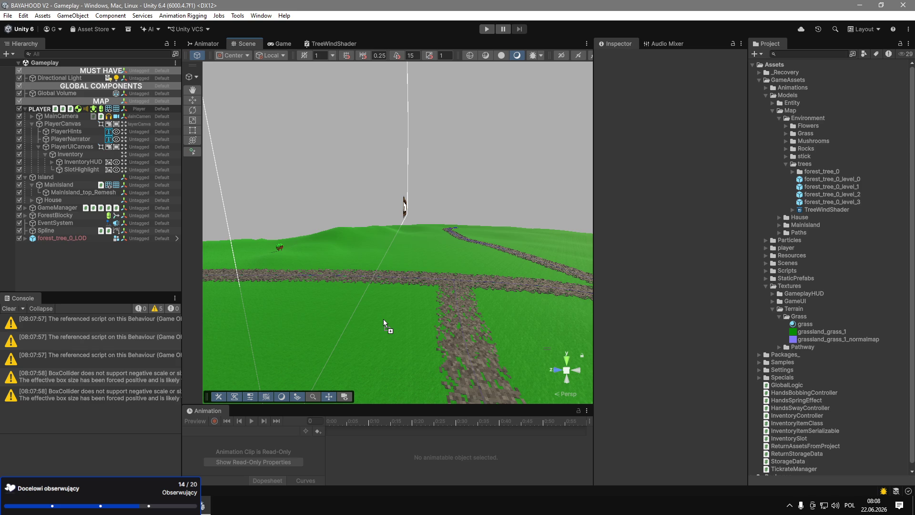
# Place forest_tree_0_level_0 on the grass, then delete both tree objects from the scene.
pyautogui.moveTo(384, 319); pyautogui.dragTo(388, 320)
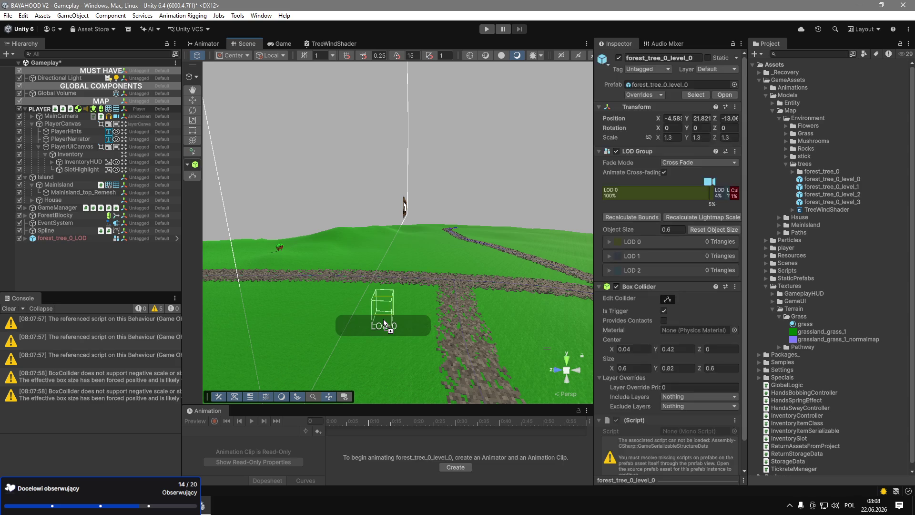
pyautogui.keyDown('shift'); pyautogui.click(80, 239); pyautogui.keyUp('shift')
pyautogui.press('Delete')
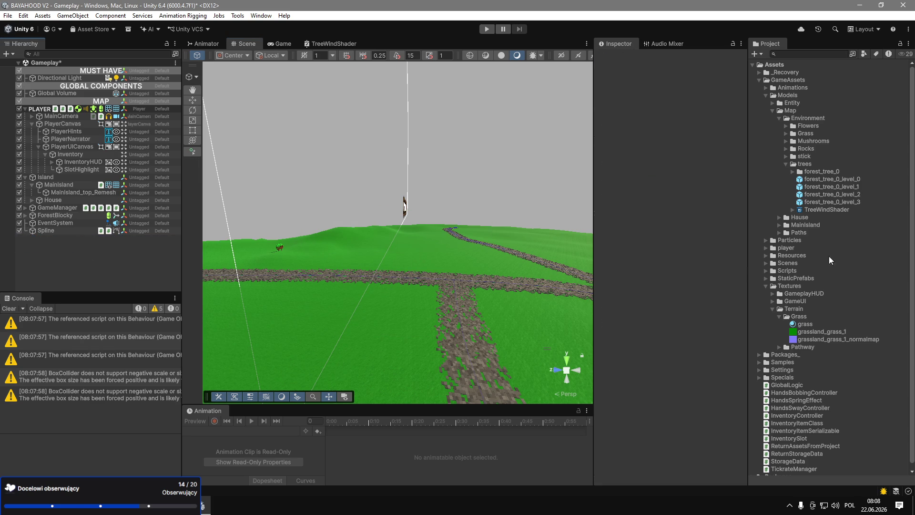
# Open forest_tree_0_level_0 in prefab mode and inspect its default_LOD0 and default_LOD1 parts.
pyautogui.click(792, 172)
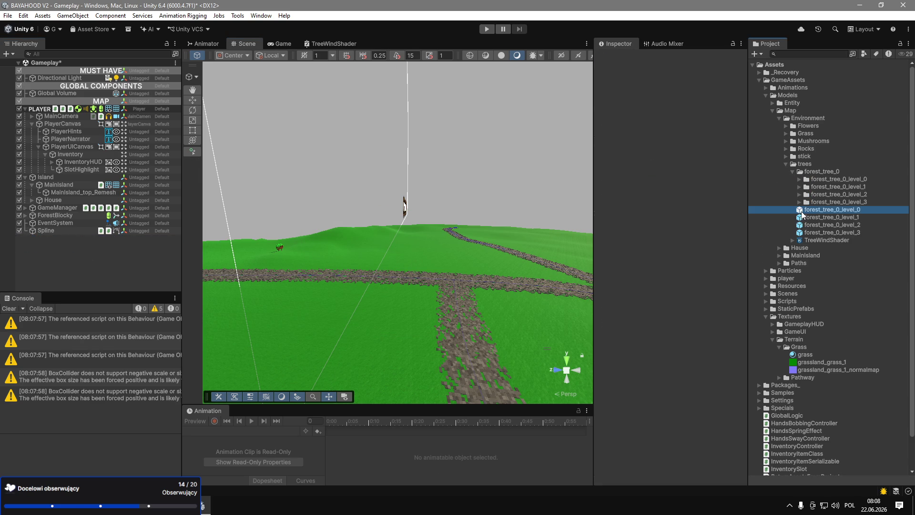
pyautogui.doubleClick(803, 212)
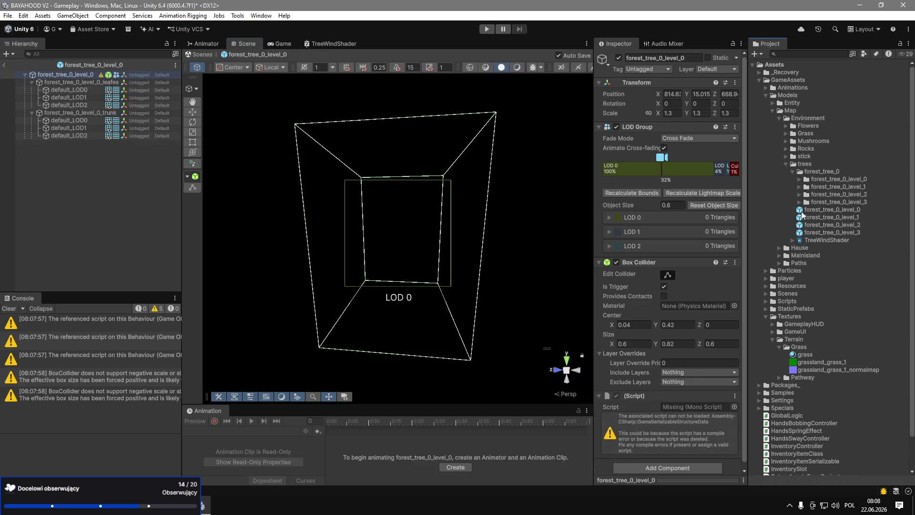
pyautogui.click(67, 90)
pyautogui.click(69, 97)
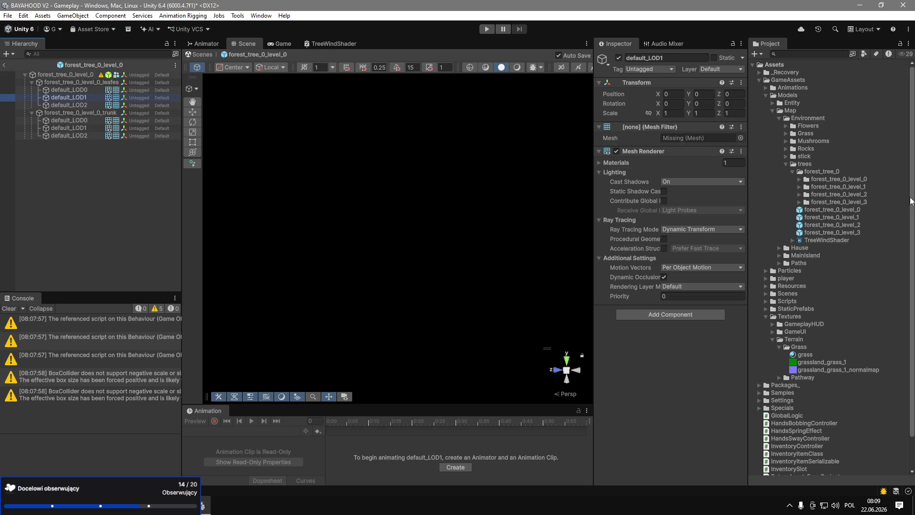
# Delete the four forest_tree_0 level prefabs.
pyautogui.click(839, 209)
pyautogui.keyDown('shift'); pyautogui.click(851, 232); pyautogui.keyUp('shift')
pyautogui.press('Delete')
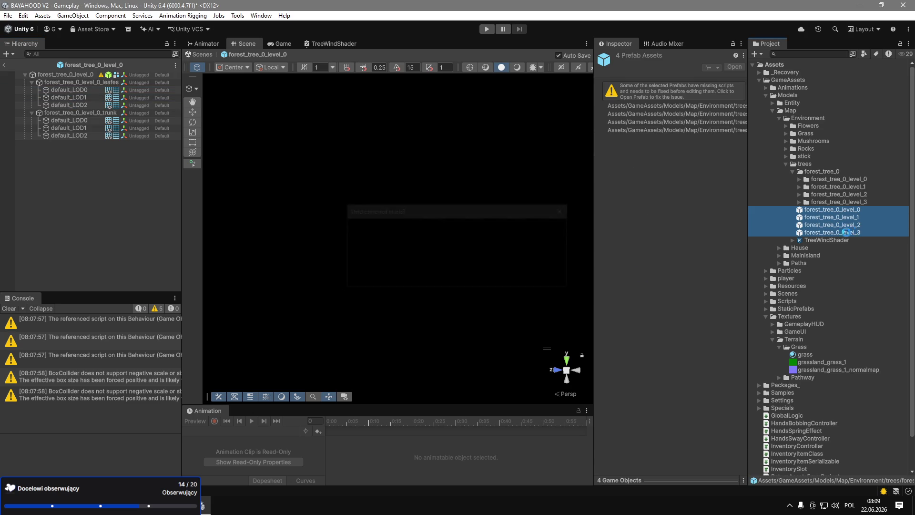
# Bring the other tree project's editor forward and reveal its hierarchy.
pyautogui.hotkey('alt', 'Tab')
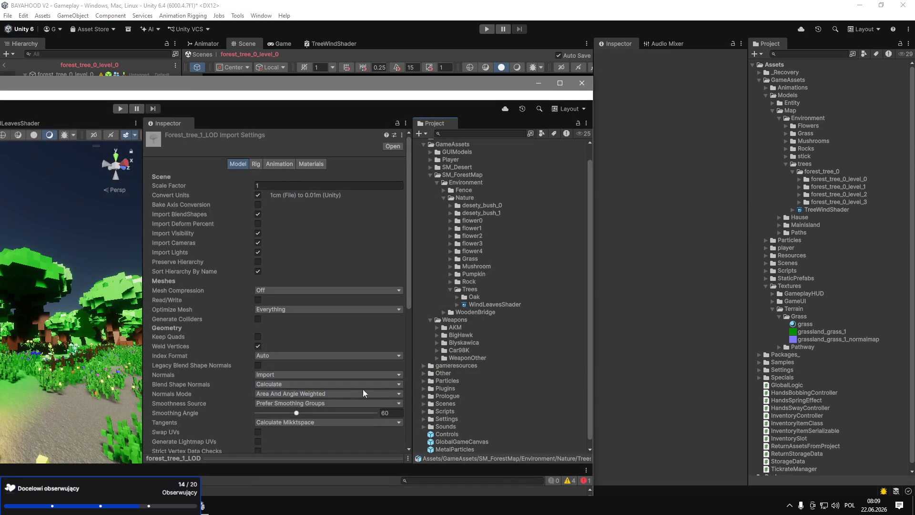
pyautogui.hotkey('alt', 'Tab')
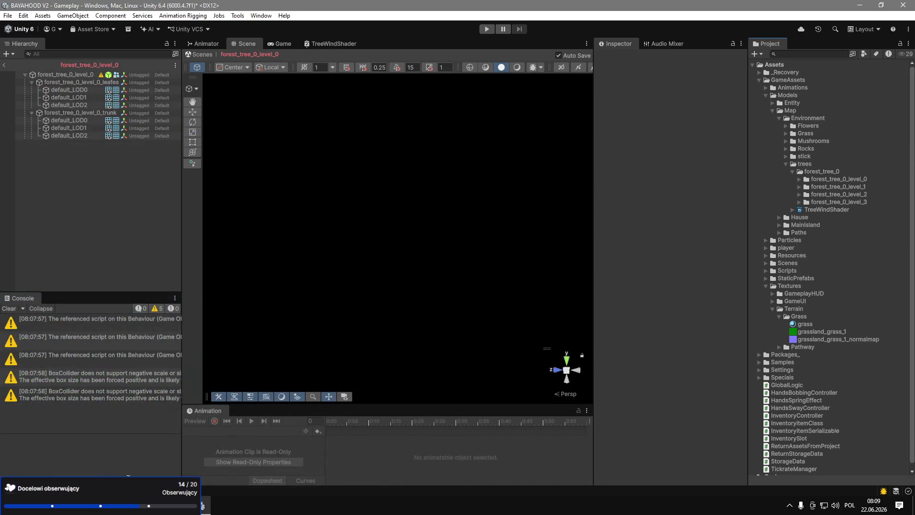
pyautogui.hotkey('alt', 'Tab')
pyautogui.scroll(-8, 622, 415)
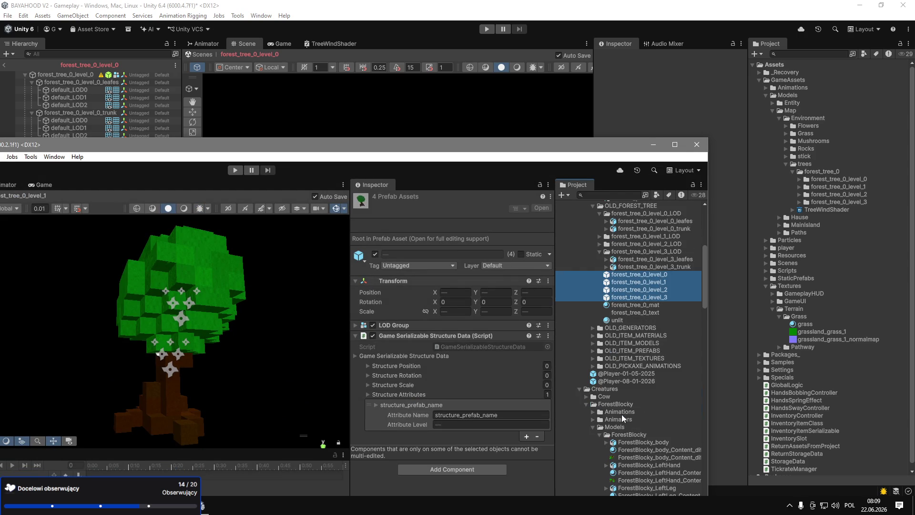
pyautogui.moveTo(293, 148); pyautogui.dragTo(481, 133)
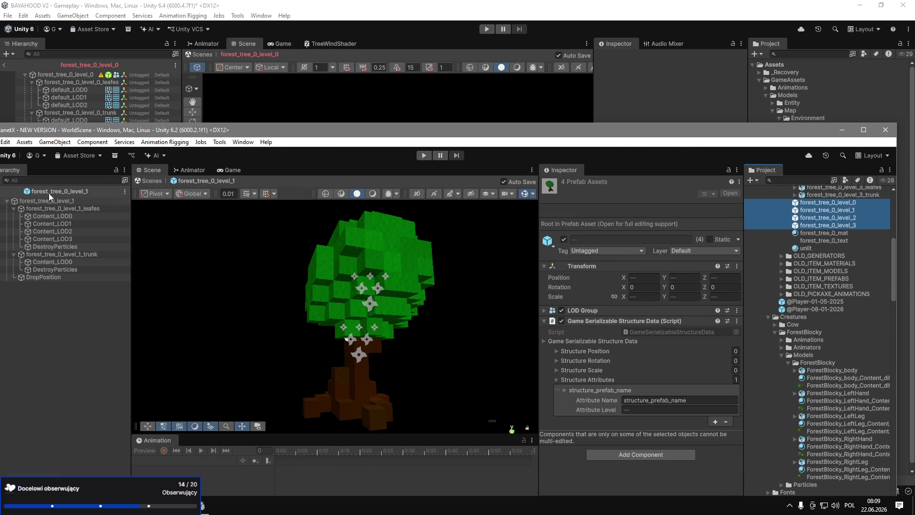
# Inspect the forest_tree_0_level_1 root object in the older project.
pyautogui.click(46, 200)
pyautogui.click(618, 274)
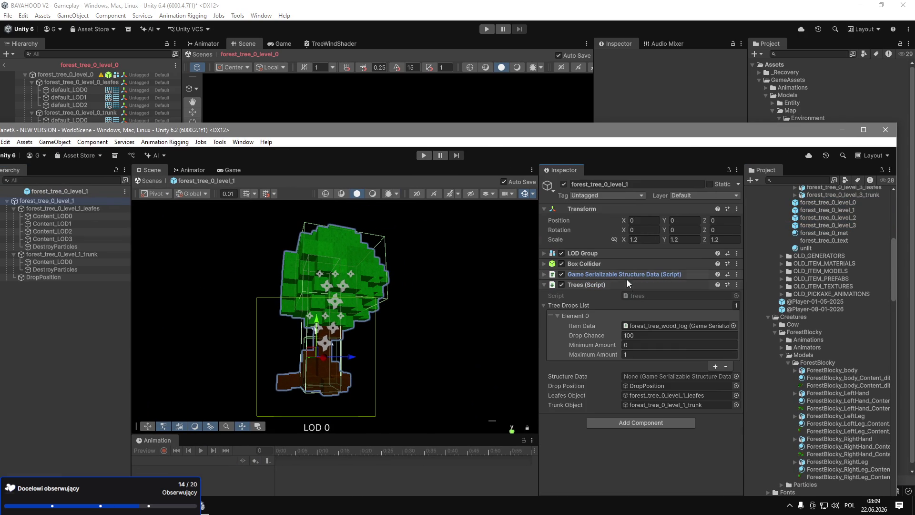
pyautogui.moveTo(795, 141); pyautogui.dragTo(709, 81)
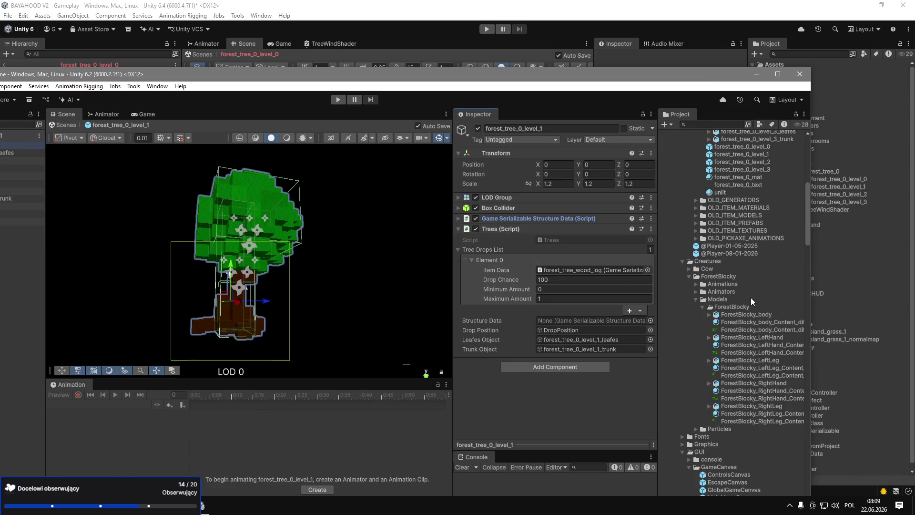
# Browse the older project's asset tree down to the ReturnPrefabs Structures prefabs.
pyautogui.scroll(-6, 751, 285)
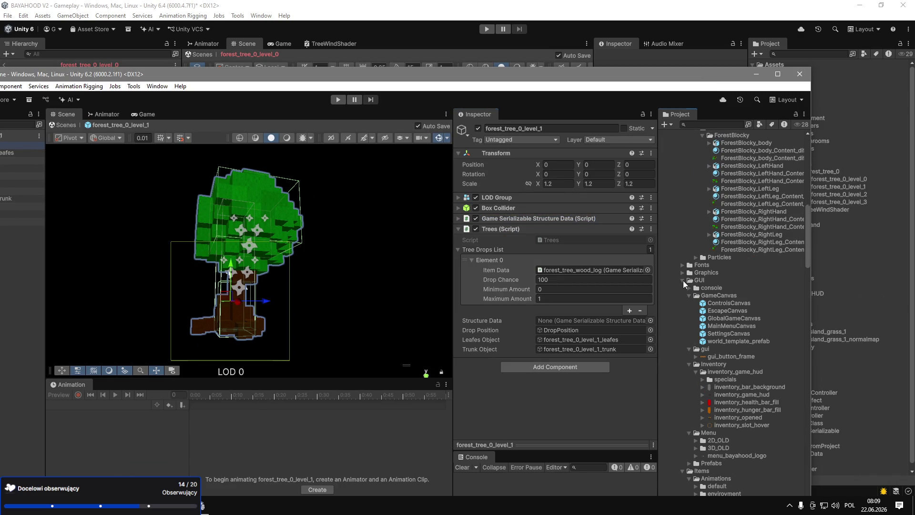
pyautogui.scroll(-10, 682, 280)
pyautogui.click(683, 180)
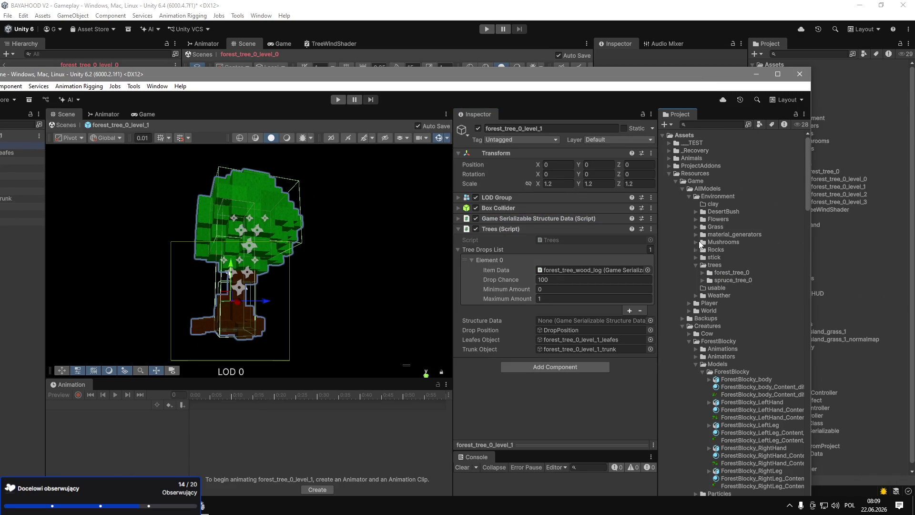
pyautogui.scroll(-5, 698, 335)
pyautogui.scroll(-5, 699, 384)
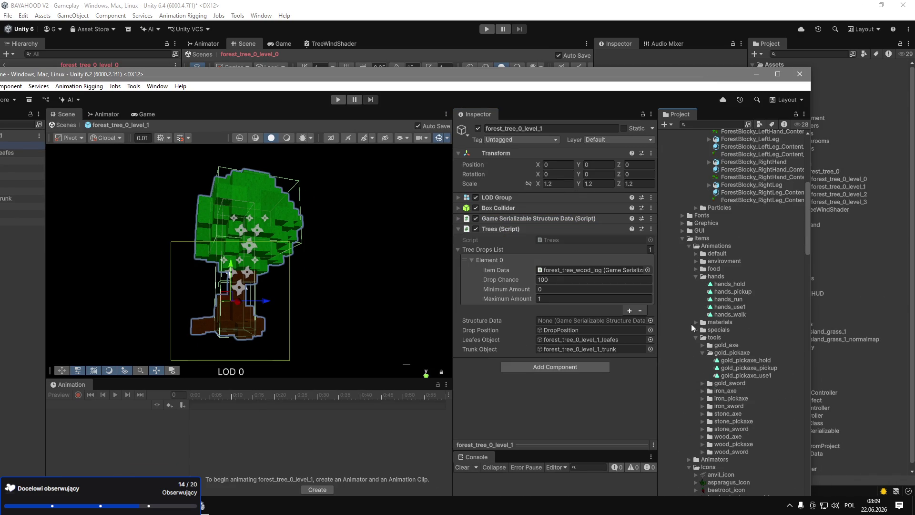
pyautogui.click(681, 238)
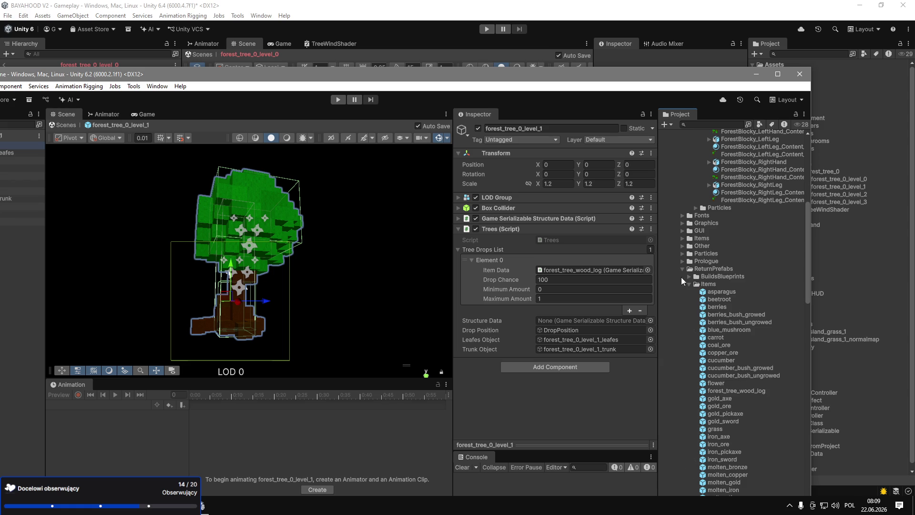
pyautogui.click(690, 280)
pyautogui.click(689, 284)
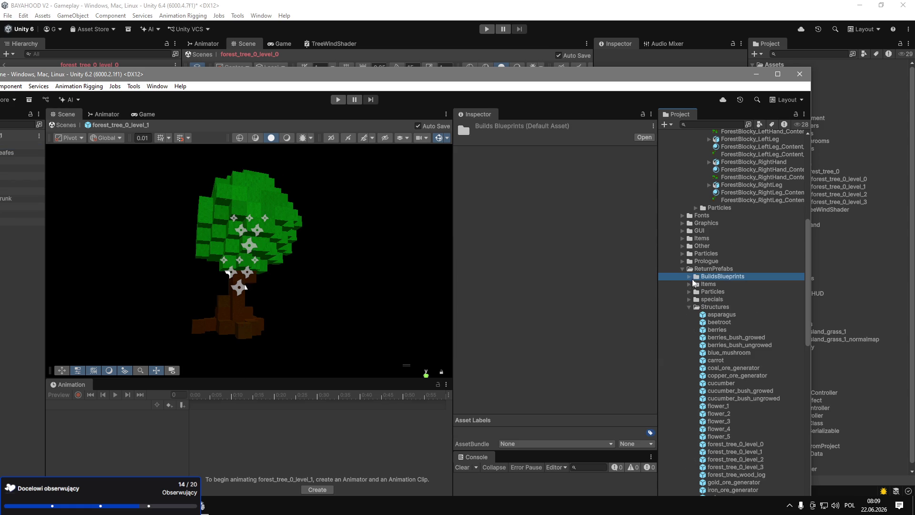
pyautogui.scroll(-2, 731, 340)
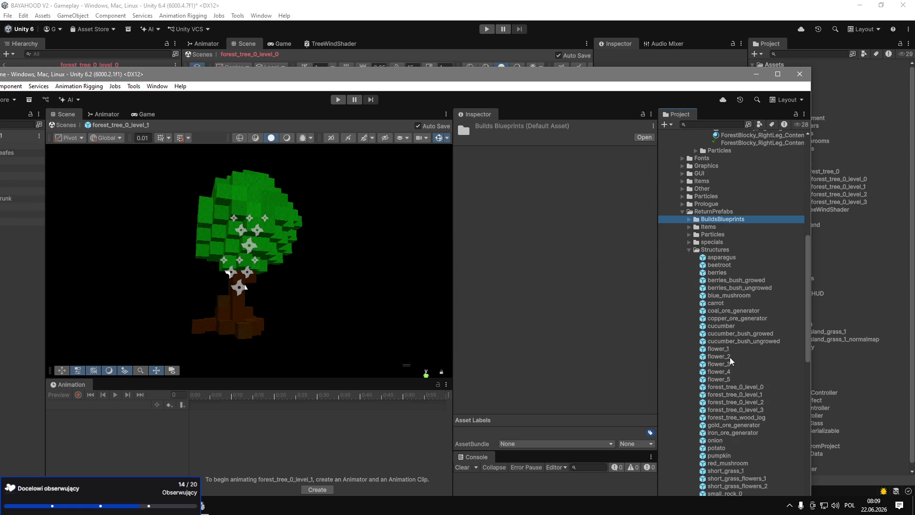
# Drag forest_tree_0_level_0 through level_3 into the main project's forest_tree_0 folder.
pyautogui.click(736, 387)
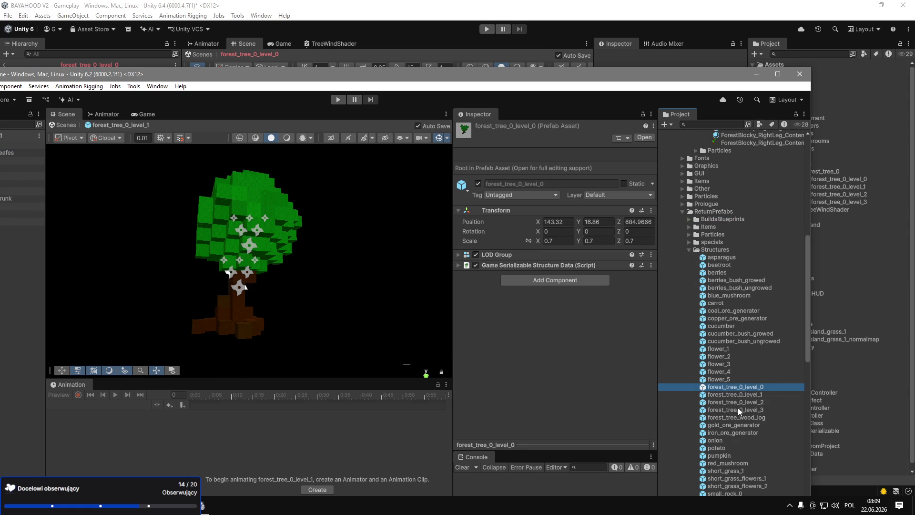
pyautogui.keyDown('shift'); pyautogui.click(737, 409); pyautogui.keyUp('shift')
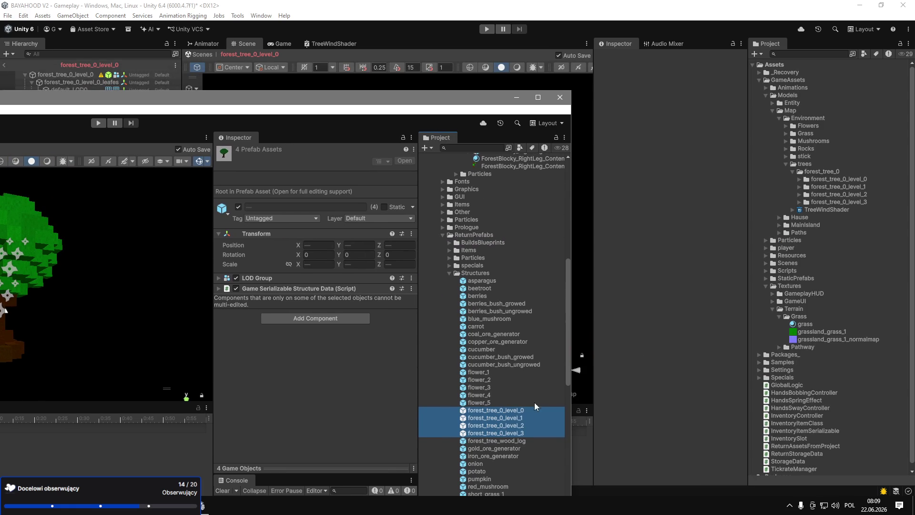
pyautogui.moveTo(737, 408)
pyautogui.mouseDown()
pyautogui.moveTo(787, 312)
pyautogui.moveTo(794, 324)
pyautogui.moveTo(820, 224)
pyautogui.moveTo(814, 172)
pyautogui.mouseUp()
# Copy the four prefabs into forest_tree_0, then place and raise forest_tree_0_level_2 on the island.
pyautogui.click(516, 97)
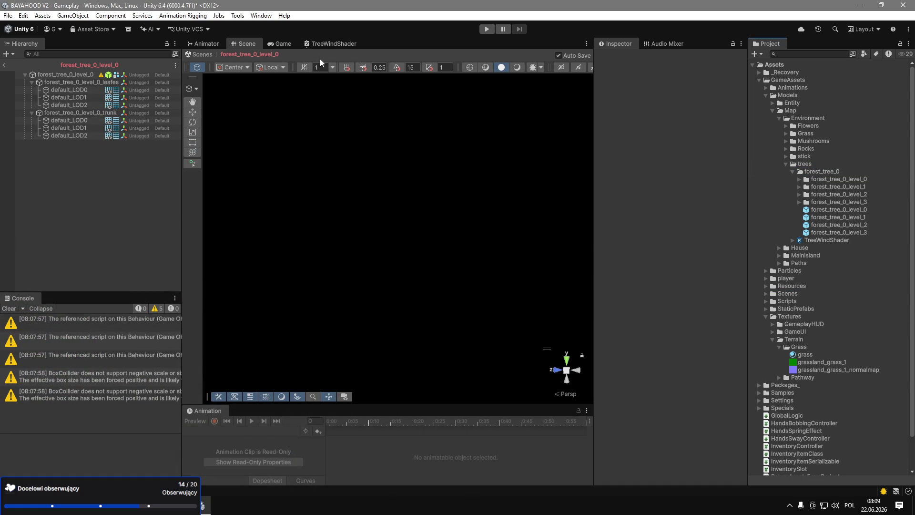
pyautogui.click(5, 65)
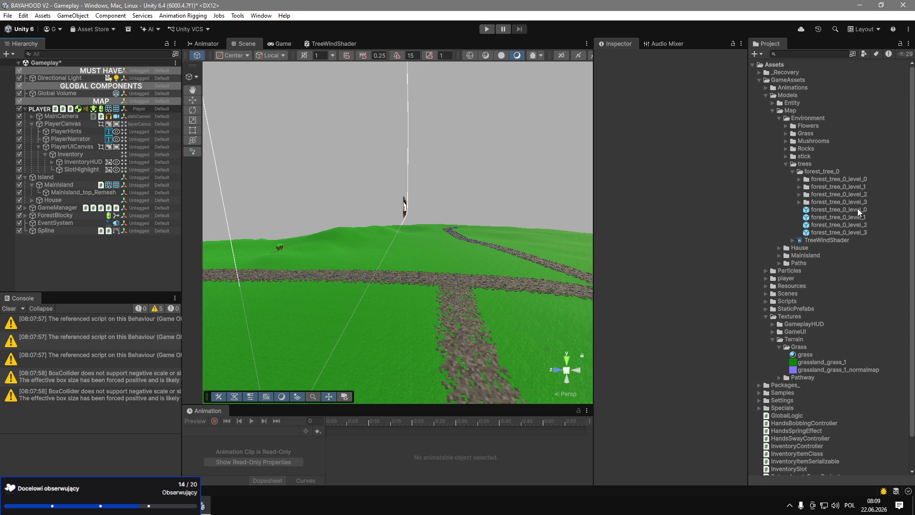
pyautogui.moveTo(828, 225); pyautogui.dragTo(354, 329)
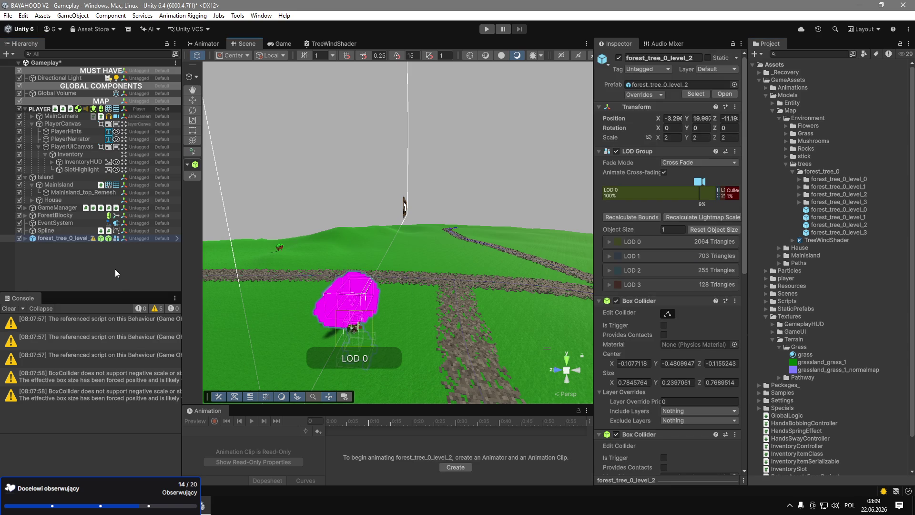
pyautogui.press('w')
pyautogui.moveTo(355, 288); pyautogui.dragTo(355, 267)
pyautogui.press('f')
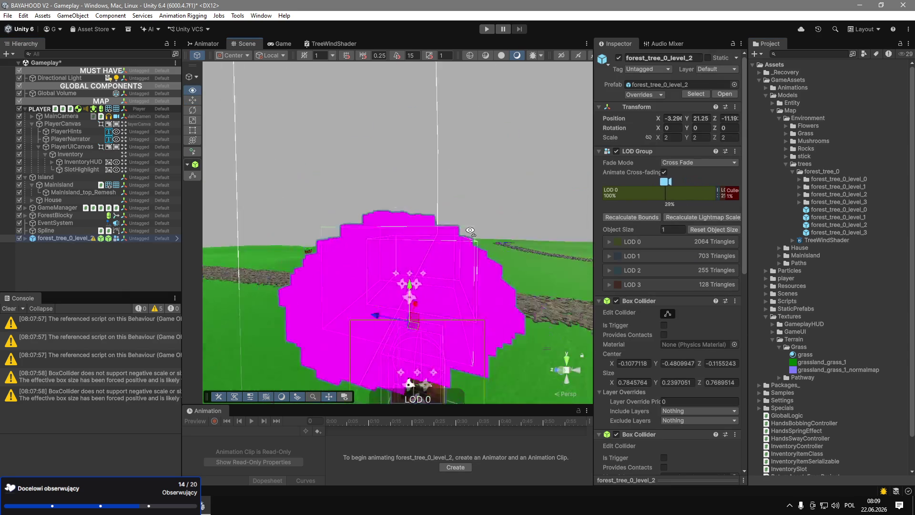
# Remove the tree's two missing Script components and open forest_tree_0_level_2 in Prefab Mode.
pyautogui.scroll(-8, 464, 299)
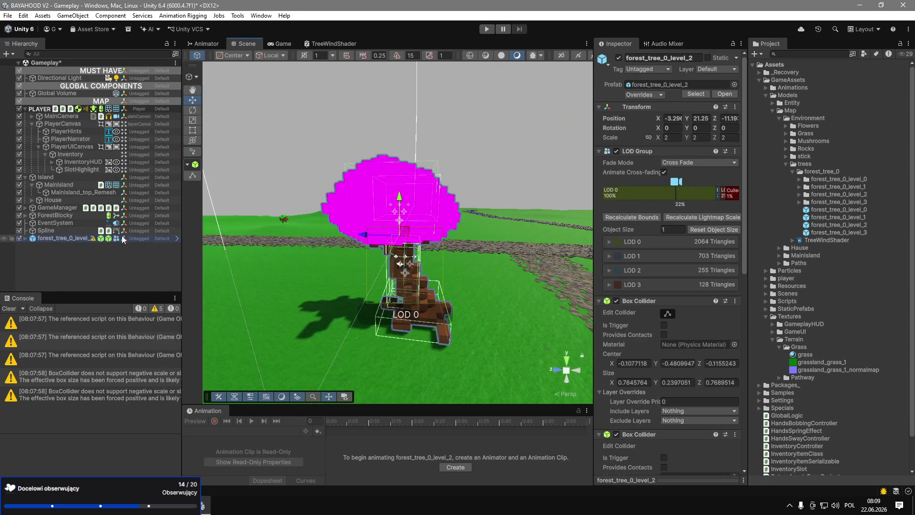
pyautogui.scroll(-10, 696, 386)
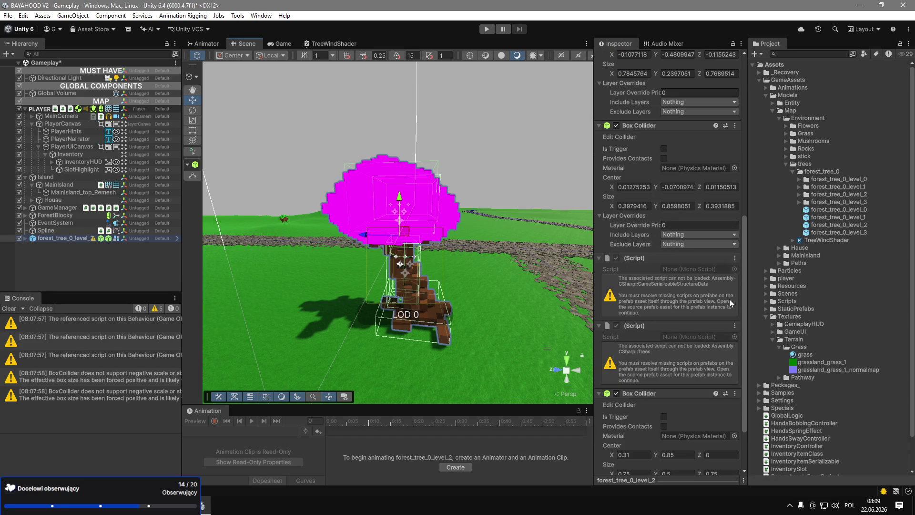
pyautogui.click(734, 258)
pyautogui.click(745, 278)
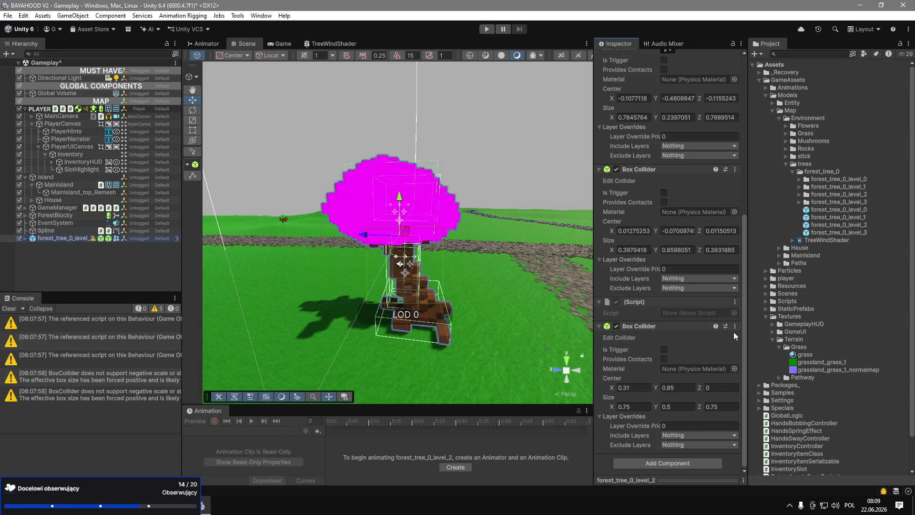
pyautogui.click(735, 301)
pyautogui.click(757, 325)
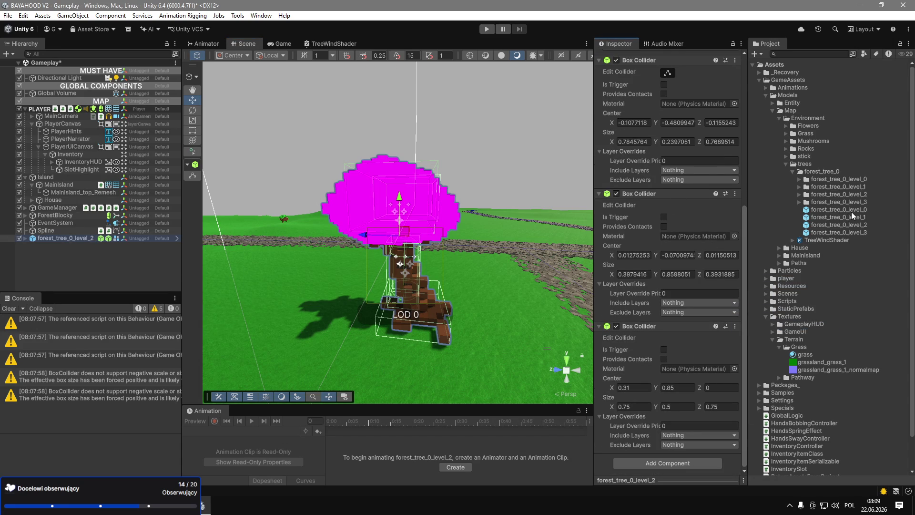
pyautogui.doubleClick(853, 225)
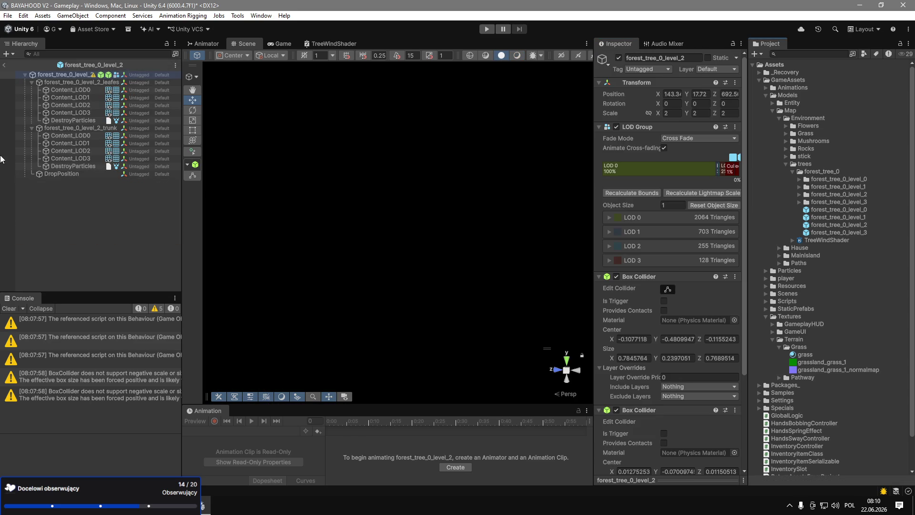
# Remove the Rigidbody from the forest_tree_0_level_2_leafes object and dismiss the saving-failed warnings.
pyautogui.click(70, 84)
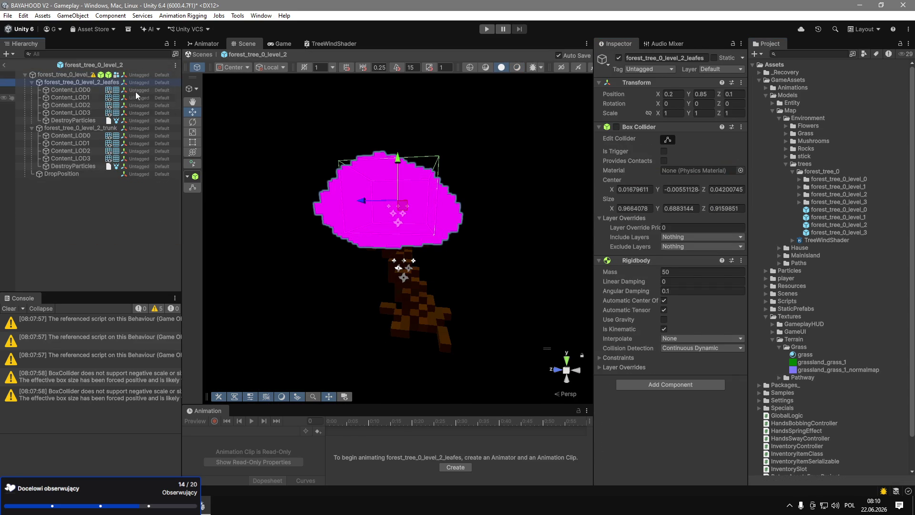
pyautogui.click(741, 126)
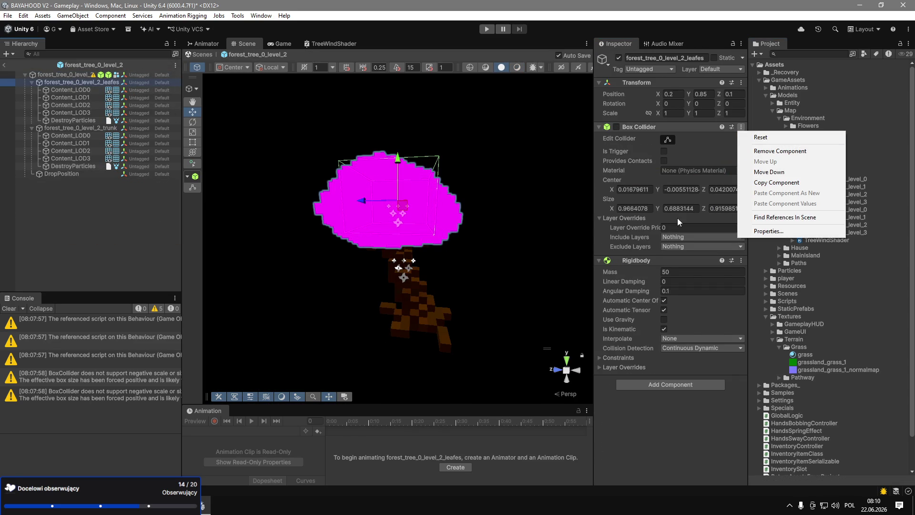
pyautogui.click(741, 261)
pyautogui.click(782, 284)
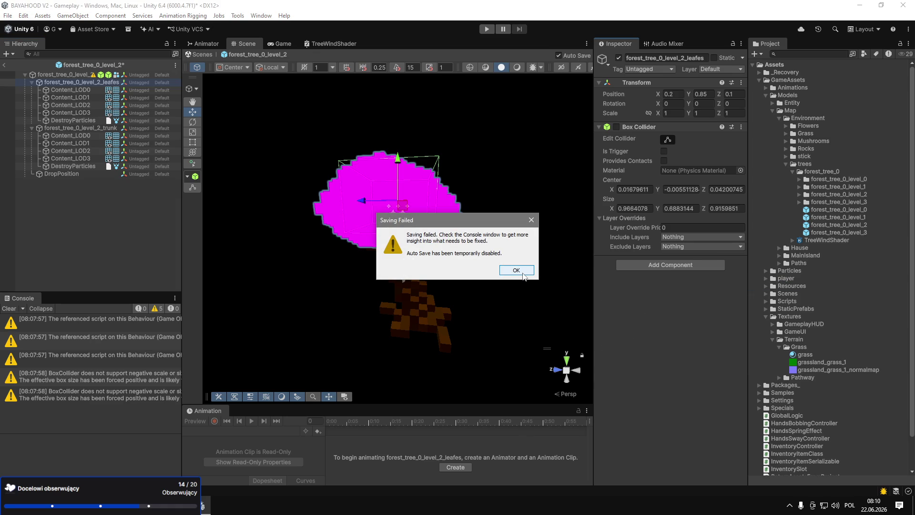
pyautogui.click(523, 273)
pyautogui.click(516, 270)
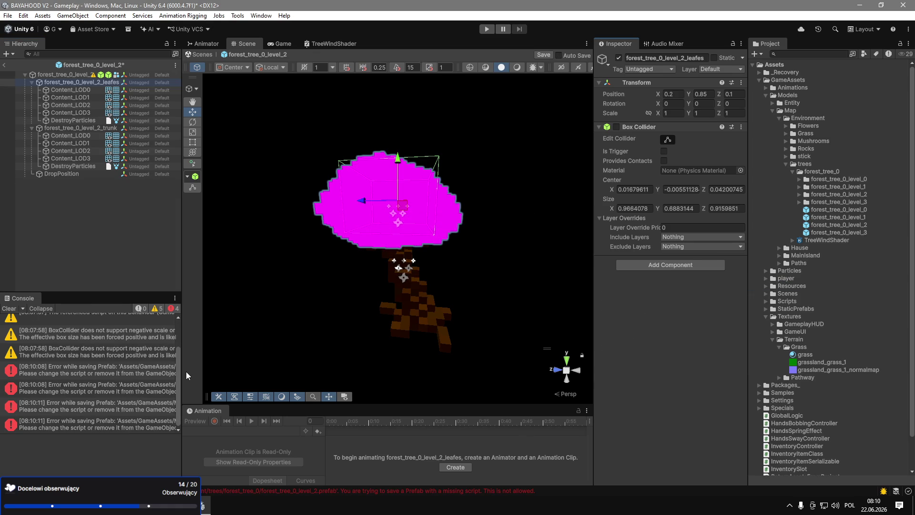
pyautogui.moveTo(183, 368)
pyautogui.mouseDown()
pyautogui.moveTo(582, 373)
pyautogui.moveTo(165, 351)
pyautogui.moveTo(206, 351)
pyautogui.mouseUp()
# Delete the root's two missing Script components, collapse the Box Colliders, and save the prefab.
pyautogui.click(66, 75)
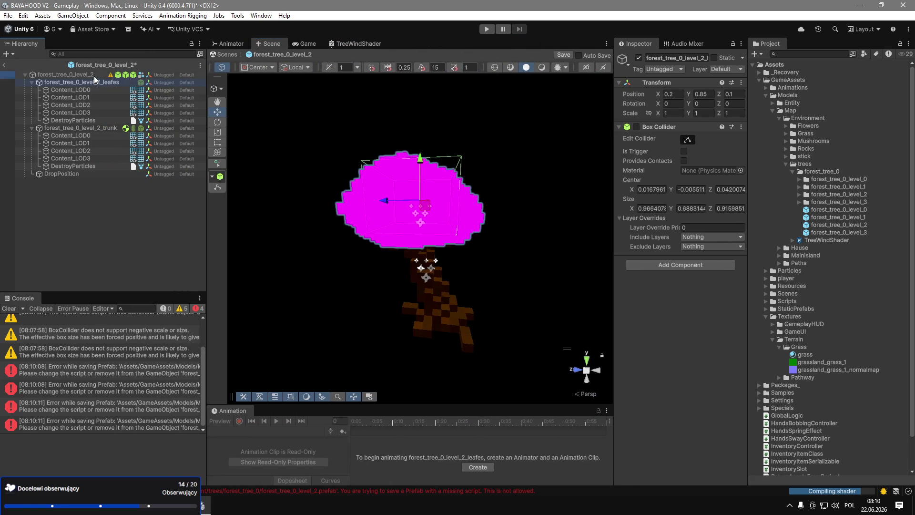
pyautogui.scroll(-3, 708, 340)
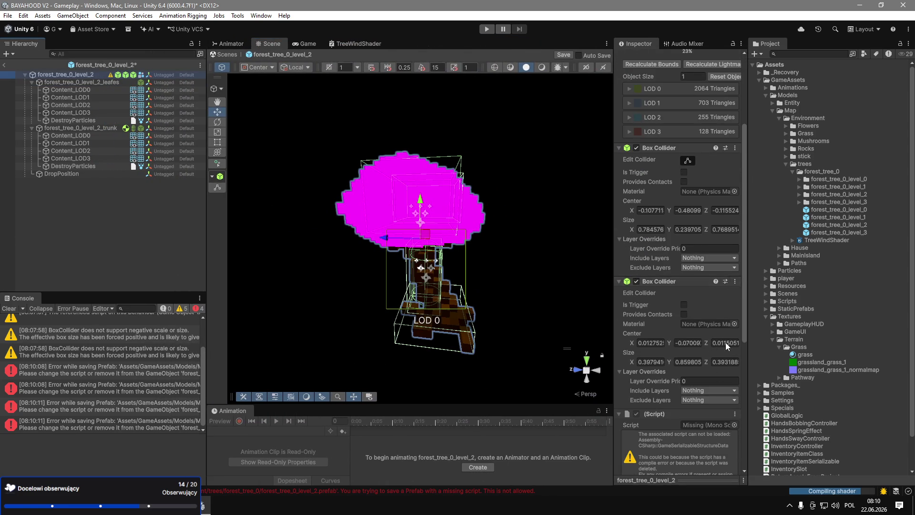
pyautogui.scroll(-3, 725, 332)
pyautogui.click(734, 311)
pyautogui.click(791, 334)
pyautogui.click(734, 310)
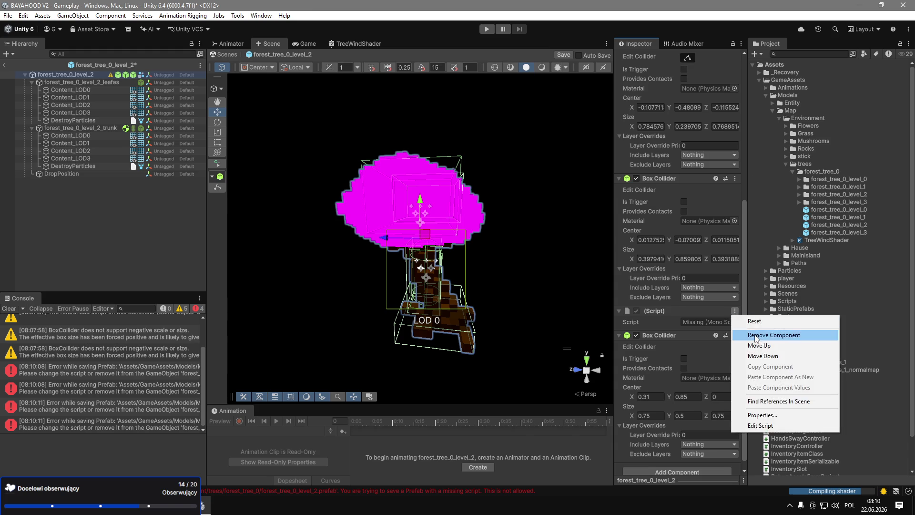
pyautogui.click(791, 335)
pyautogui.scroll(5, 697, 264)
pyautogui.click(665, 190)
pyautogui.click(662, 199)
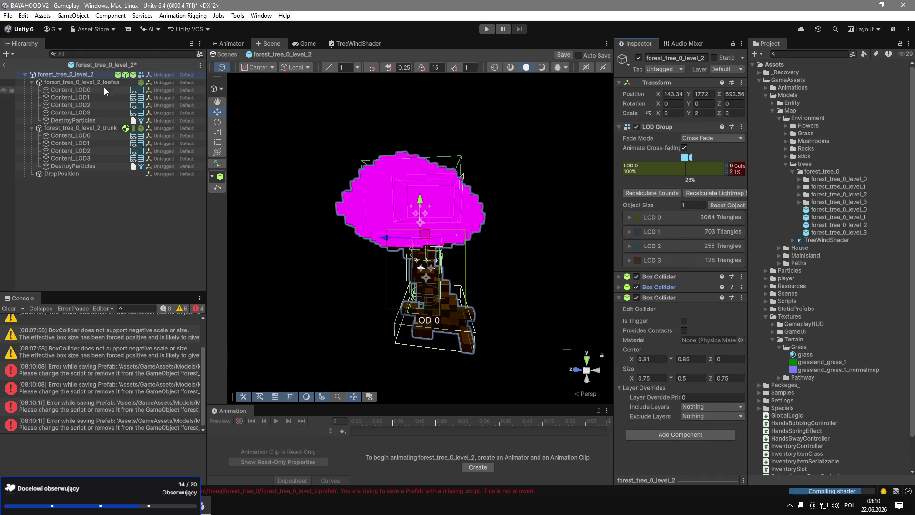
pyautogui.hotkey('ctrl', 's')
# Select the leaves' Content_LOD0 mesh, viewing up the trunk.
pyautogui.click(81, 82)
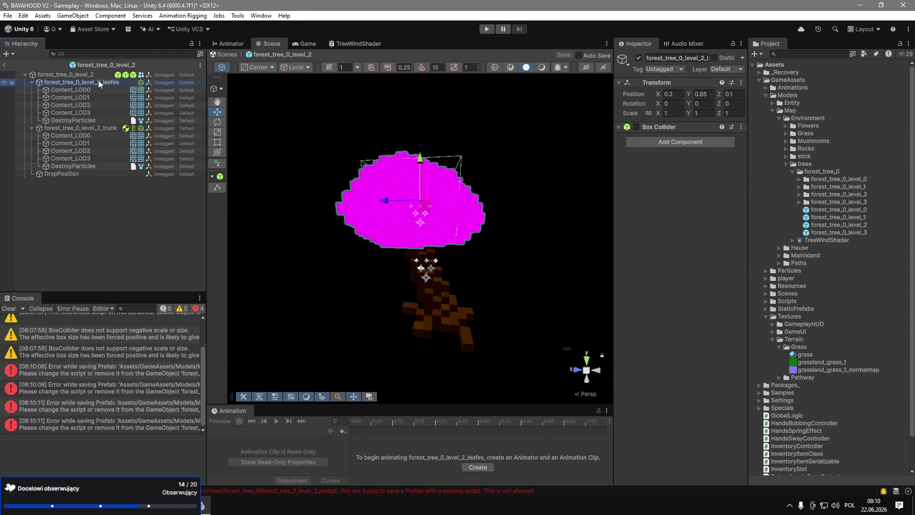
pyautogui.scroll(10, 521, 333)
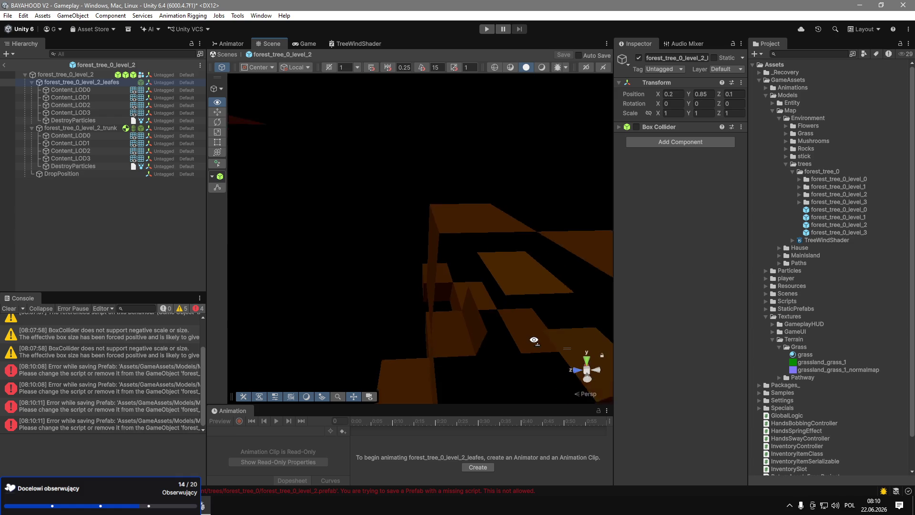
pyautogui.moveTo(534, 322)
pyautogui.mouseDown()
pyautogui.moveTo(519, 313)
pyautogui.moveTo(528, 339)
pyautogui.mouseUp()
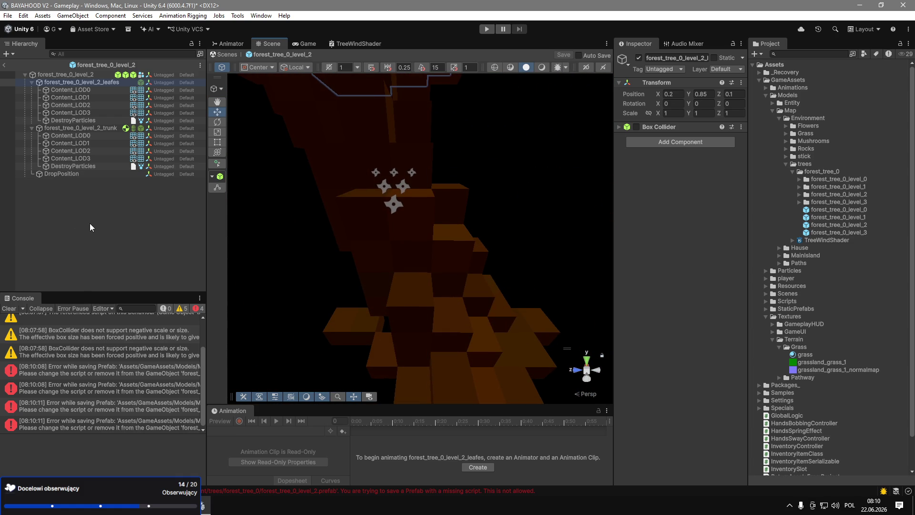
pyautogui.click(84, 90)
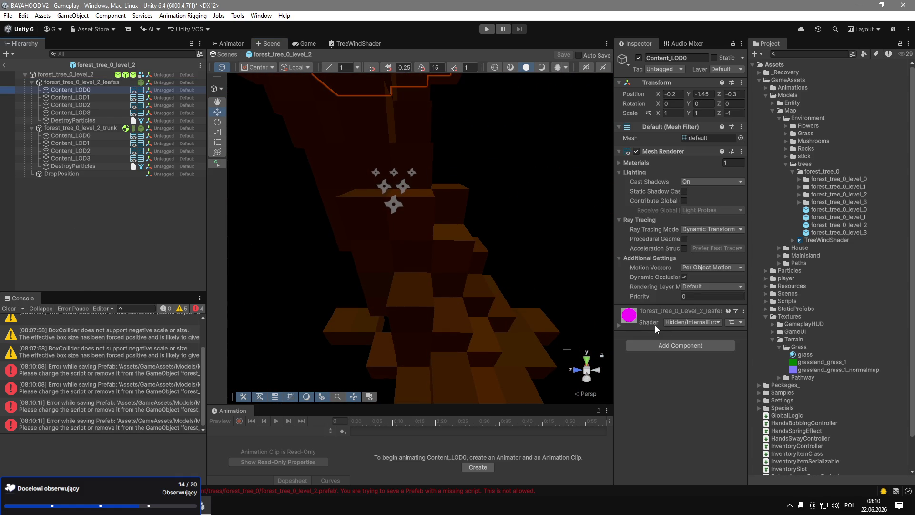
# Apply TreeWindShader to the leaf material and the Content_LOD0–LOD3 leaf objects.
pyautogui.moveTo(810, 238); pyautogui.dragTo(632, 341)
pyautogui.moveTo(614, 316); pyautogui.dragTo(616, 316)
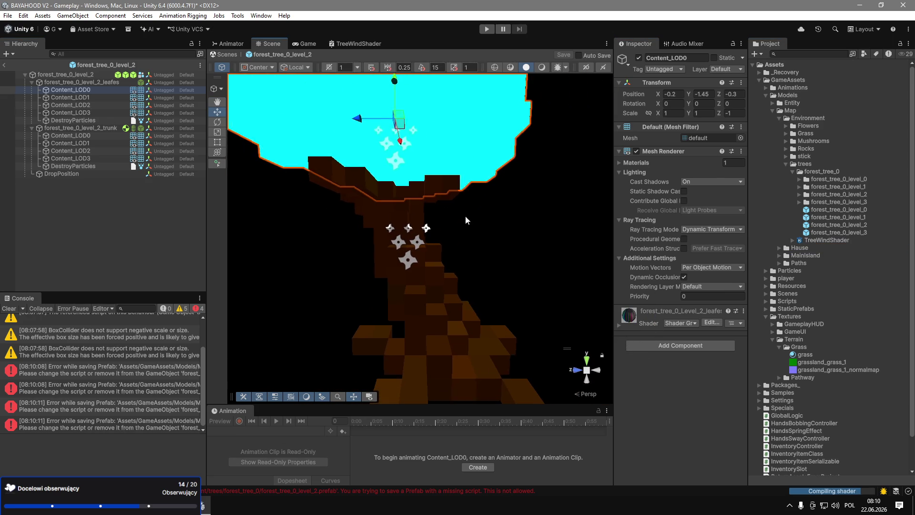
pyautogui.moveTo(506, 216); pyautogui.dragTo(336, 197)
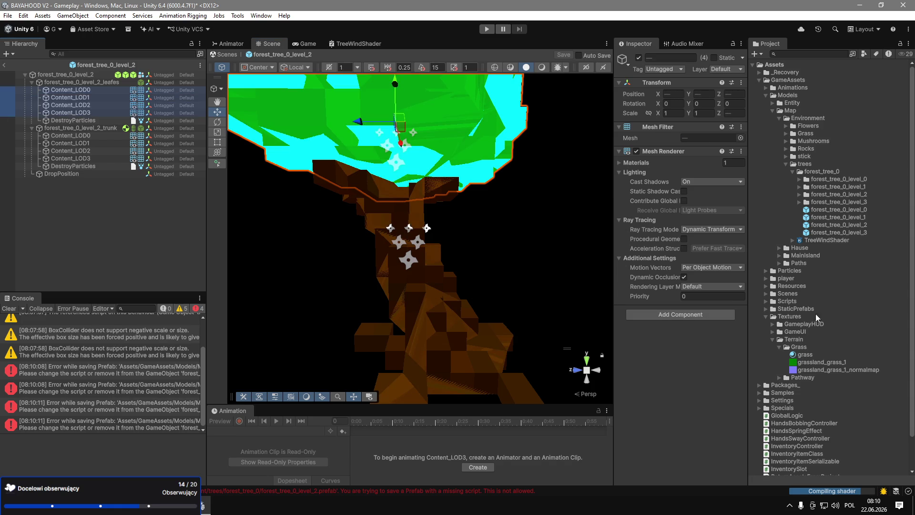
pyautogui.click(827, 242)
pyautogui.moveTo(823, 245)
pyautogui.mouseDown()
pyautogui.moveTo(67, 113)
pyautogui.moveTo(86, 104)
pyautogui.moveTo(100, 113)
pyautogui.mouseUp()
# Check each leaf object from Content_LOD3 back to Content_LOD0.
pyautogui.click(100, 113)
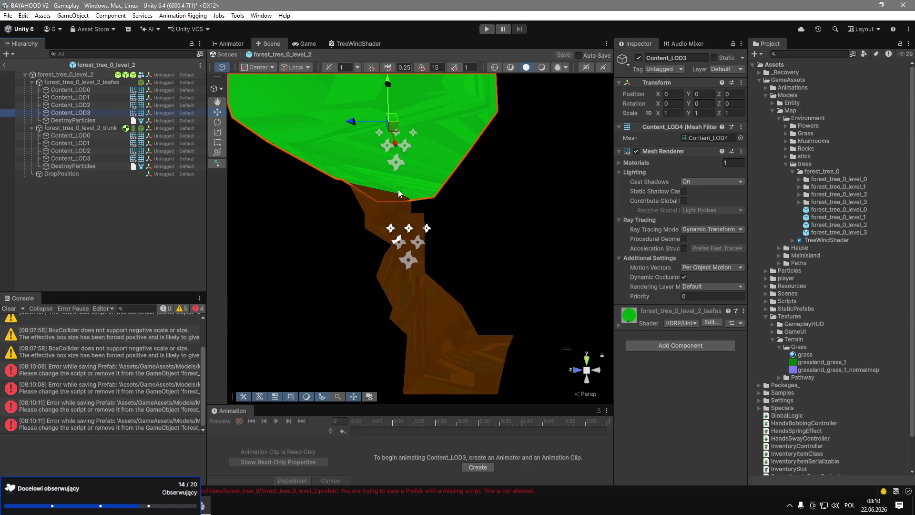
pyautogui.click(80, 105)
pyautogui.click(86, 98)
pyautogui.click(90, 90)
pyautogui.scroll(5, 502, 188)
pyautogui.scroll(-2, 505, 195)
pyautogui.scroll(2, 513, 210)
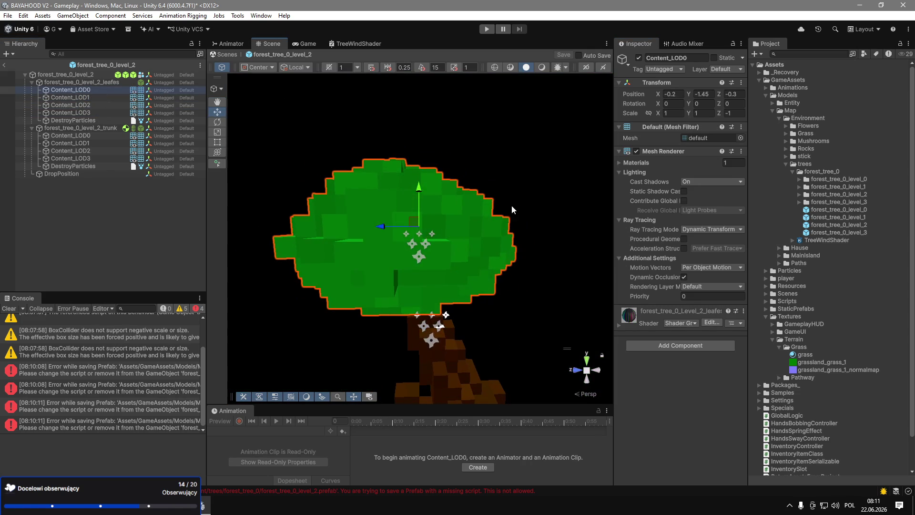
# Return to the Gameplay scene and inspect the TreeWindShader asset.
pyautogui.click(4, 65)
pyautogui.moveTo(452, 215)
pyautogui.mouseDown()
pyautogui.moveTo(430, 245)
pyautogui.moveTo(386, 217)
pyautogui.mouseUp()
pyautogui.click(820, 239)
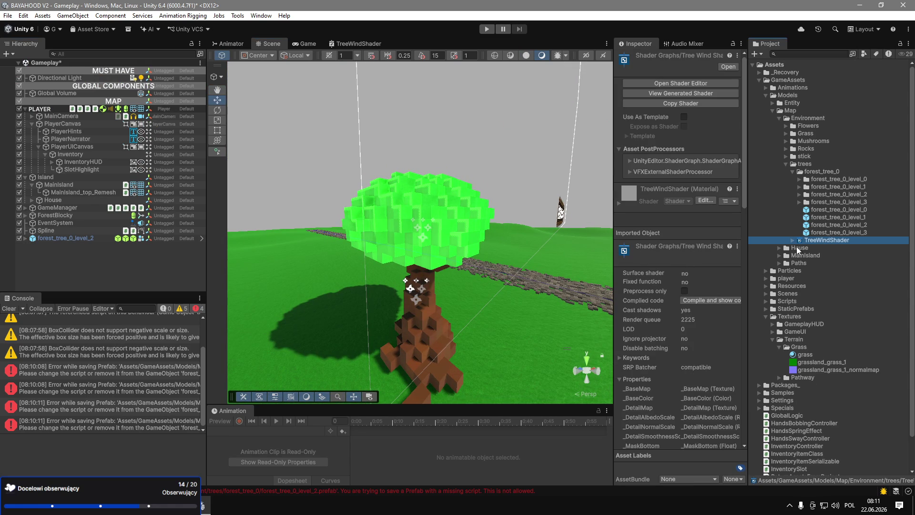
# Inspect the forest_tree_0_Level_2_leafes_LOD0 material inside the forest_tree_0_level_2 model folder.
pyautogui.click(799, 194)
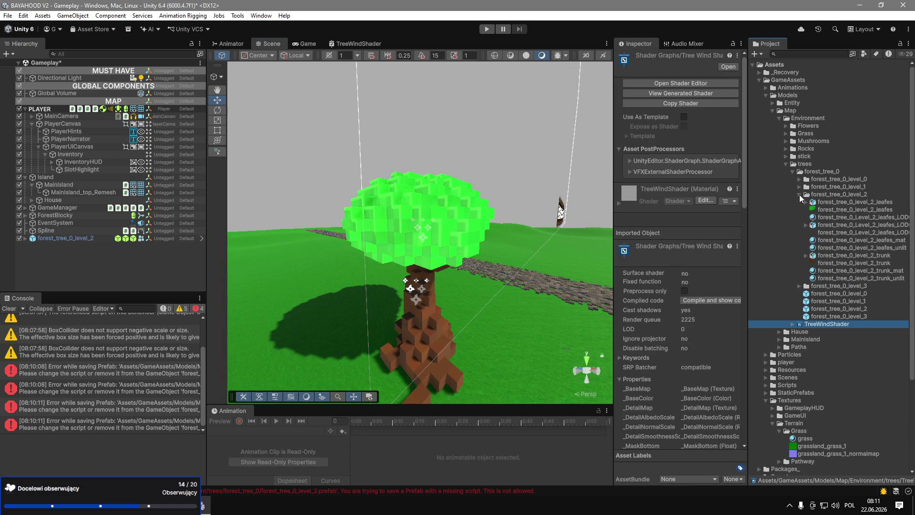
pyautogui.click(827, 218)
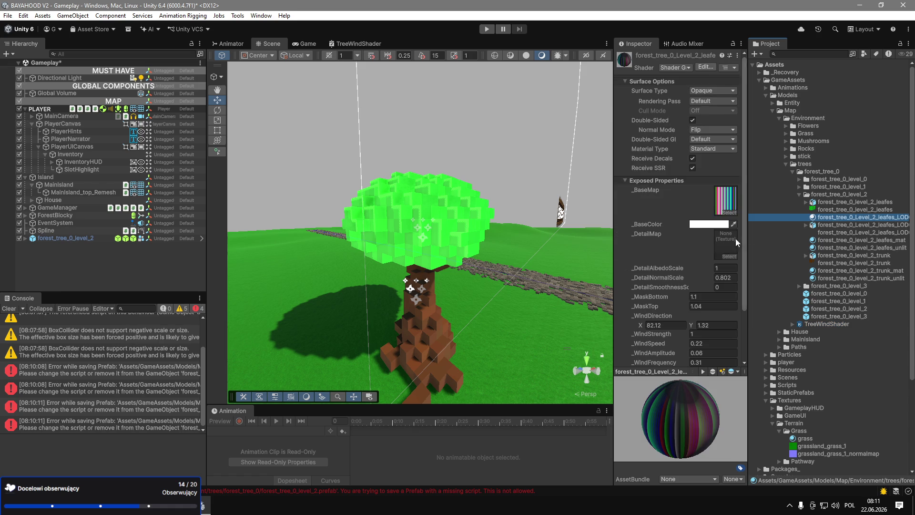
pyautogui.moveTo(614, 213); pyautogui.dragTo(524, 215)
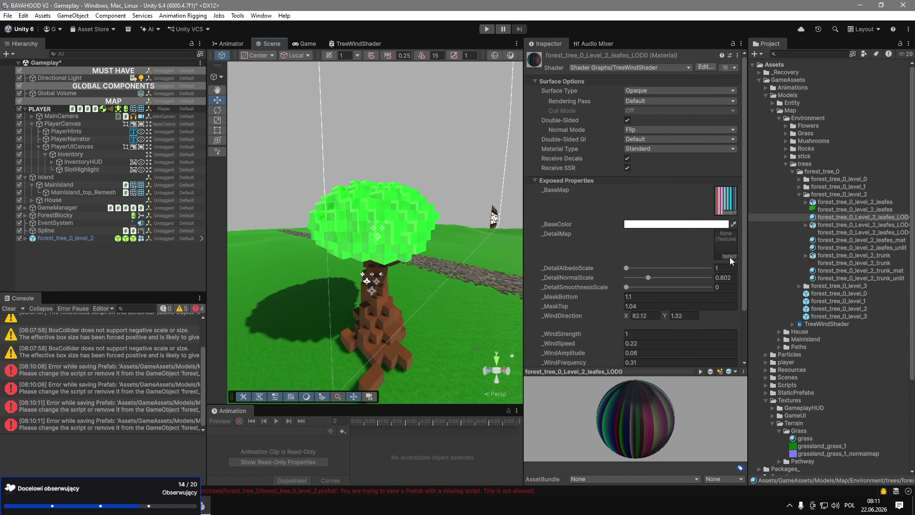
# Switch to the other project's window and scroll to its ReturnPrefabs/Structures tree prefabs.
pyautogui.moveTo(639, 6); pyautogui.dragTo(422, 53)
pyautogui.doubleClick(421, 52)
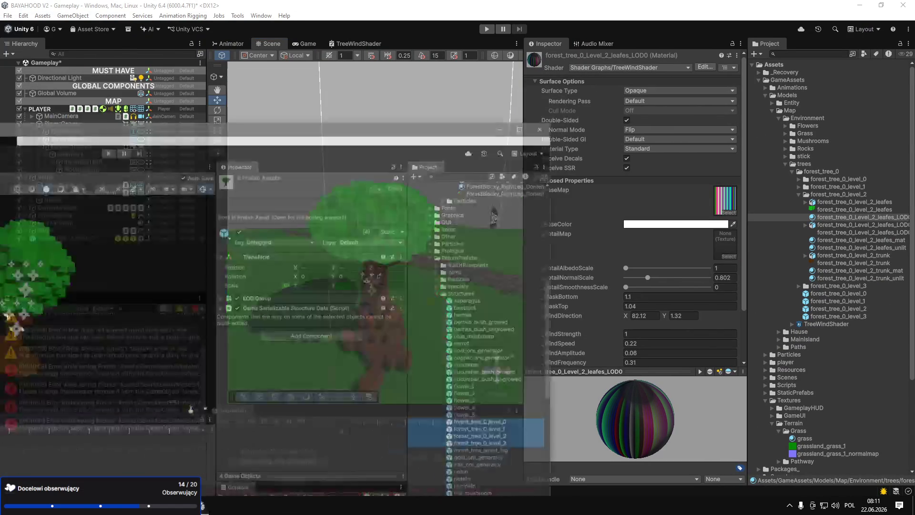
pyautogui.scroll(15, 467, 265)
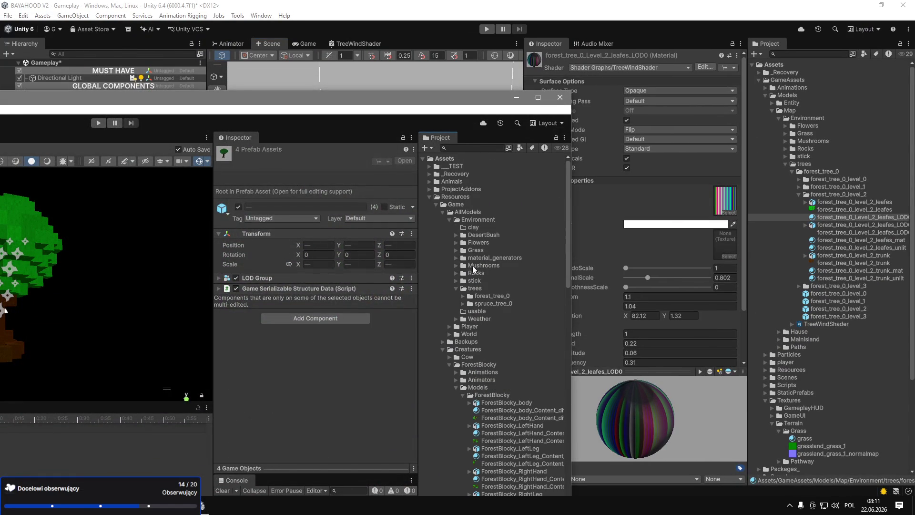
pyautogui.scroll(-10, 494, 392)
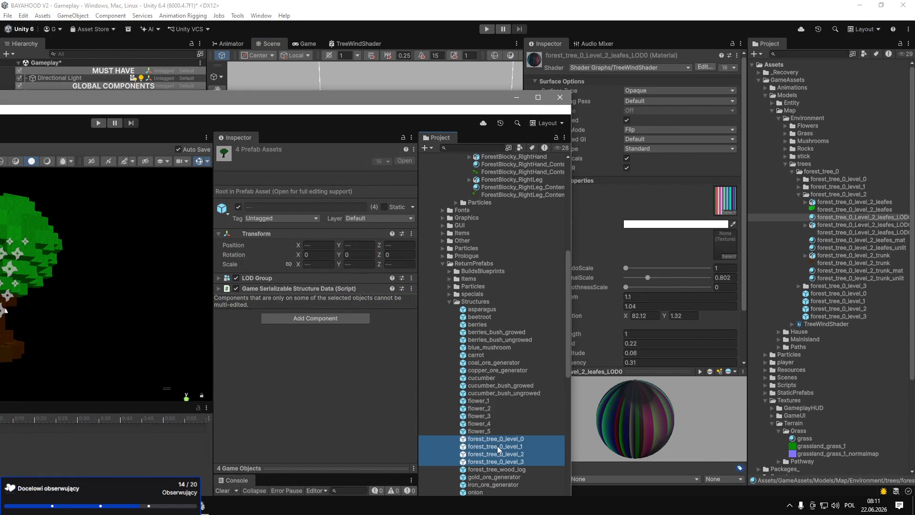
# Locate the detail map texture used by the level-1 tree's Content_LOD0 leaves.
pyautogui.click(498, 446)
pyautogui.moveTo(193, 100); pyautogui.dragTo(468, 103)
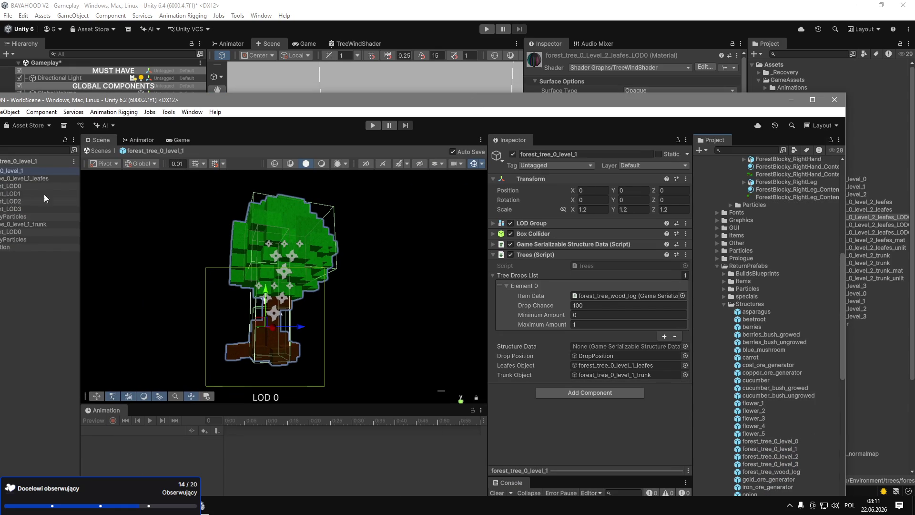
pyautogui.click(32, 186)
pyautogui.click(666, 350)
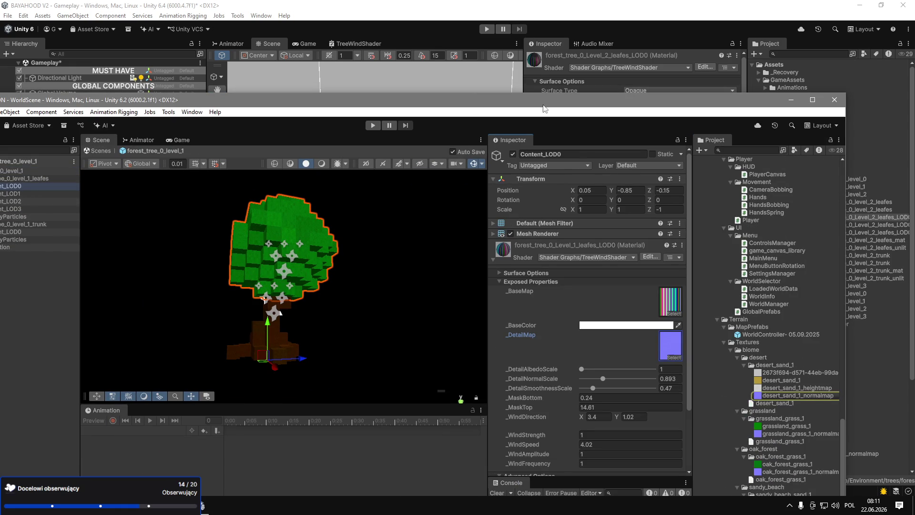
# Copy desert_sand_1_normalmap into this project's trees folder, close the other window, and name it forest_tree_leafes_normalmap.
pyautogui.moveTo(540, 107); pyautogui.dragTo(297, 106)
pyautogui.click(554, 395)
pyautogui.moveTo(553, 399)
pyautogui.mouseDown()
pyautogui.moveTo(812, 166)
pyautogui.moveTo(812, 177)
pyautogui.moveTo(810, 169)
pyautogui.mouseUp()
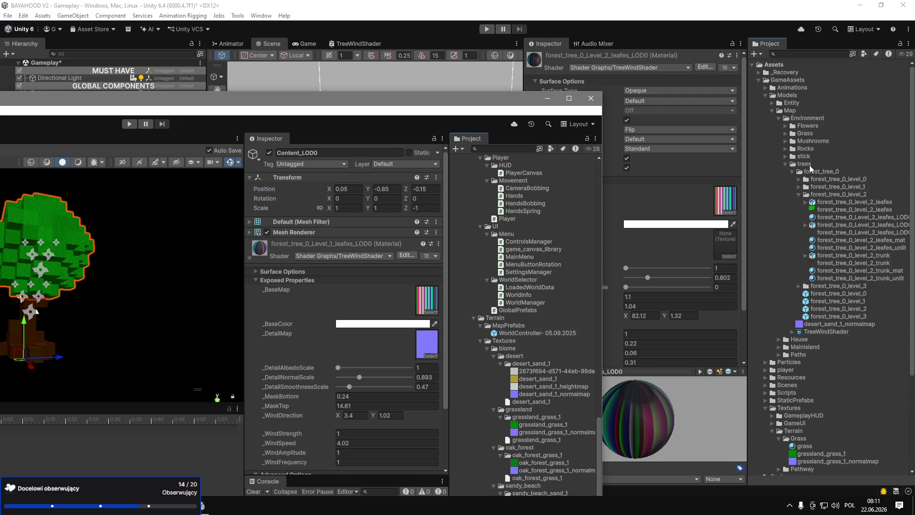
pyautogui.click(547, 98)
pyautogui.click(827, 324)
pyautogui.write('fores')
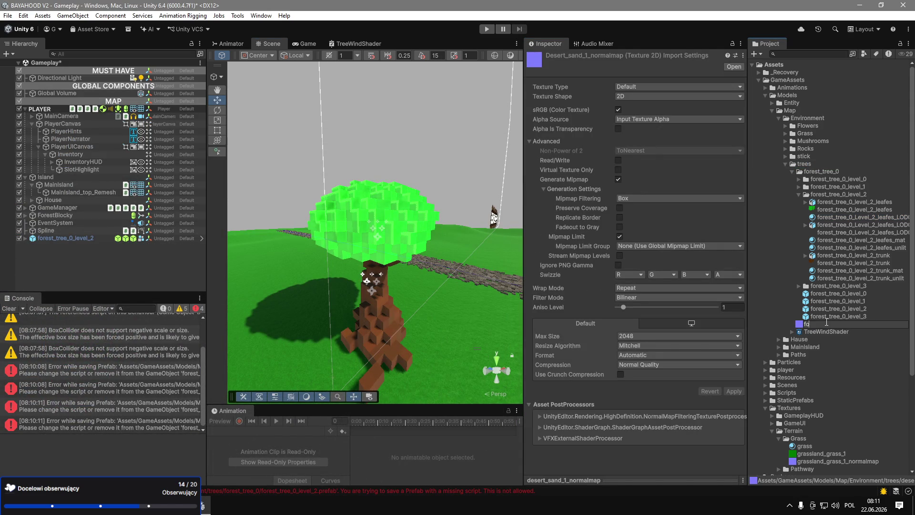
pyautogui.write('t_tree_')
pyautogui.write('leafes_')
pyautogui.write('normalmap')
# Confirm the new name and apply Texture Type Normal map with Point filter mode.
pyautogui.press('Return')
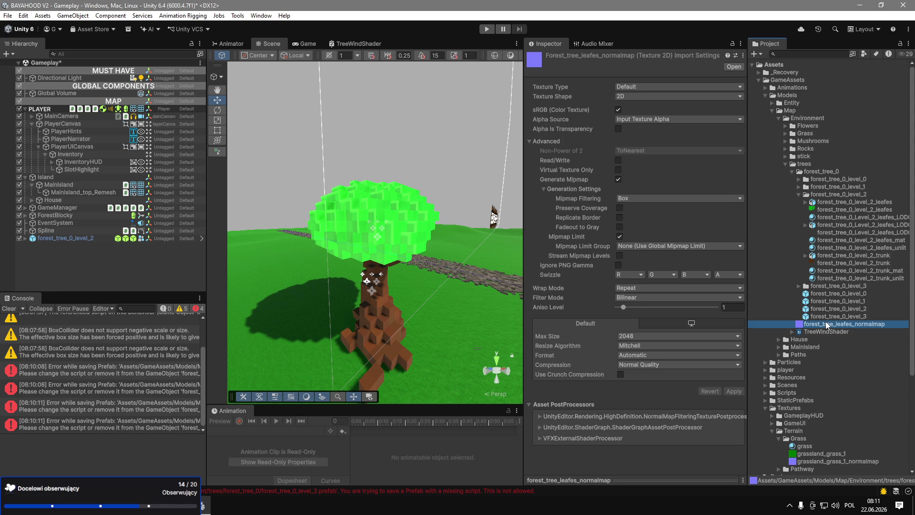
pyautogui.click(672, 86)
pyautogui.click(649, 109)
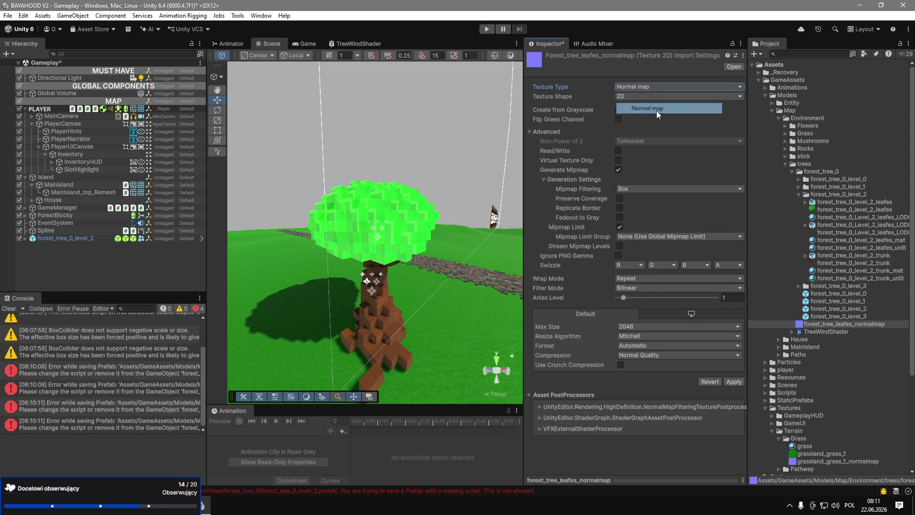
pyautogui.click(677, 288)
pyautogui.click(639, 295)
pyautogui.click(733, 381)
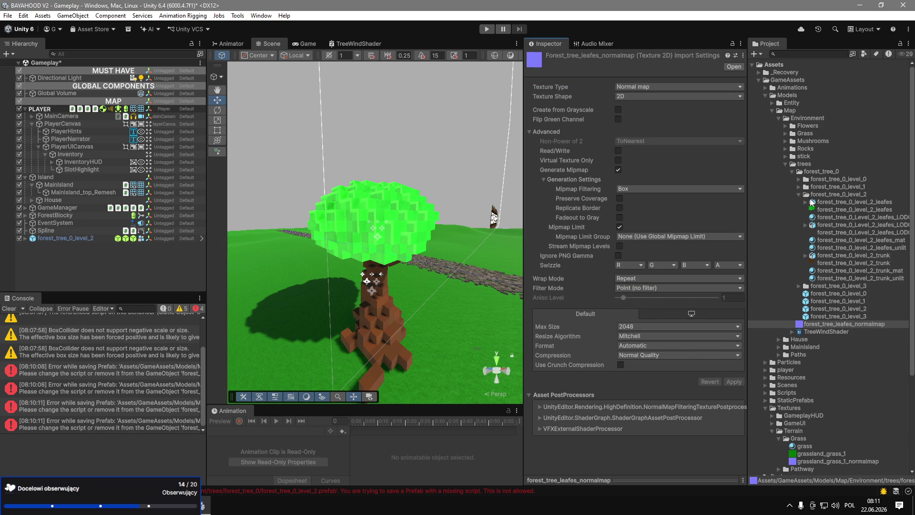
# Delete the leaves and trunk unlit materials and clear the console.
pyautogui.click(823, 210)
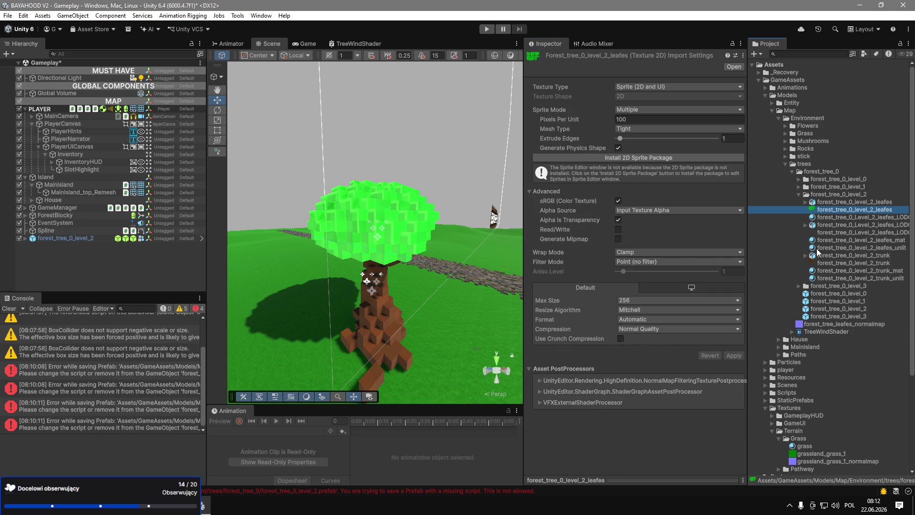
pyautogui.moveTo(747, 246); pyautogui.dragTo(697, 247)
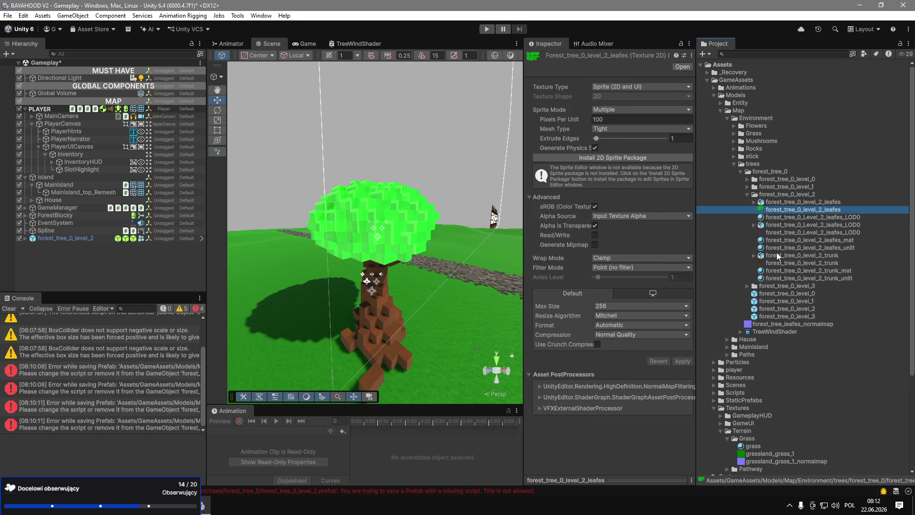
pyautogui.click(849, 248)
pyautogui.keyDown('ctrl'); pyautogui.click(856, 280); pyautogui.keyUp('ctrl')
pyautogui.press('Delete')
pyautogui.press('Return')
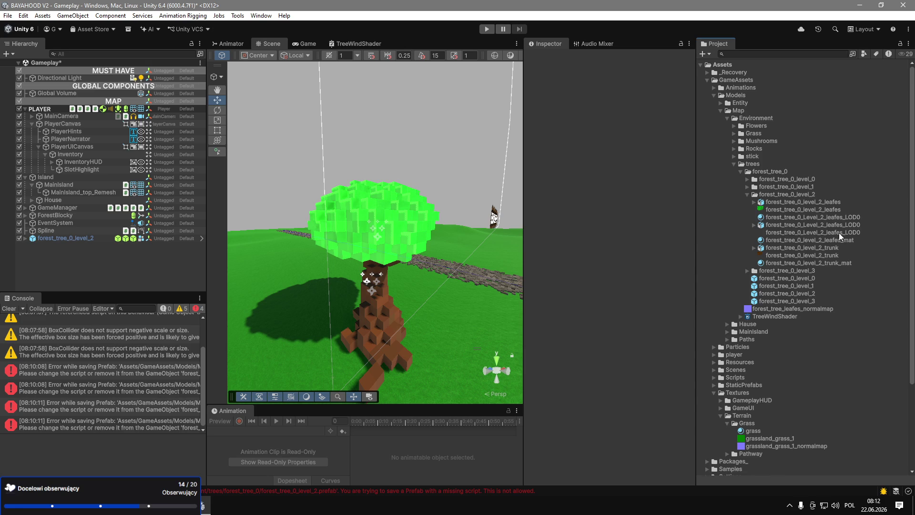
pyautogui.click(6, 309)
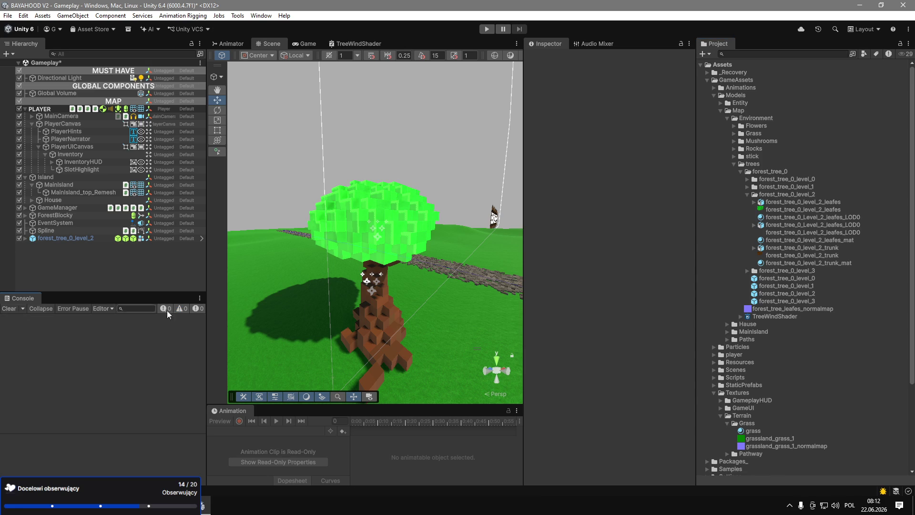
# Compare the level-2 leaves model and materials, then delete forest_tree_0_level_2_leafes_mat.
pyautogui.click(776, 202)
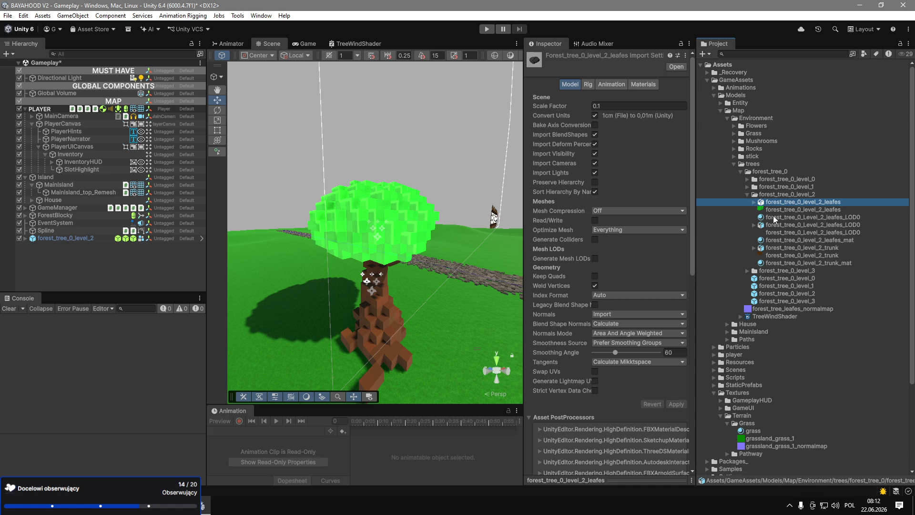
pyautogui.click(776, 217)
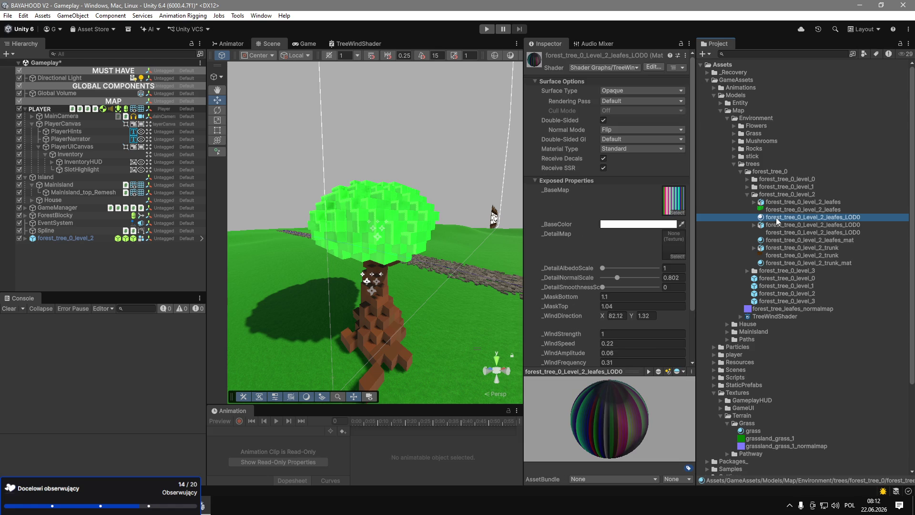
pyautogui.click(820, 241)
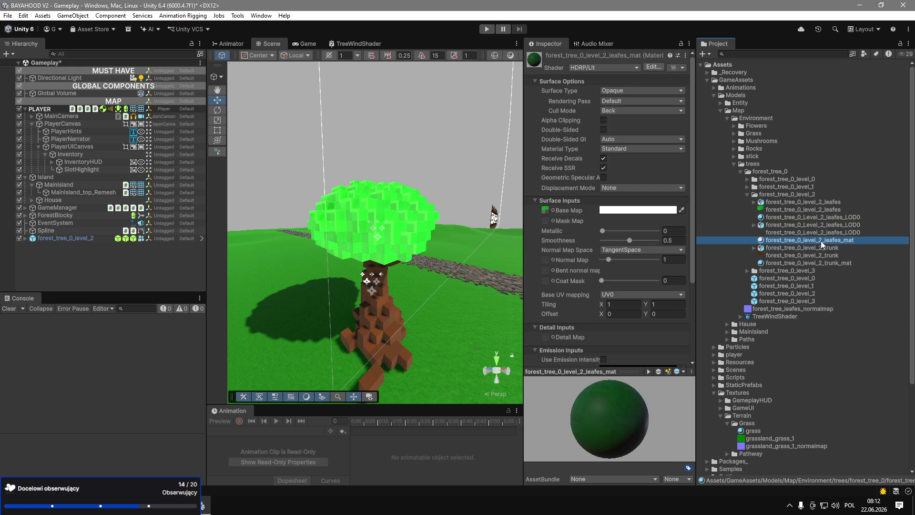
pyautogui.scroll(-5, 608, 290)
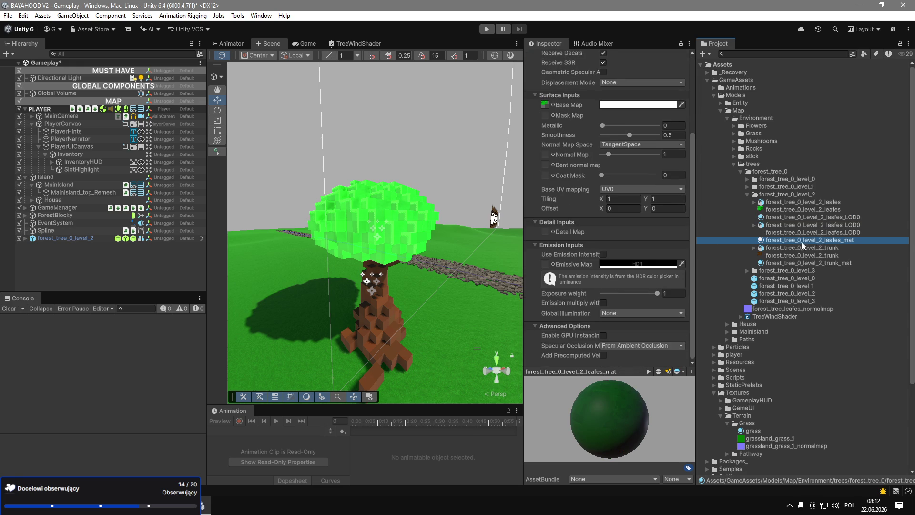
pyautogui.scroll(5, 608, 291)
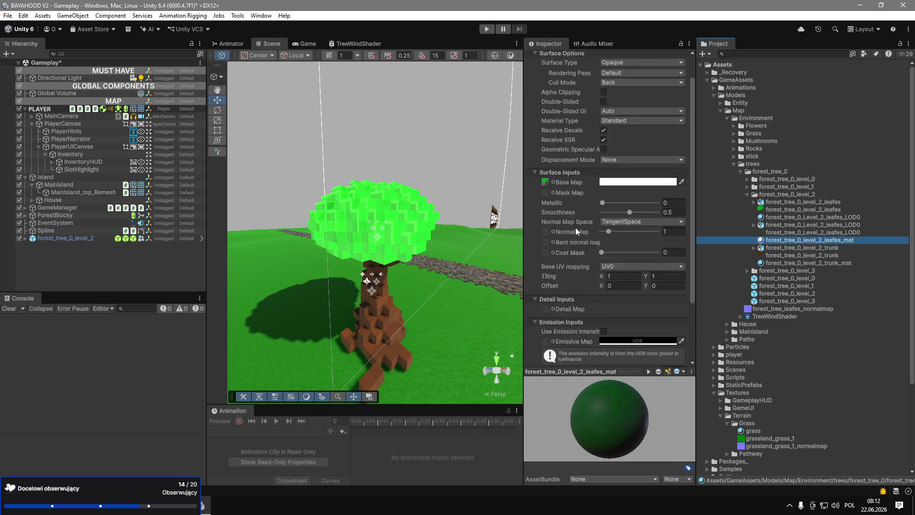
pyautogui.click(842, 216)
pyautogui.click(822, 242)
pyautogui.press('Delete')
pyautogui.press('Return')
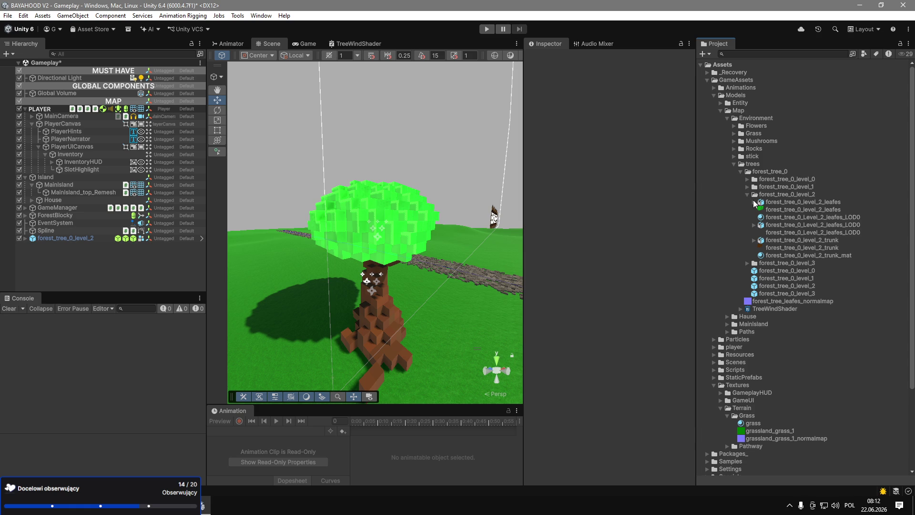
pyautogui.click(25, 238)
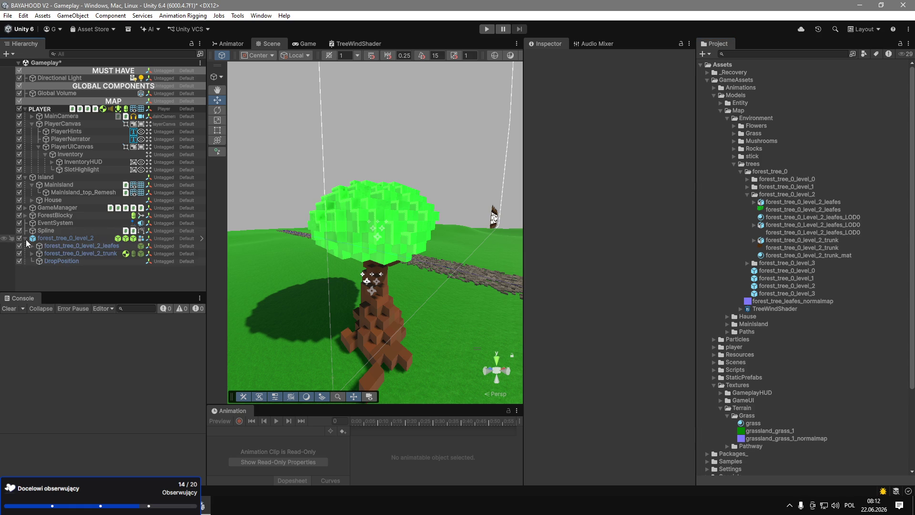
# Reopen the forest_tree_0_level_2 prefab and select the leaves' Content_LOD0 object.
pyautogui.click(62, 246)
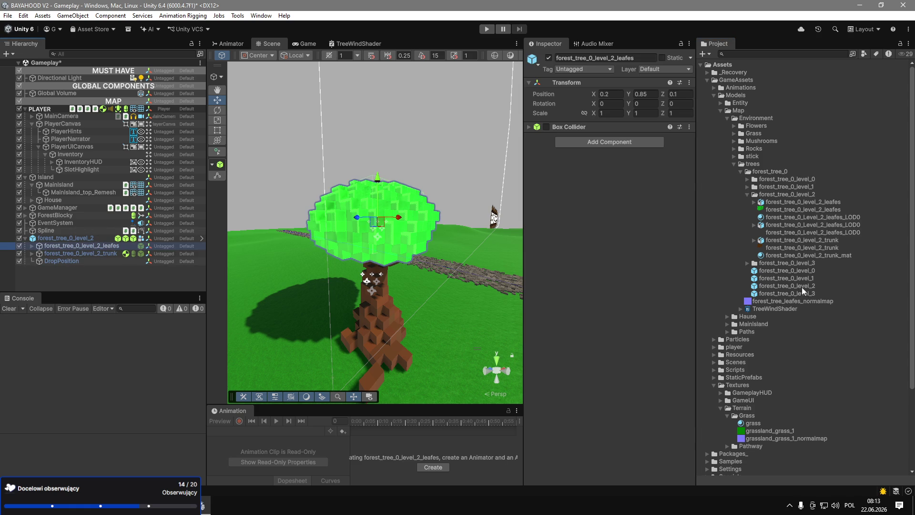
pyautogui.click(787, 270)
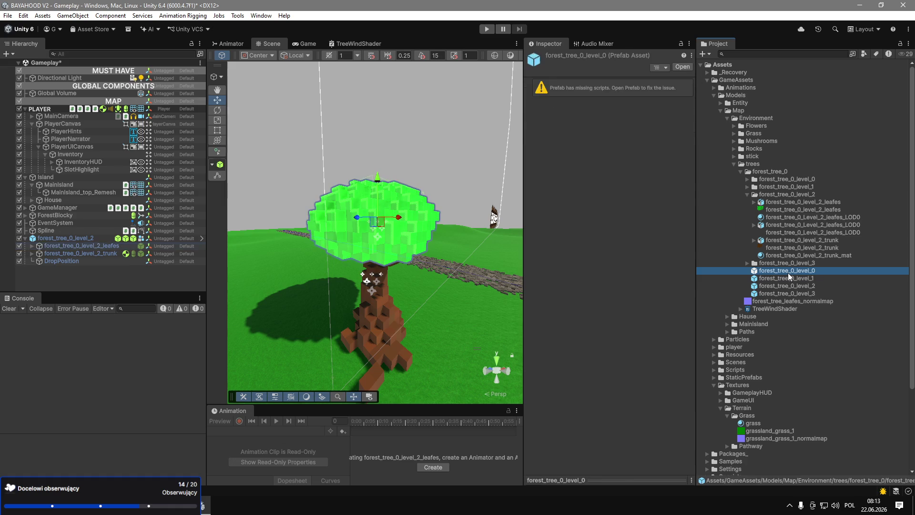
pyautogui.doubleClick(787, 285)
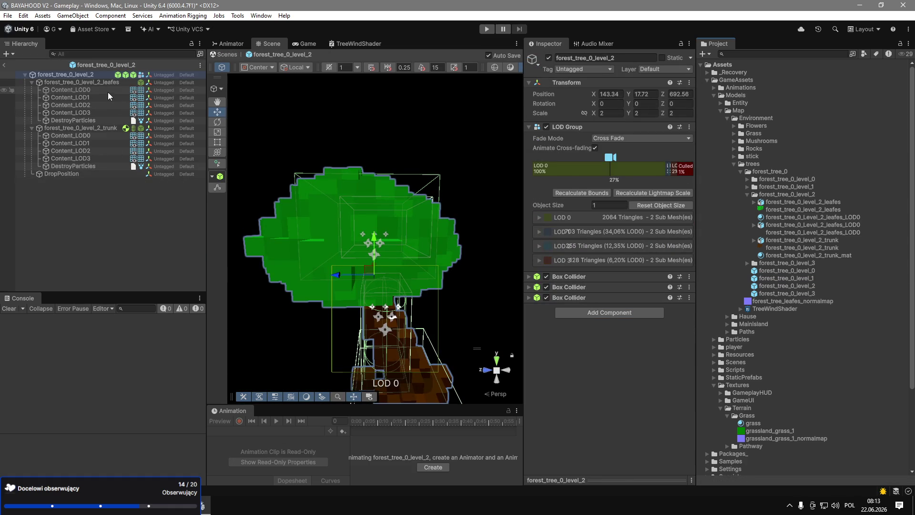
pyautogui.click(109, 92)
# Set forest_tree_leafes_normalmap as the leaf material's _DetailMap, exit Prefab Mode, and press Play.
pyautogui.click(610, 315)
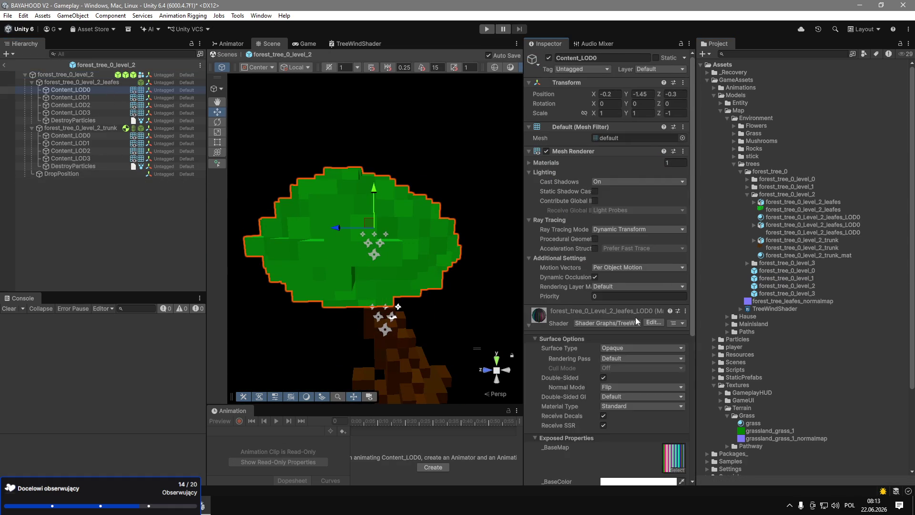
pyautogui.scroll(-3, 643, 348)
pyautogui.moveTo(767, 273)
pyautogui.mouseDown()
pyautogui.moveTo(743, 296)
pyautogui.moveTo(673, 425)
pyautogui.mouseUp()
pyautogui.scroll(-4, 602, 361)
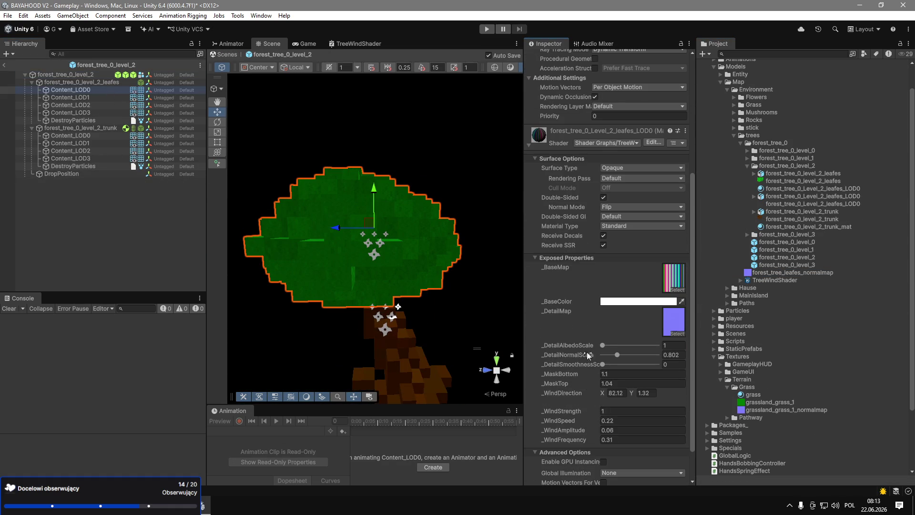
pyautogui.click(3, 65)
pyautogui.click(485, 29)
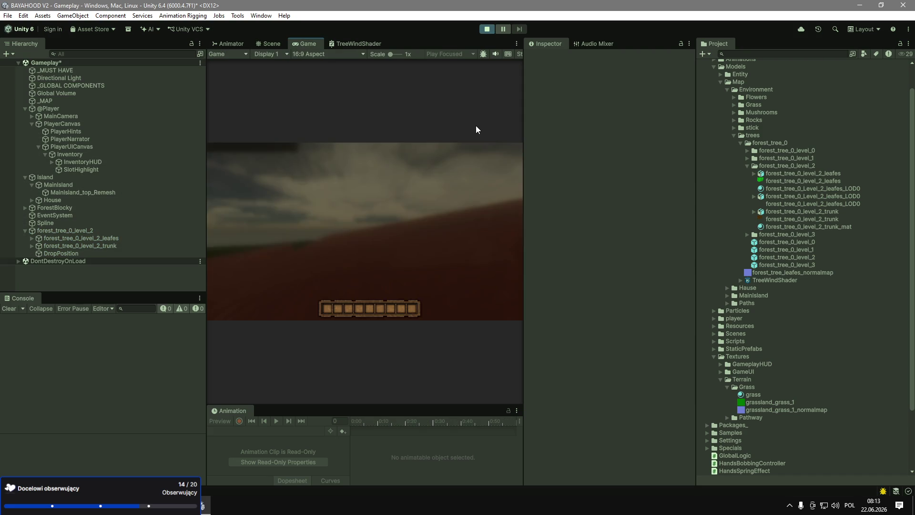
# Walk toward the tree and lower the level 2 leaves material's _MaskBottom to 0.8.
pyautogui.press('w')
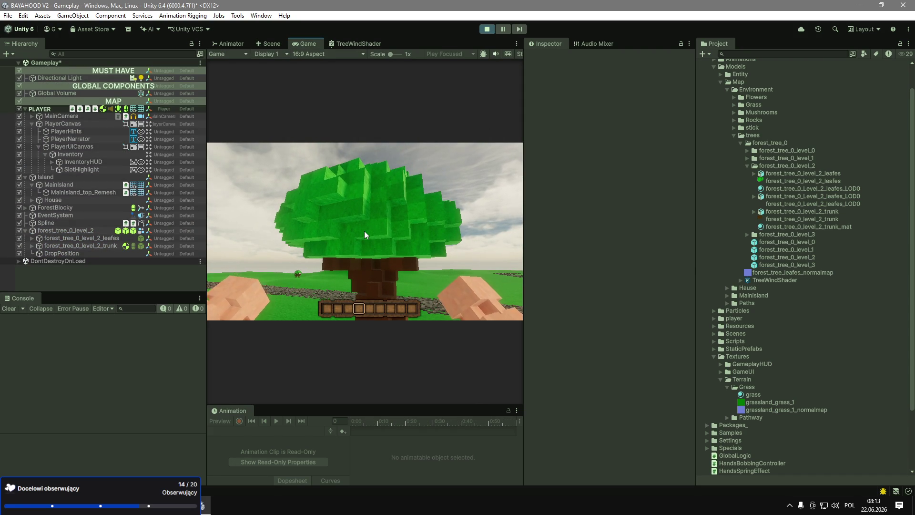
pyautogui.moveTo(753, 230)
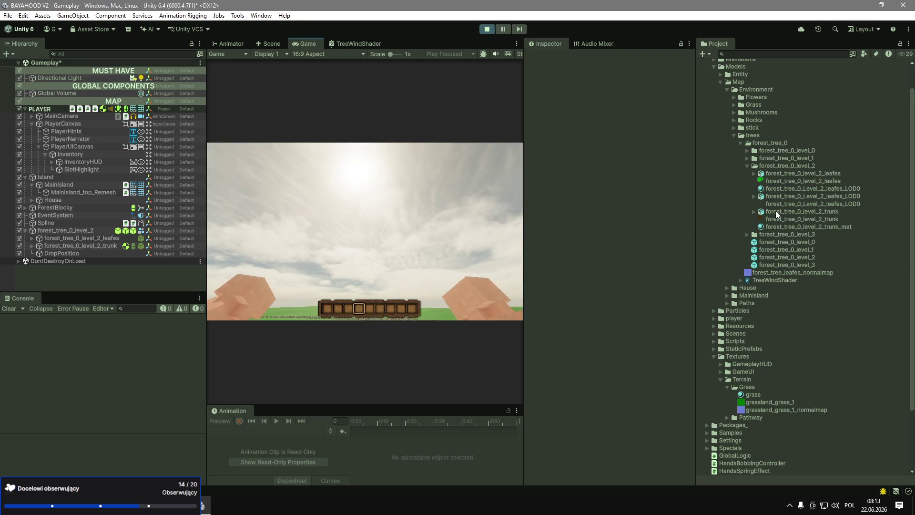
pyautogui.click(780, 204)
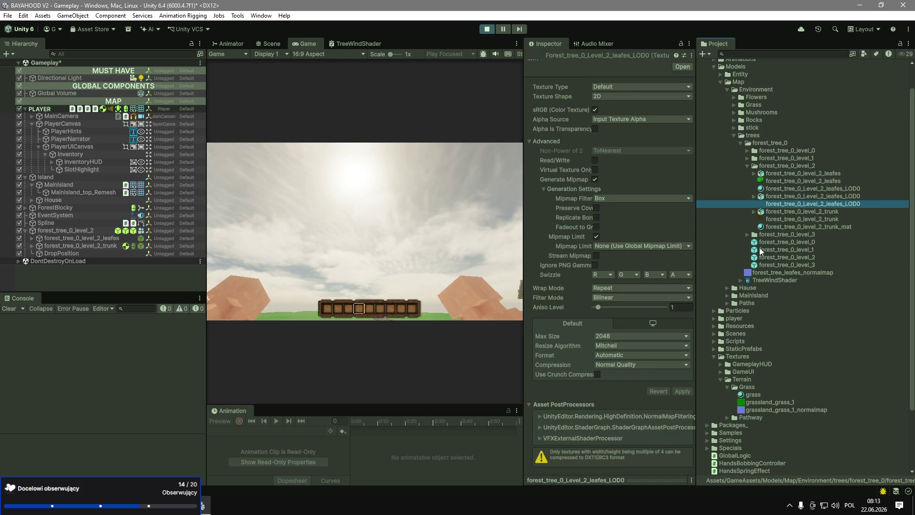
pyautogui.click(772, 189)
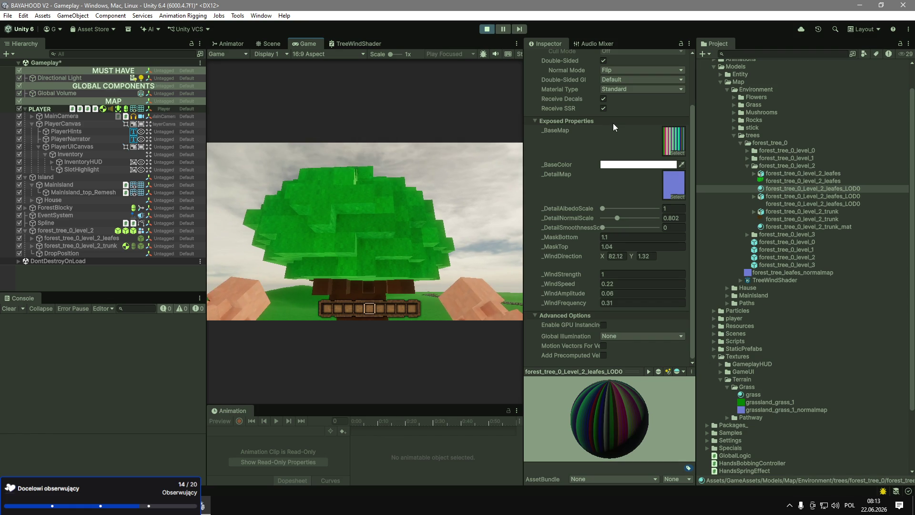
pyautogui.click(590, 239)
pyautogui.moveTo(590, 238); pyautogui.dragTo(583, 237)
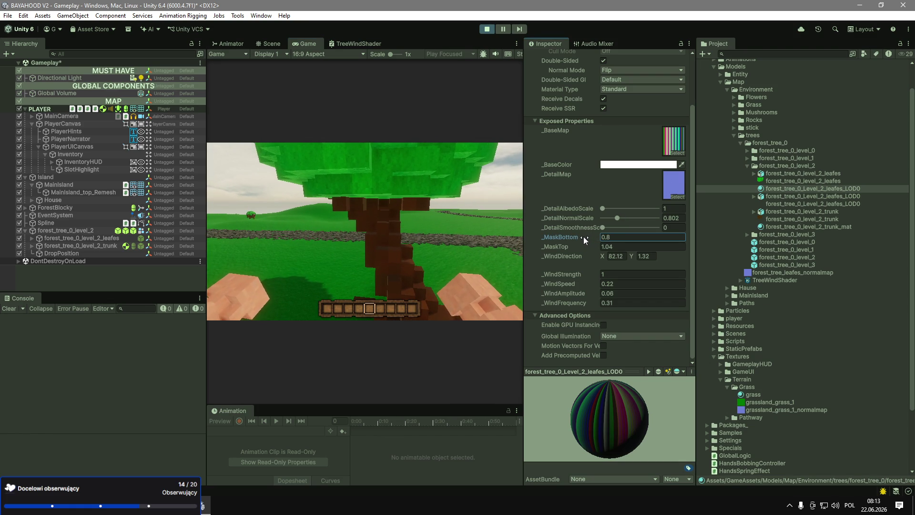
# Set _WindSpeed to 1.29 and _WindStrength to 1, then stop Play mode.
pyautogui.moveTo(588, 274); pyautogui.dragTo(733, 282)
pyautogui.click(508, 256)
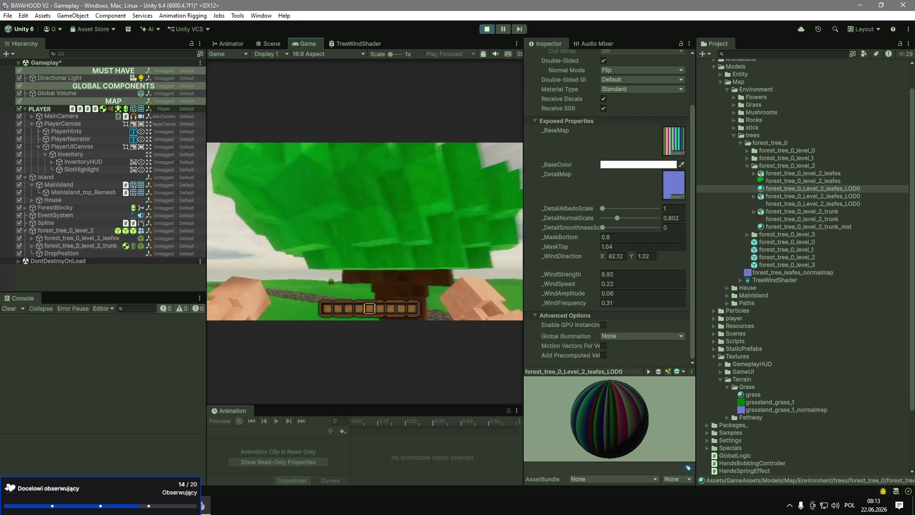
pyautogui.moveTo(563, 284); pyautogui.dragTo(581, 288)
pyautogui.click(589, 277)
pyautogui.write('1')
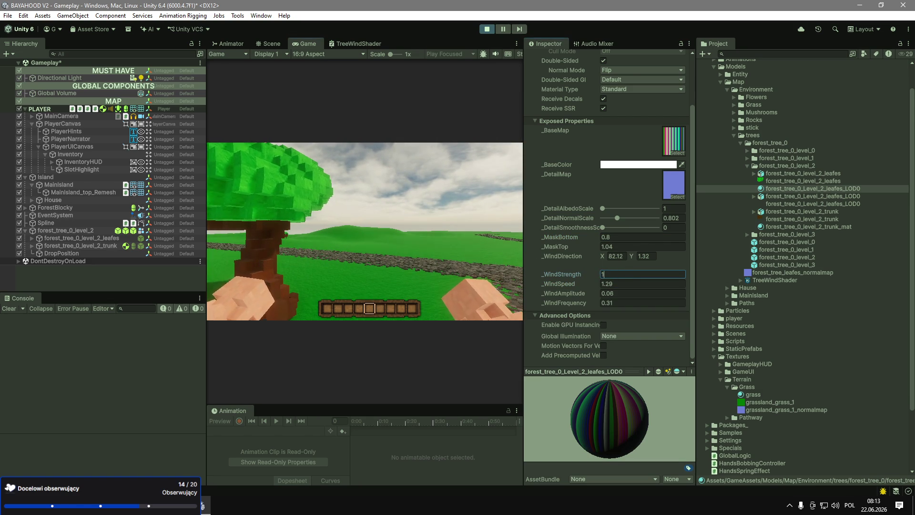
pyautogui.click(470, 252)
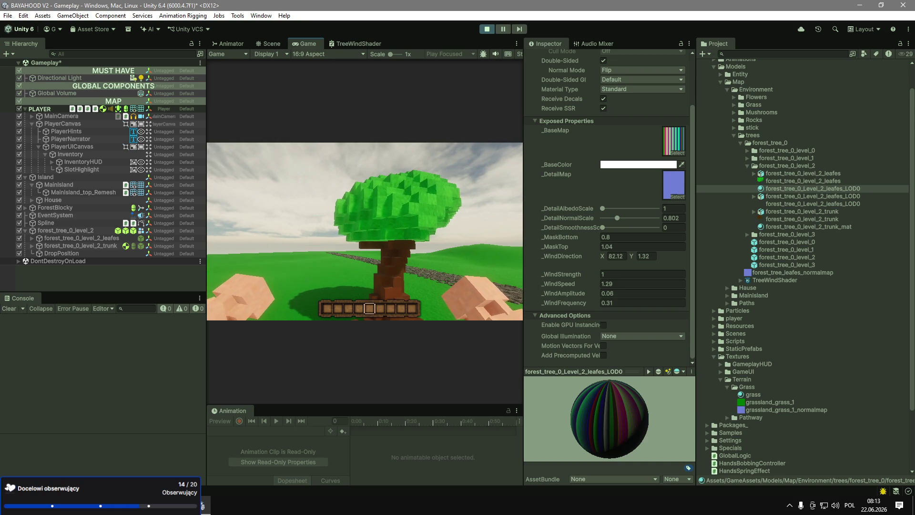
pyautogui.press('w')
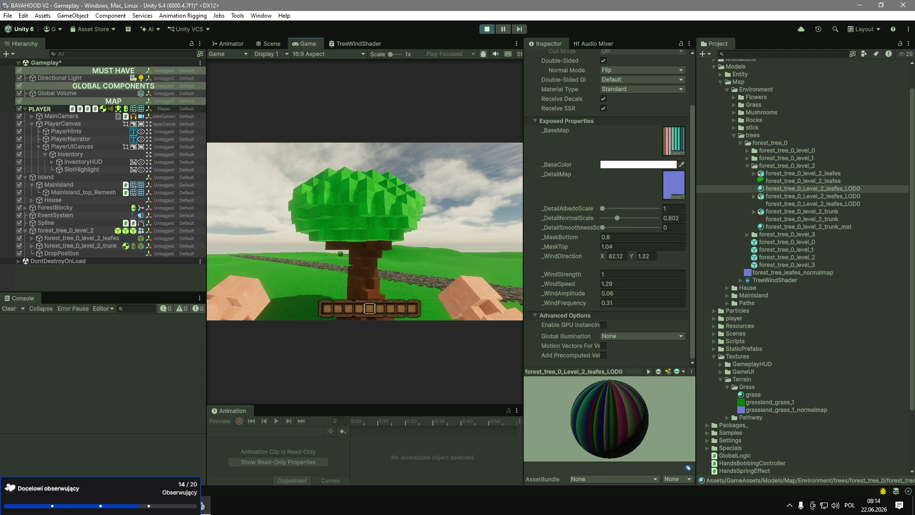
pyautogui.hotkey('ctrl', 'p')
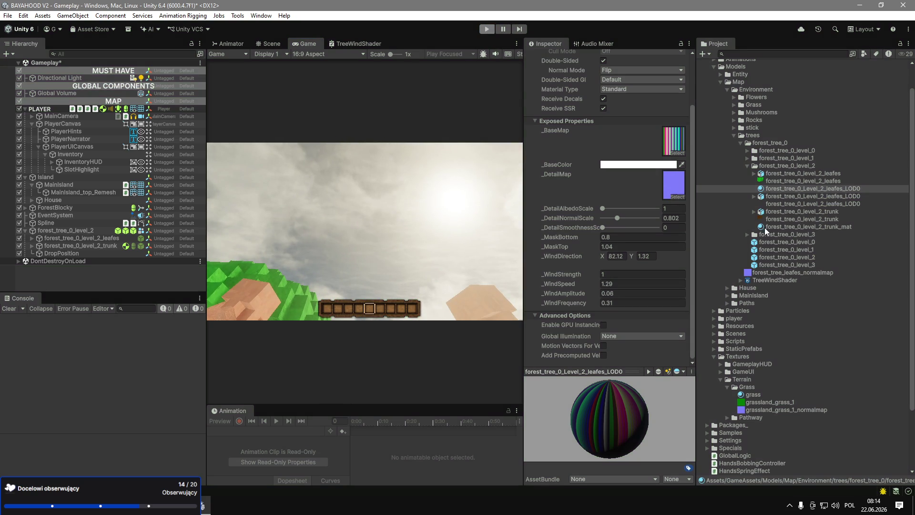
# Save the scene and delete the leafes_mat_unlit and level_0 leaves LOD0 materials.
pyautogui.click(747, 165)
pyautogui.hotkey('ctrl', 's')
pyautogui.click(747, 150)
pyautogui.click(804, 166)
pyautogui.press('Delete')
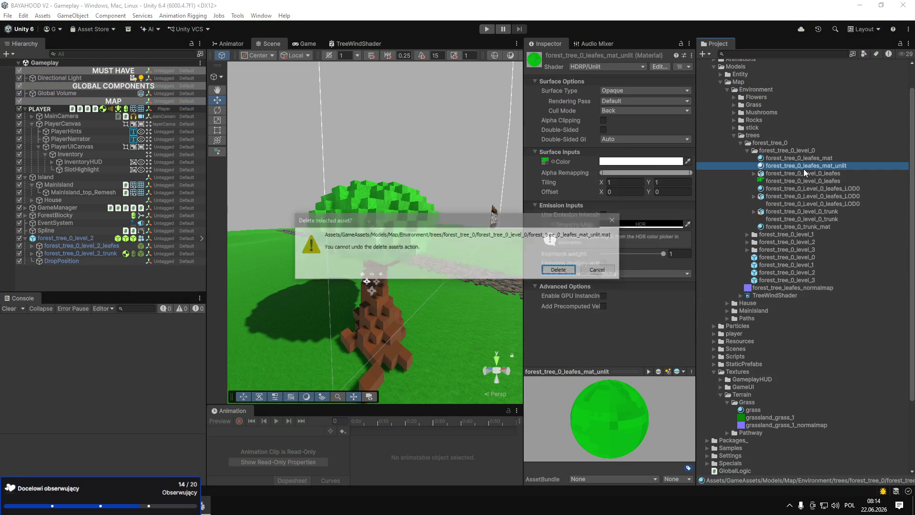
pyautogui.press('Return')
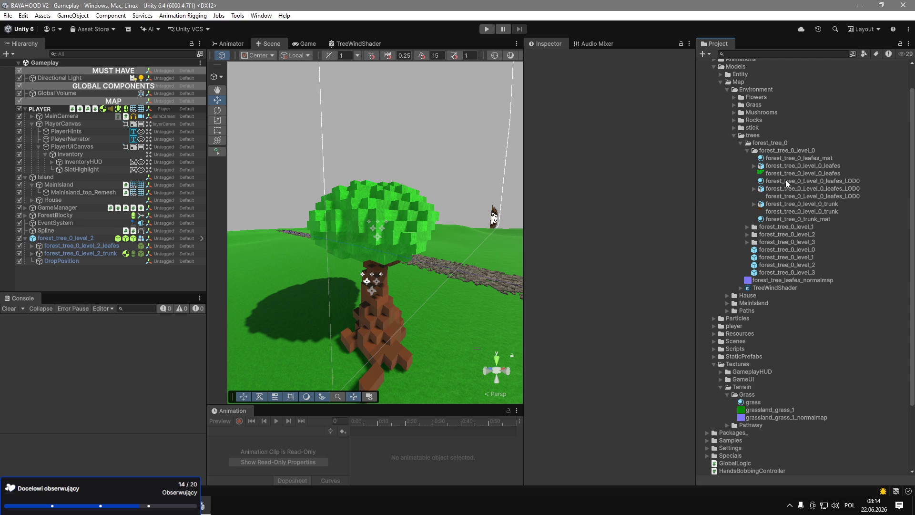
pyautogui.click(814, 179)
pyautogui.press('Delete')
pyautogui.press('Return')
# Create 'materials' and 'prefabs' subfolders inside the level_0 folder.
pyautogui.click(817, 165)
pyautogui.rightClick(778, 153)
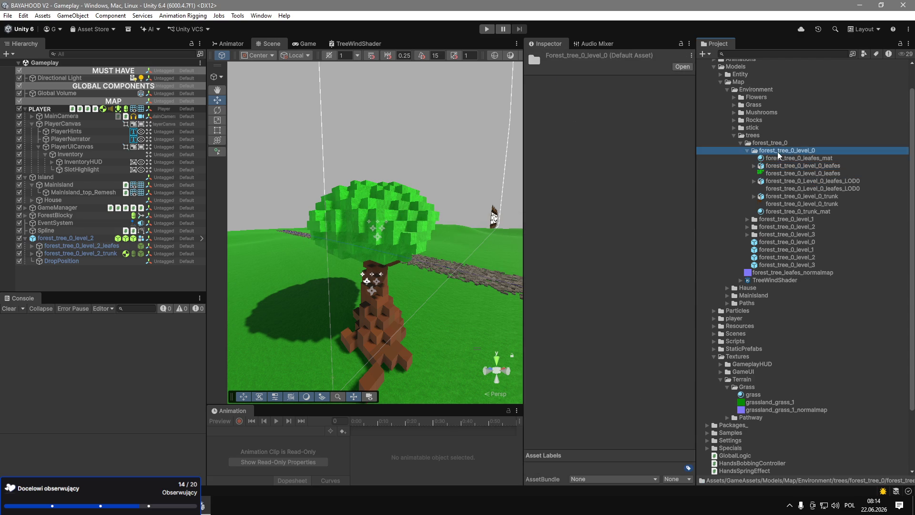
pyautogui.click(784, 156)
pyautogui.write('materials')
pyautogui.press('Return')
pyautogui.rightClick(798, 150)
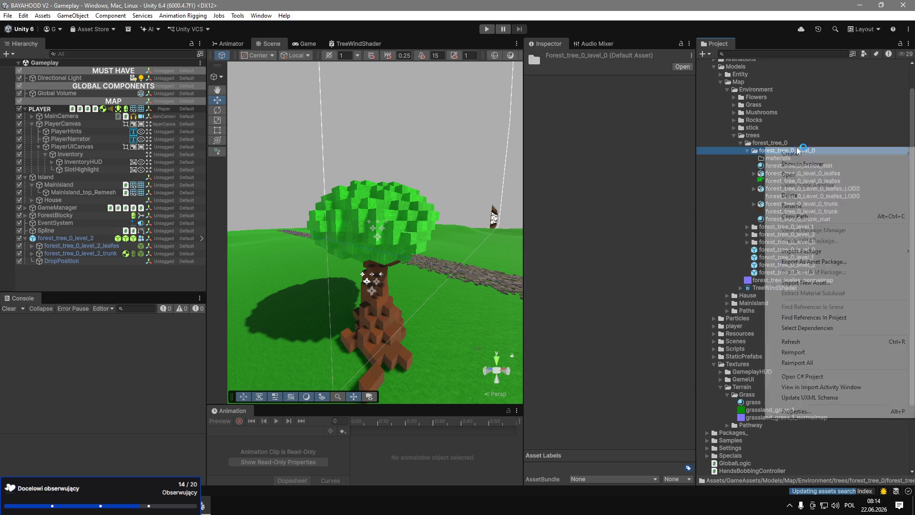
pyautogui.click(799, 149)
pyautogui.write('prefabs')
pyautogui.press('Return')
# Add 'textures' and 'models' subfolders to the level_0 folder.
pyautogui.rightClick(733, 152)
pyautogui.click(725, 157)
pyautogui.write('textures')
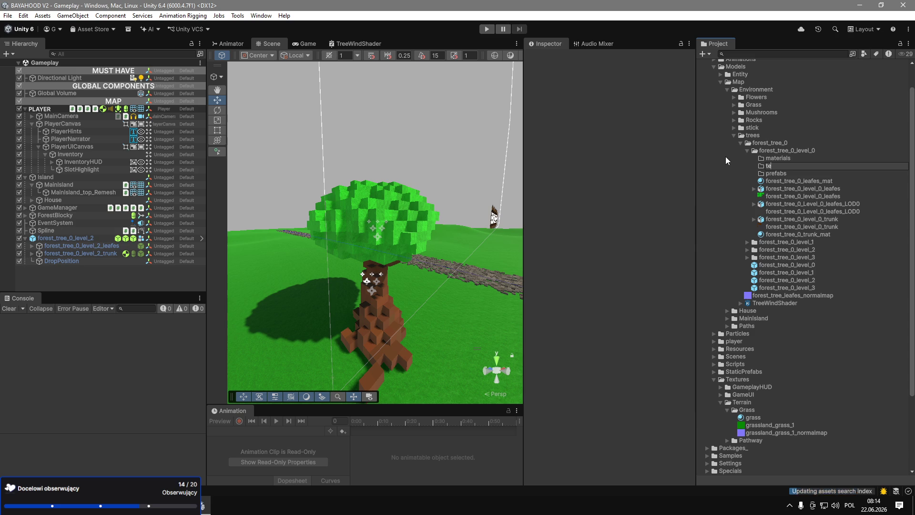
pyautogui.press('Return')
pyautogui.rightClick(792, 163)
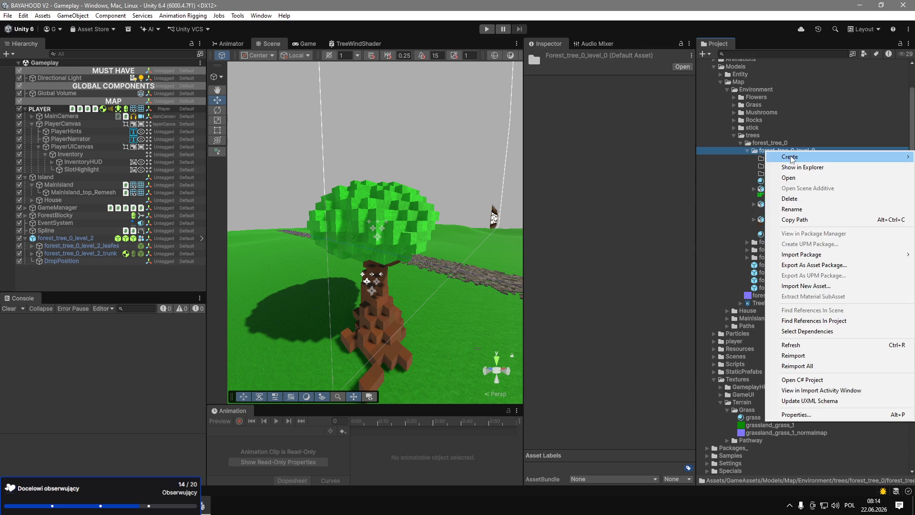
pyautogui.click(699, 162)
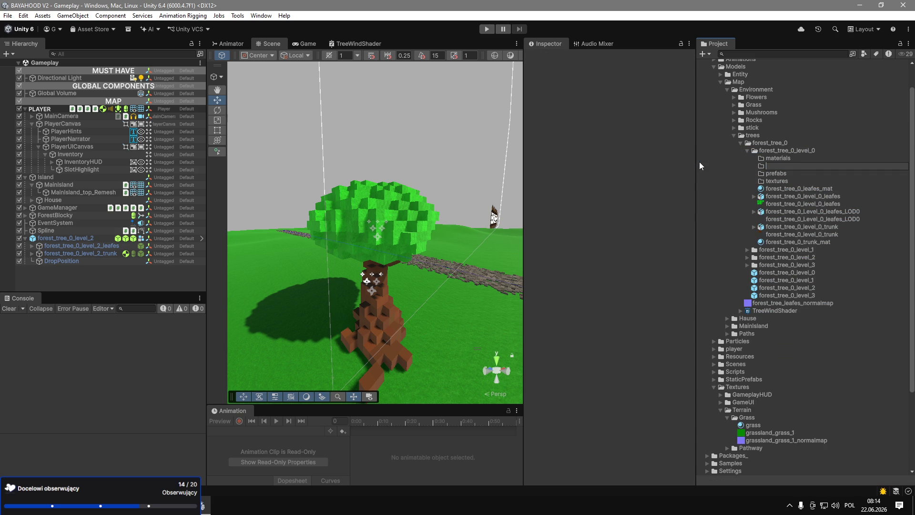
pyautogui.write('models')
pyautogui.press('Return')
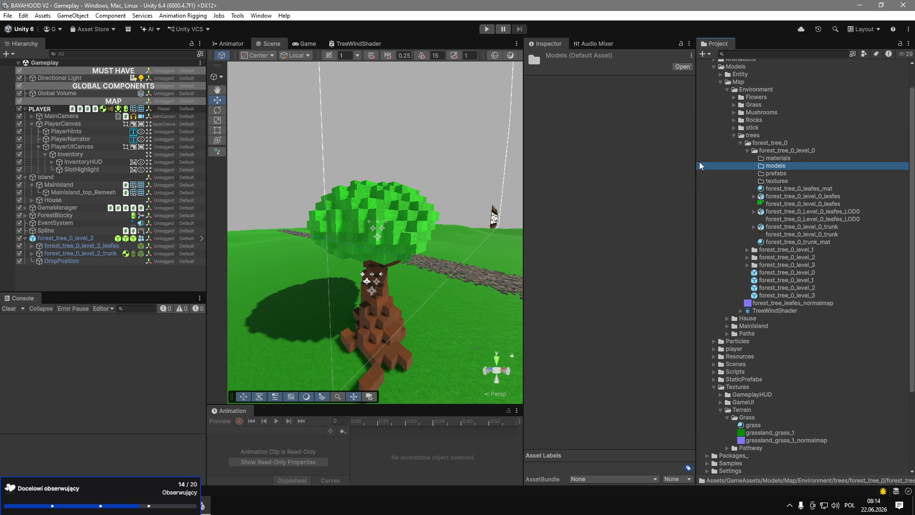
# Paste the four new subfolders into the level_1, level_2 and level_3 folders.
pyautogui.click(779, 157)
pyautogui.keyDown('shift'); pyautogui.click(785, 181); pyautogui.keyUp('shift')
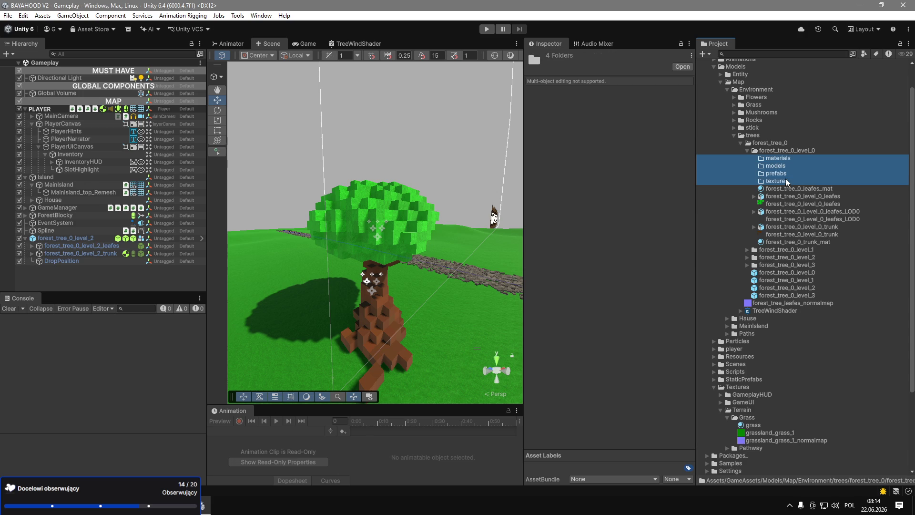
pyautogui.click(765, 249)
pyautogui.hotkey('ctrl', 'v')
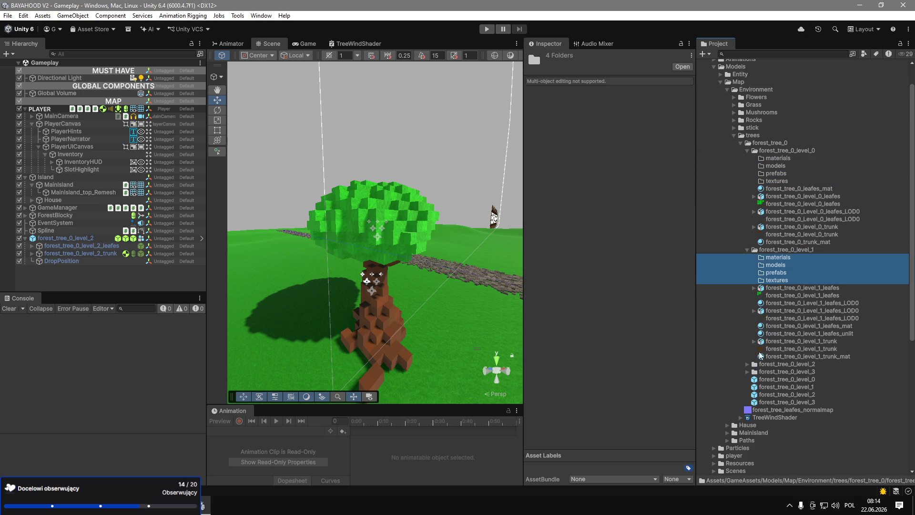
pyautogui.click(748, 371)
pyautogui.click(781, 364)
pyautogui.hotkey('ctrl', 'v')
pyautogui.scroll(-5, 754, 381)
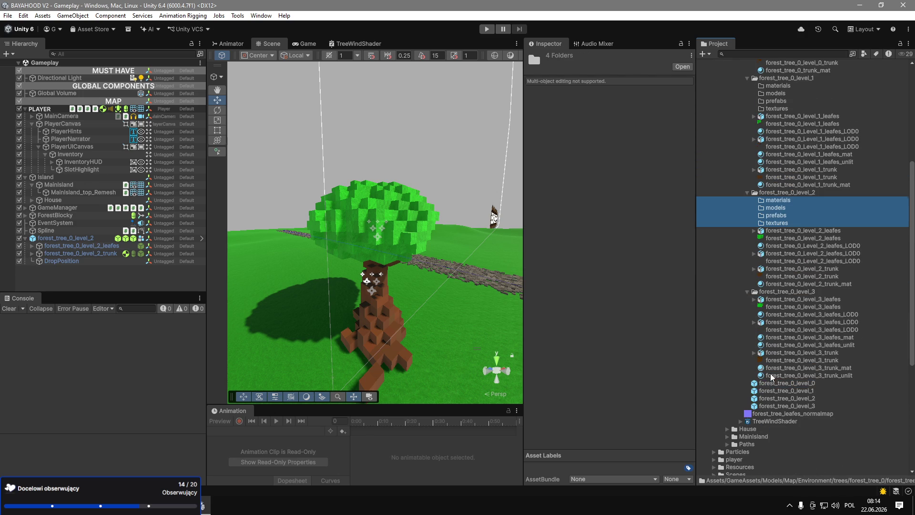
pyautogui.click(763, 292)
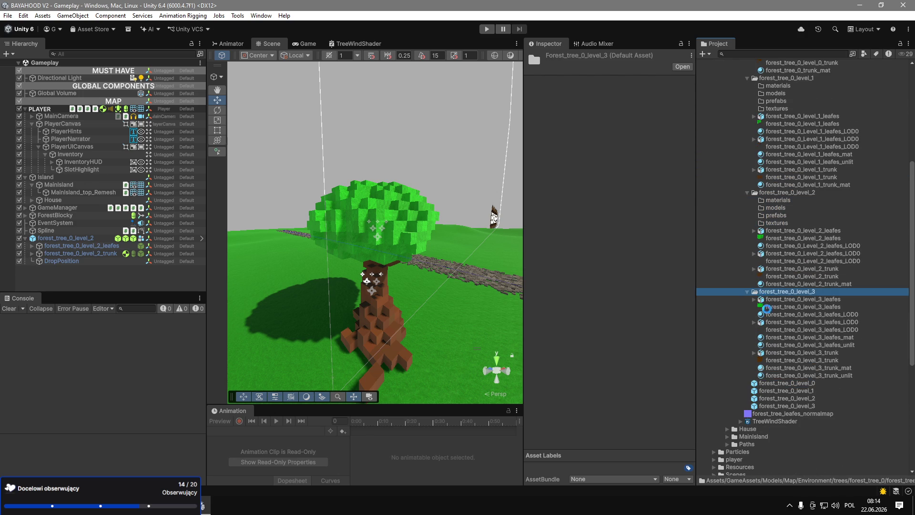
pyautogui.hotkey('ctrl', 'v')
pyautogui.scroll(2, 794, 338)
pyautogui.click(776, 218)
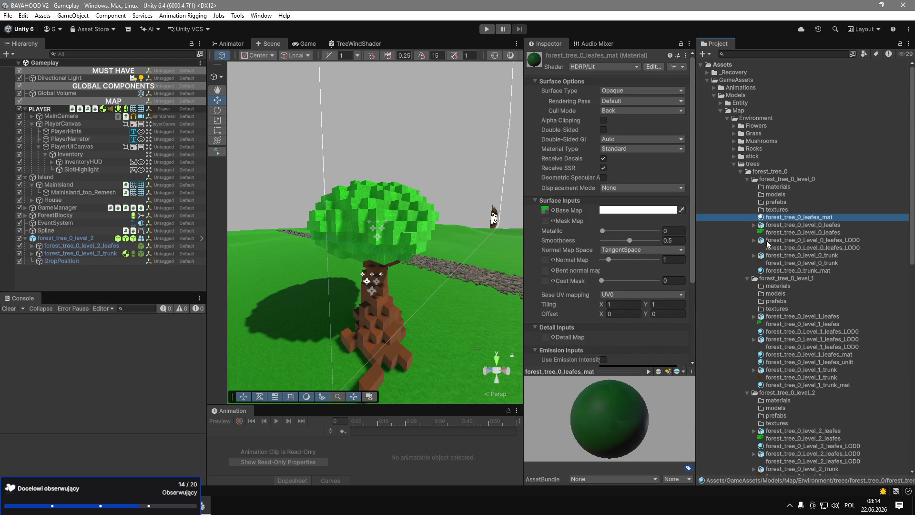
# Move the leaves and trunk materials into level_0's materials folder, then compare the leaves models.
pyautogui.keyDown('ctrl'); pyautogui.click(774, 271); pyautogui.keyUp('ctrl')
pyautogui.moveTo(774, 270)
pyautogui.mouseDown()
pyautogui.moveTo(784, 224)
pyautogui.moveTo(767, 195)
pyautogui.moveTo(774, 205)
pyautogui.moveTo(777, 187)
pyautogui.mouseUp()
pyautogui.click(784, 217)
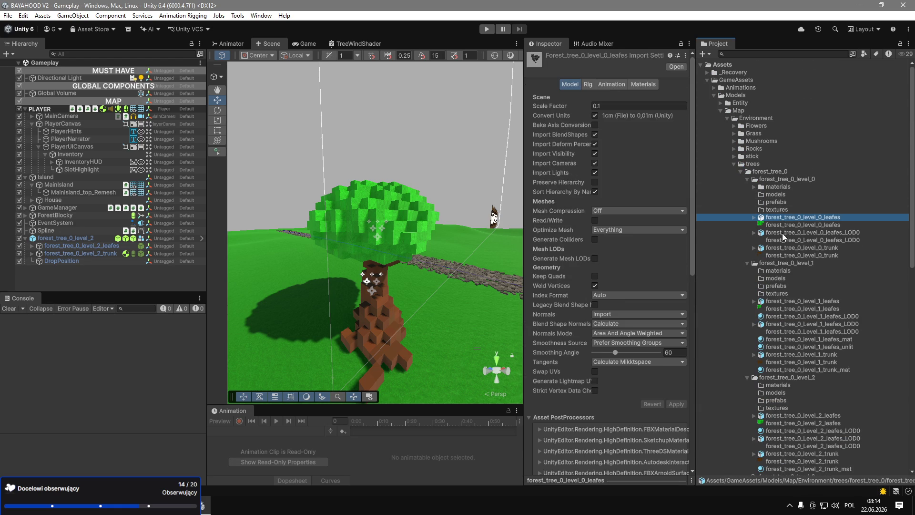
pyautogui.keyDown('ctrl'); pyautogui.click(784, 233); pyautogui.keyUp('ctrl')
pyautogui.click(834, 233)
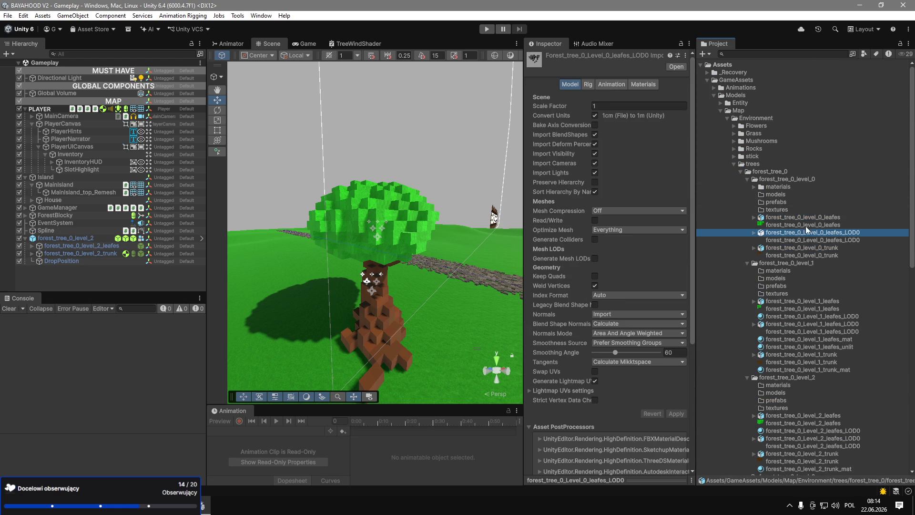
pyautogui.click(804, 217)
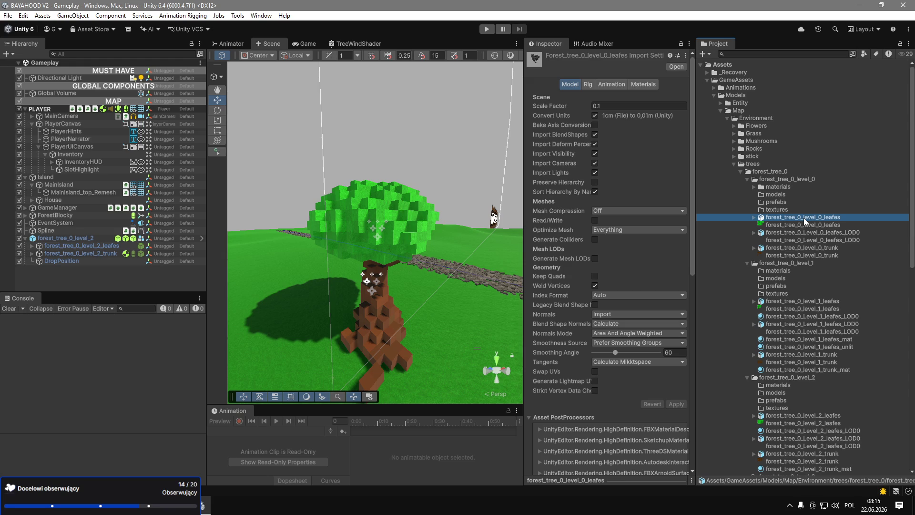
pyautogui.click(799, 234)
pyautogui.click(799, 216)
pyautogui.click(799, 234)
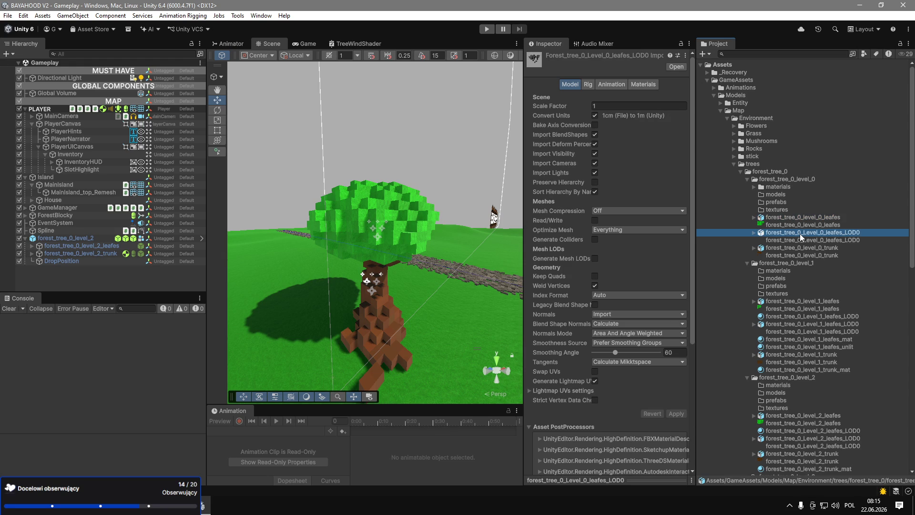
# Try opening the level_0 leaves and leaves LOD0 models externally, then dismiss the prompt.
pyautogui.doubleClick(800, 233)
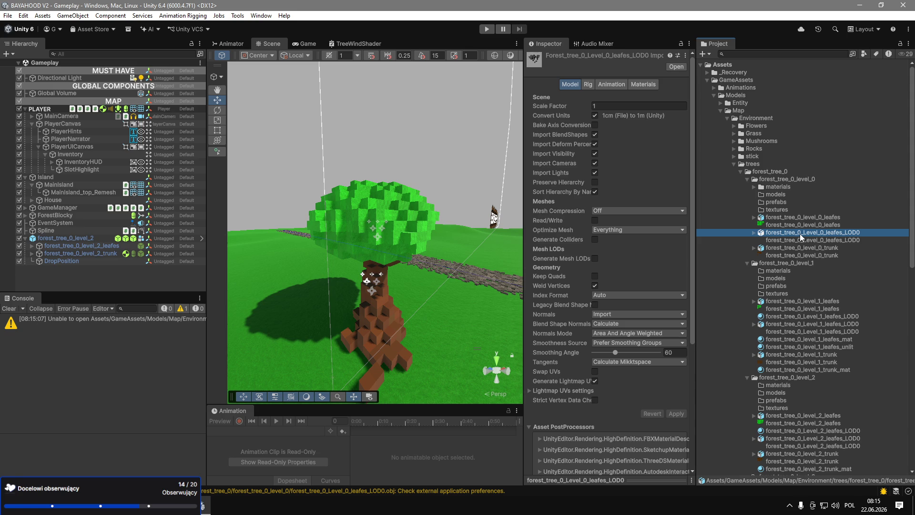
pyautogui.doubleClick(801, 219)
pyautogui.click(797, 220)
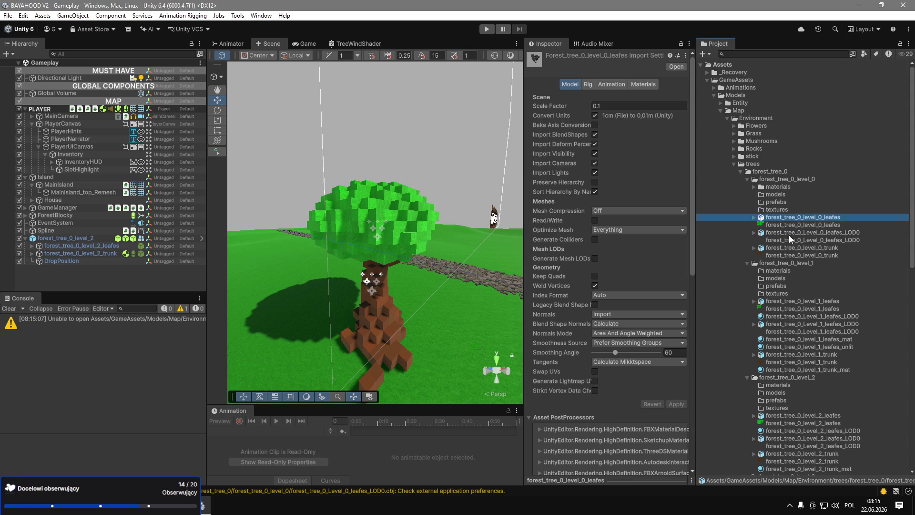
# Inspect the Level_2 leaves LOD0 import settings, noting Scale Factor 1 versus the leaves model's 0.1.
pyautogui.click(789, 234)
pyautogui.moveTo(207, 378)
pyautogui.mouseDown()
pyautogui.moveTo(372, 378)
pyautogui.moveTo(207, 378)
pyautogui.mouseUp()
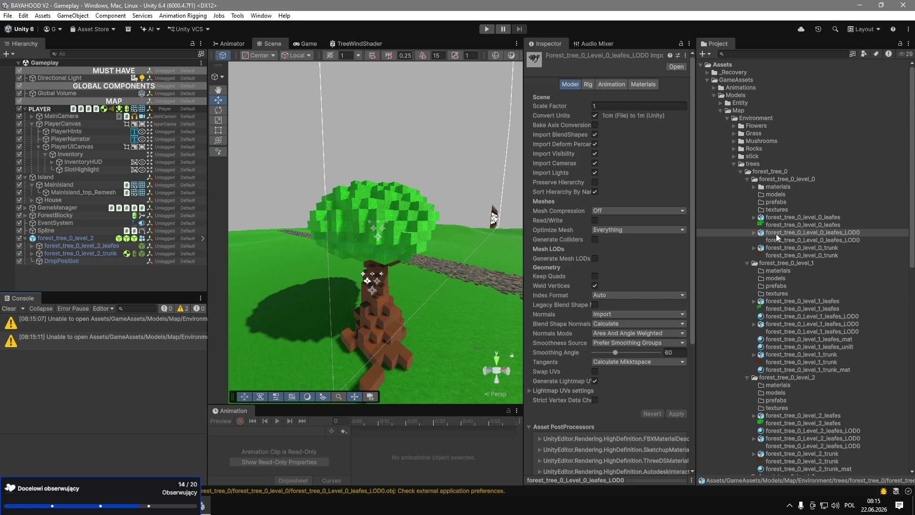
pyautogui.scroll(-5, 791, 353)
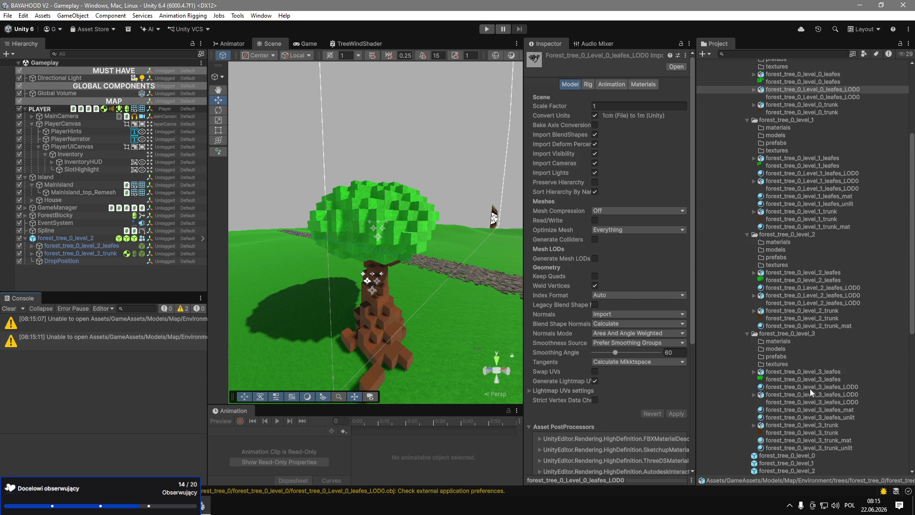
pyautogui.click(825, 296)
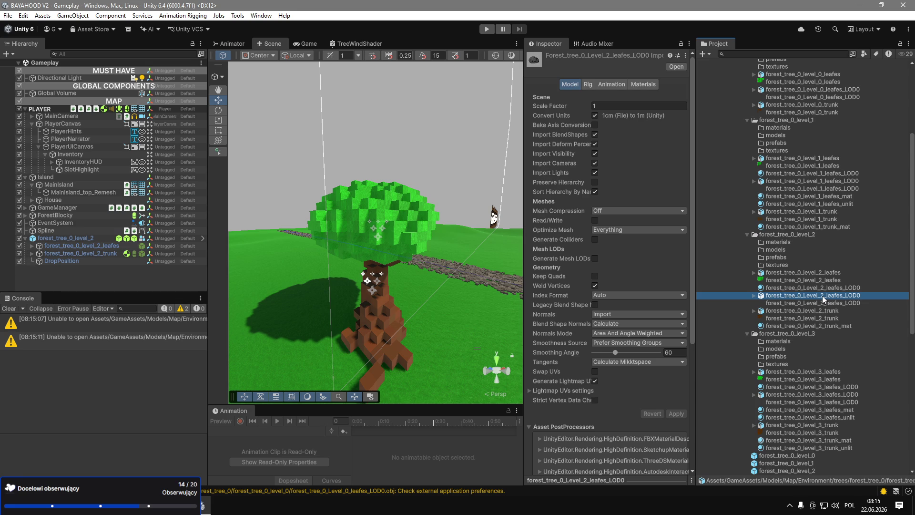
pyautogui.click(788, 275)
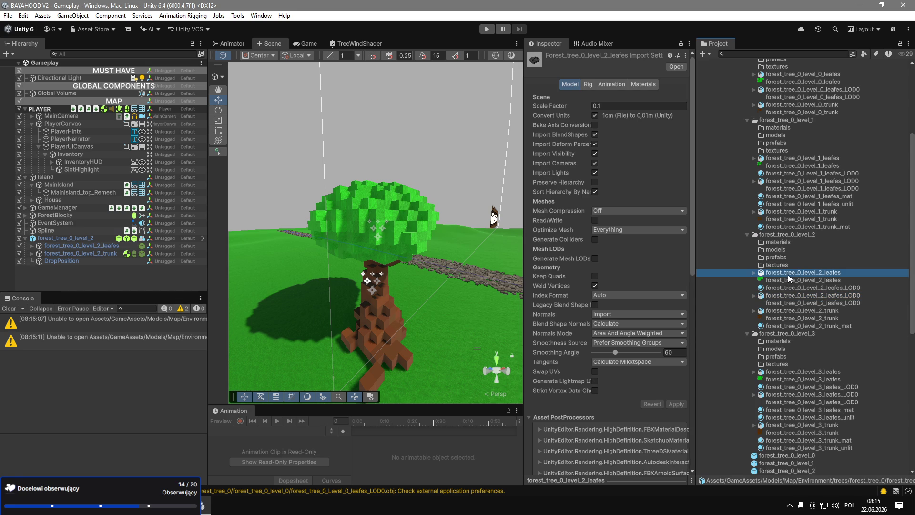
pyautogui.click(780, 297)
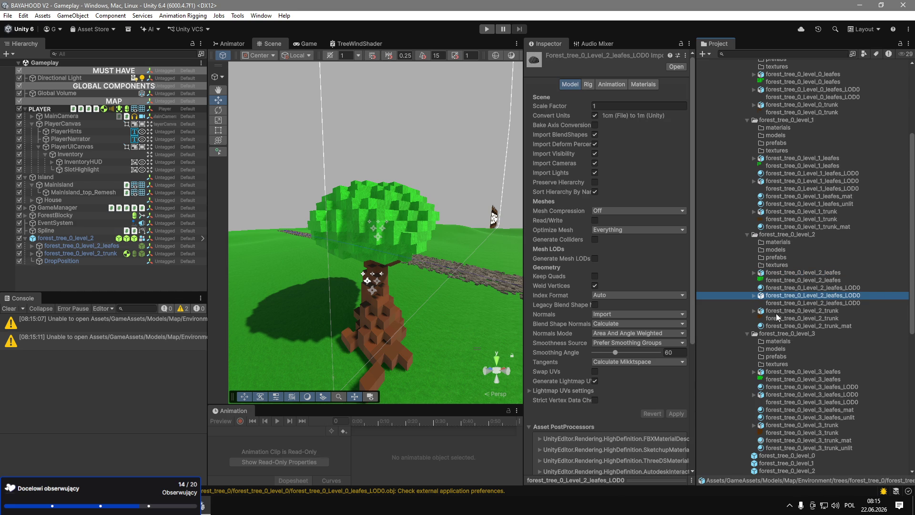
# Open the forest_tree_0_level_2 prefab and locate the mesh used by Content_LOD0.
pyautogui.doubleClick(775, 470)
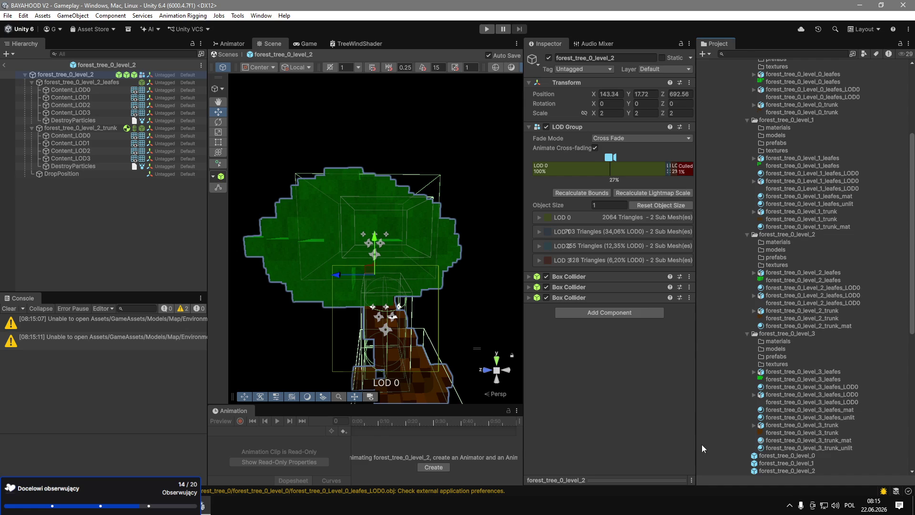
pyautogui.click(75, 90)
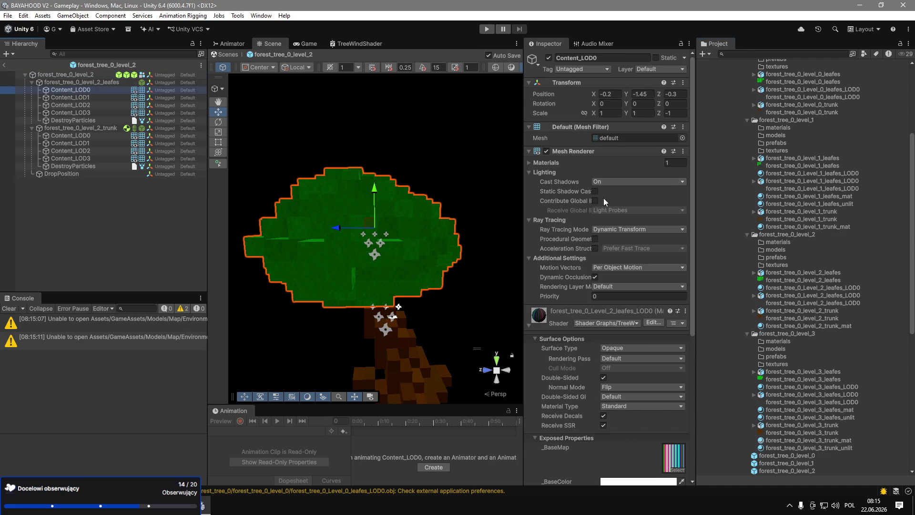
pyautogui.click(611, 138)
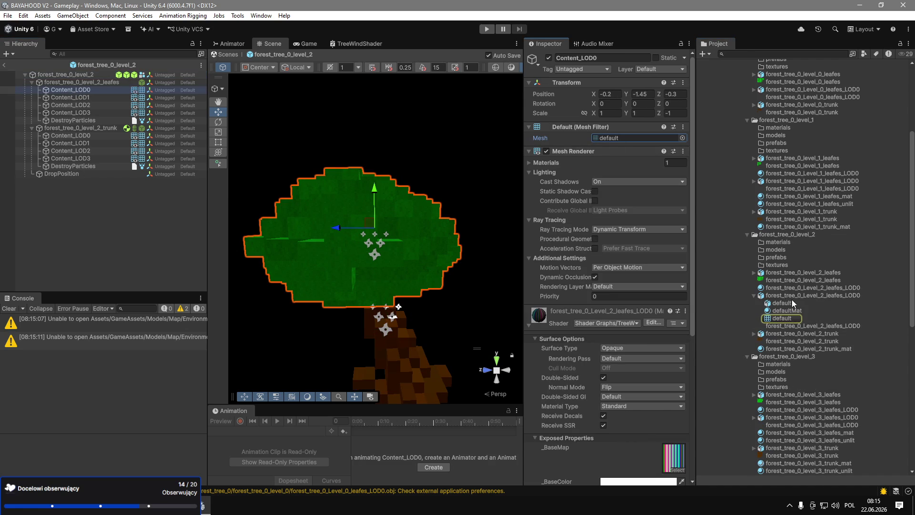
# Browse the Content_LOD meshes inside the level_2 leaves and Level_2 leaves LOD0 models.
pyautogui.click(753, 295)
pyautogui.click(773, 298)
pyautogui.click(783, 271)
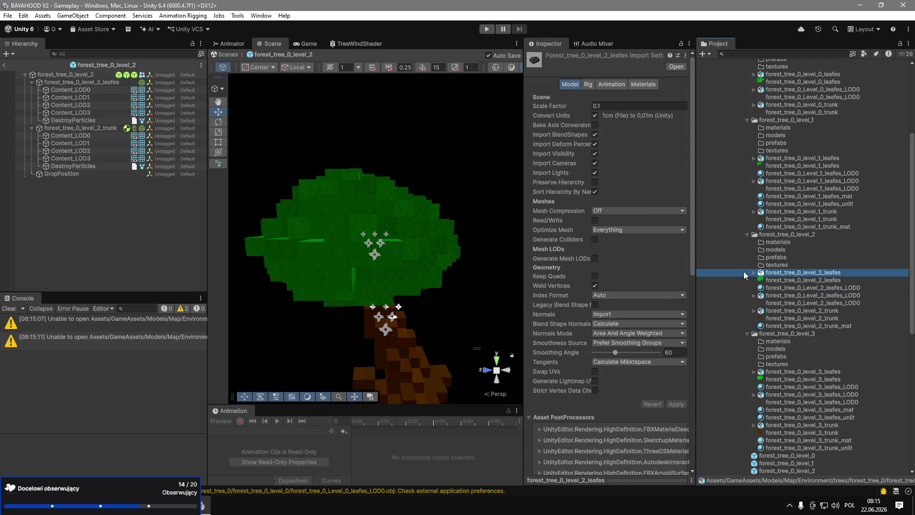
pyautogui.click(754, 273)
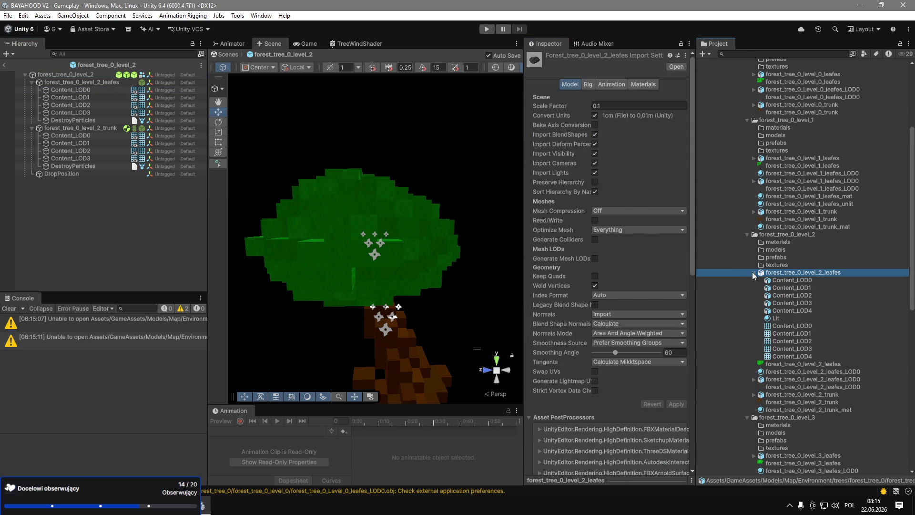
pyautogui.click(753, 272)
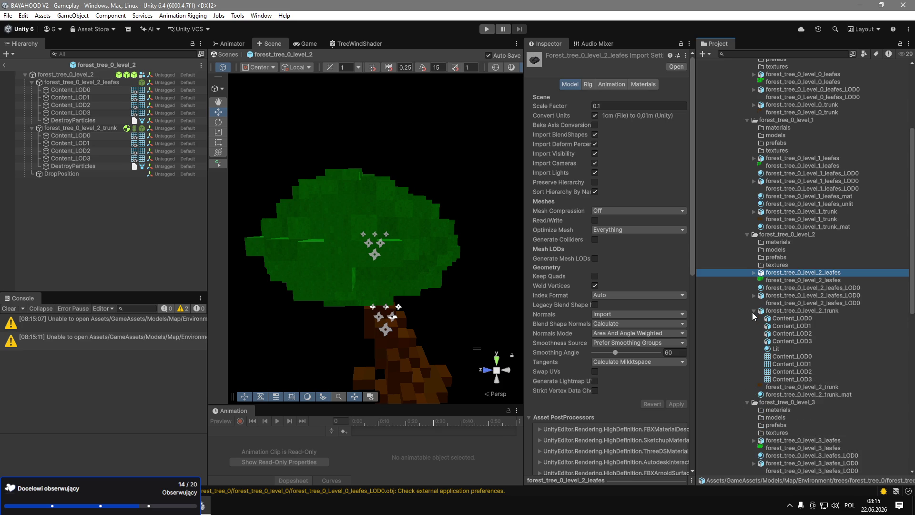
pyautogui.click(753, 296)
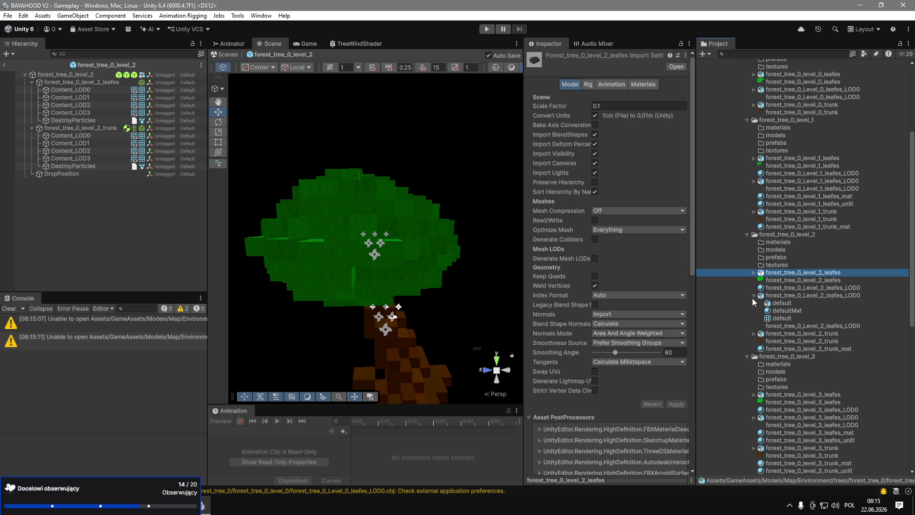
pyautogui.click(787, 318)
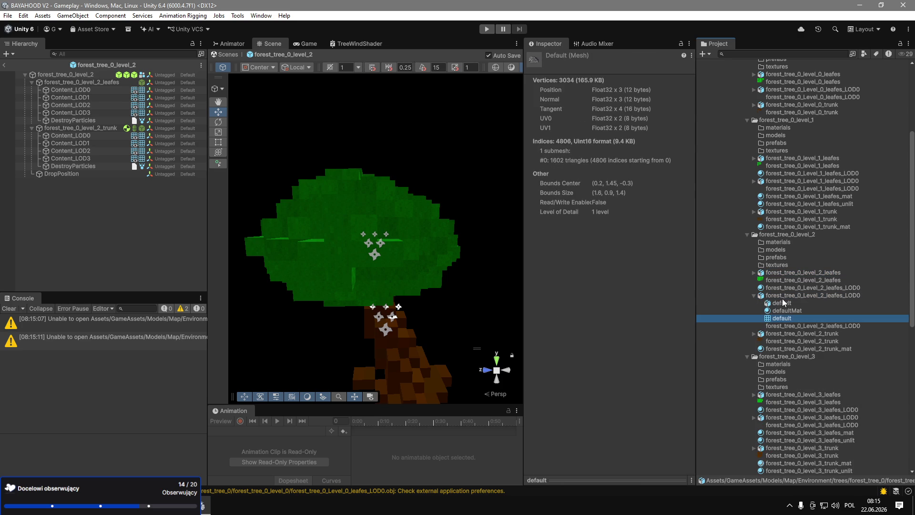
pyautogui.click(786, 295)
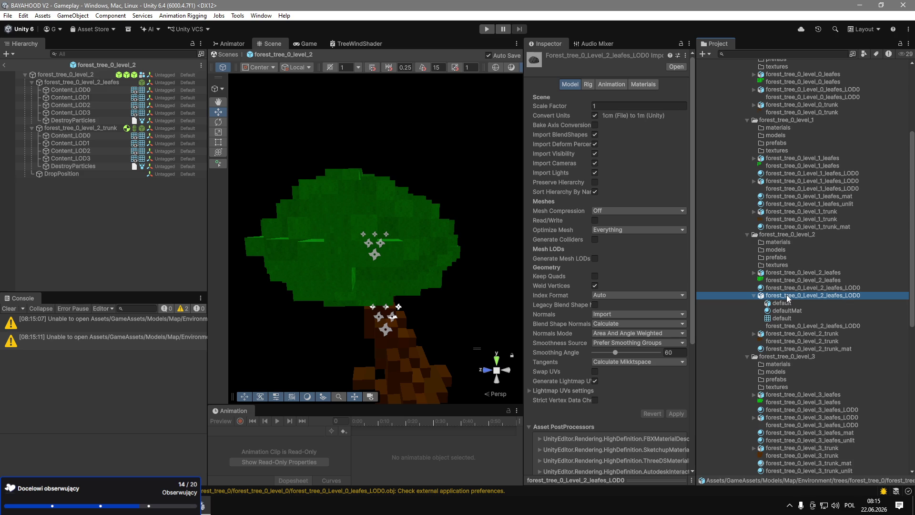
# Check the meshes on Content_LOD0 through LOD3, then open the forest_tree_0_level_2_leafes model.
pyautogui.click(69, 90)
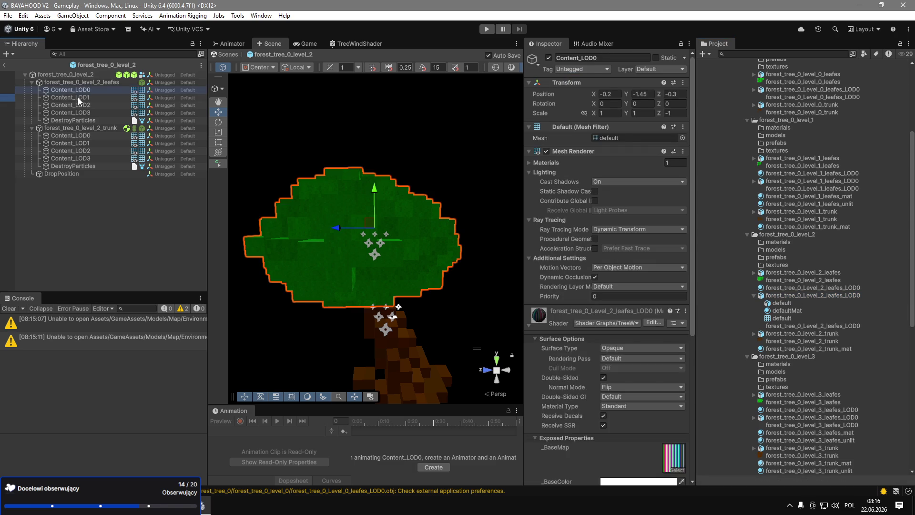
pyautogui.click(78, 98)
pyautogui.click(84, 107)
pyautogui.click(87, 112)
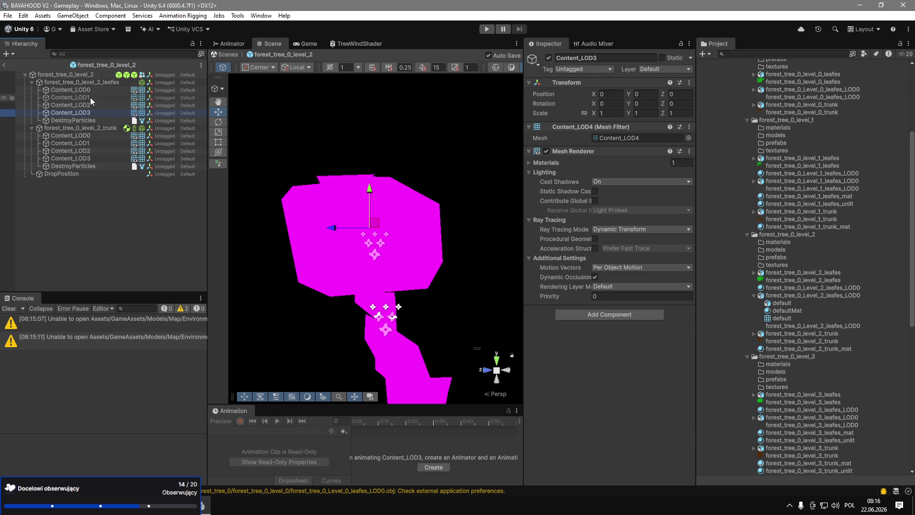
pyautogui.click(800, 296)
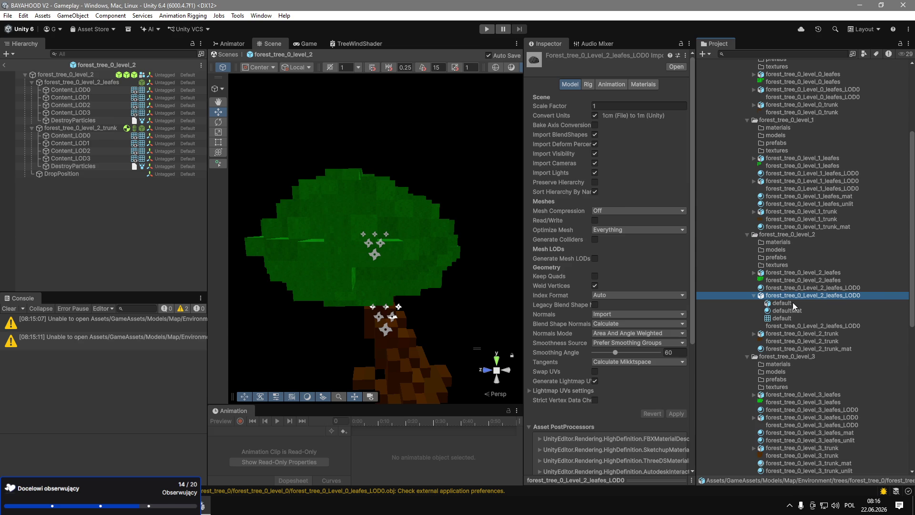
pyautogui.click(801, 275)
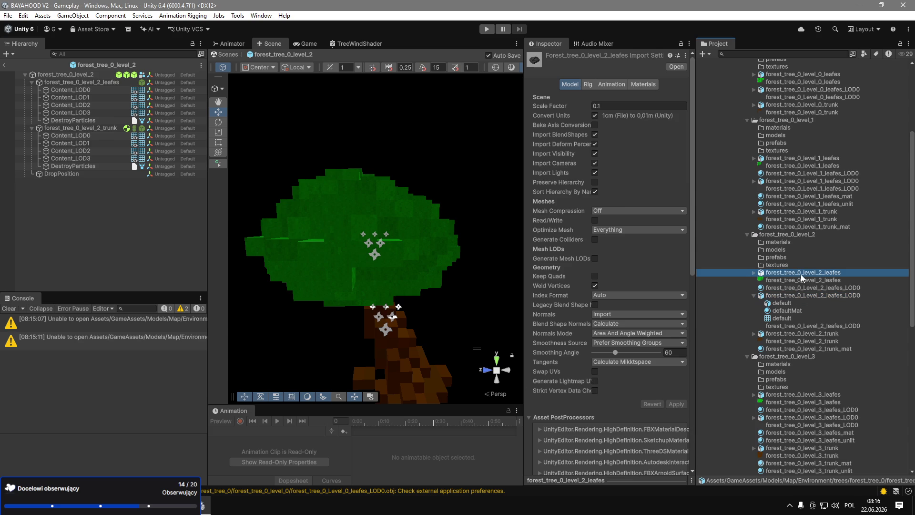
pyautogui.doubleClick(774, 275)
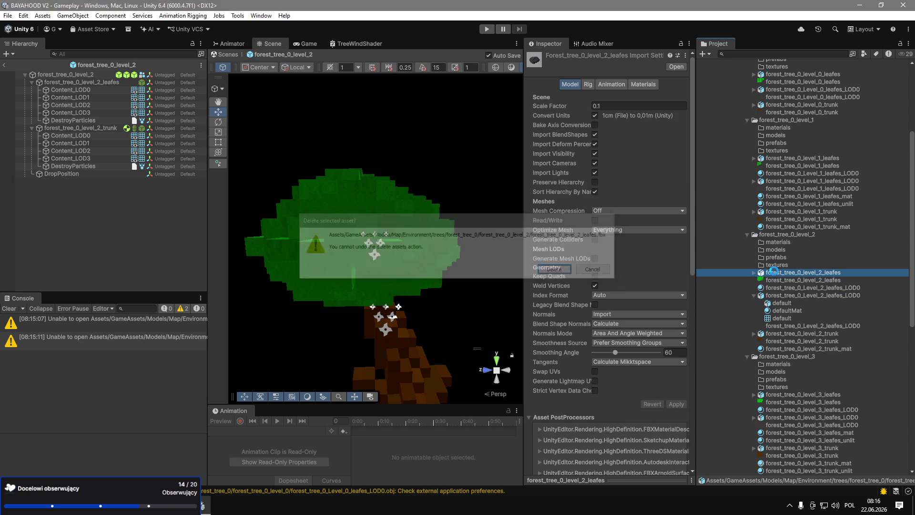
# Delete forest_tree_0_level_2_leafes, check the mesh-less Content_LOD2 and LOD3 objects, then switch editors.
pyautogui.press('Return')
pyautogui.click(101, 100)
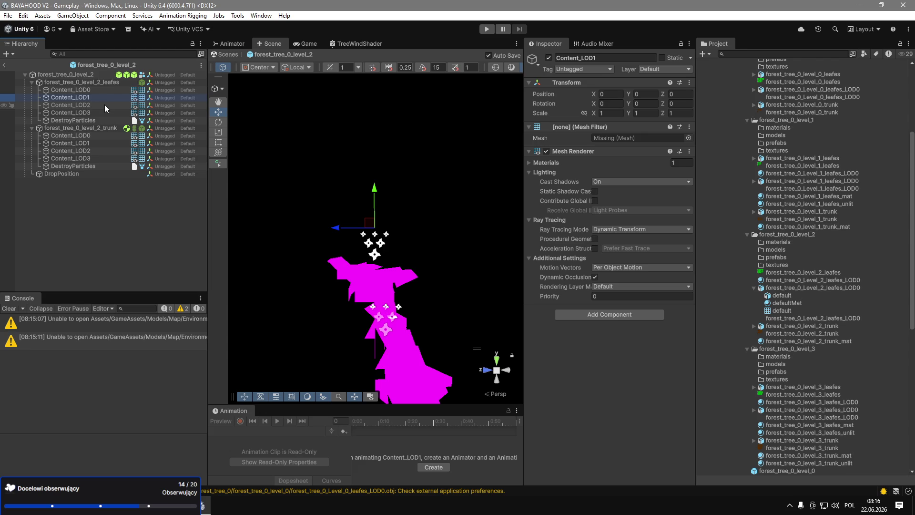
pyautogui.click(104, 105)
pyautogui.click(110, 111)
pyautogui.click(109, 105)
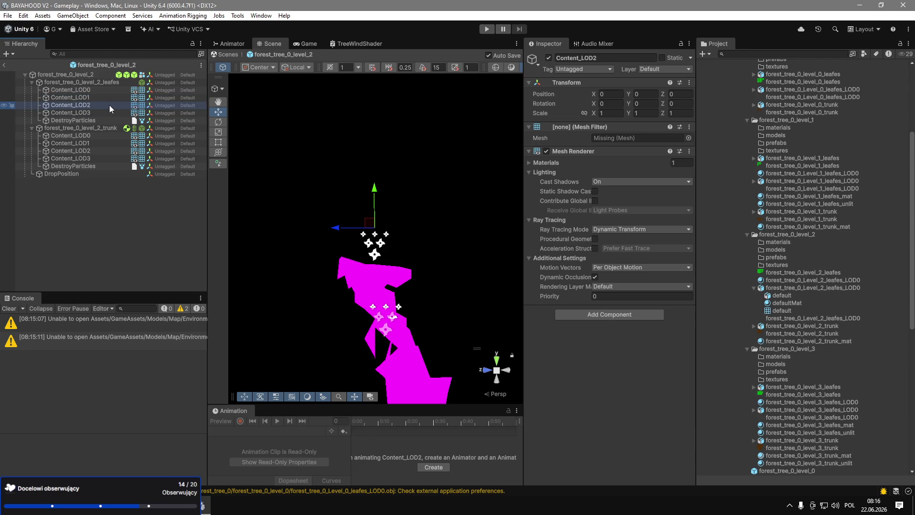
pyautogui.click(205, 505)
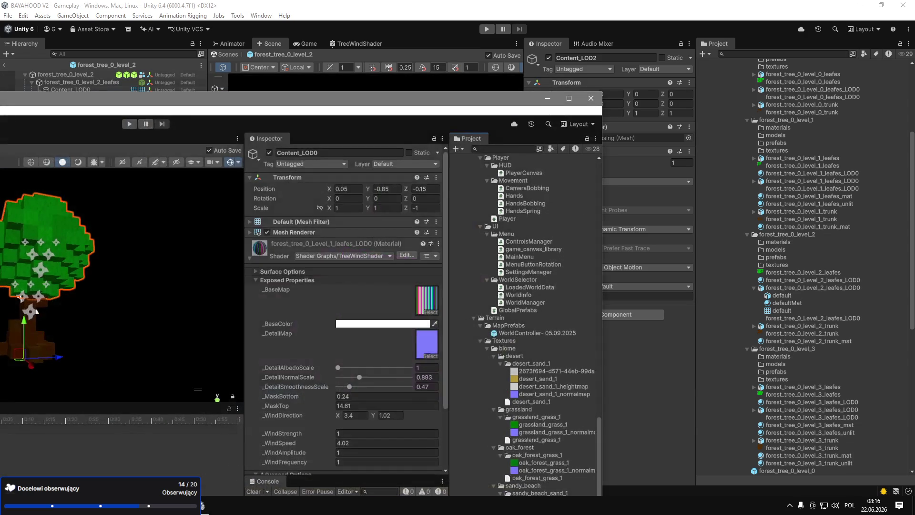
# Drag forest_tree_0_level_2_leafes from the older project's forest_tree_0 folder into forest_tree_0_level_2.
pyautogui.scroll(15, 508, 336)
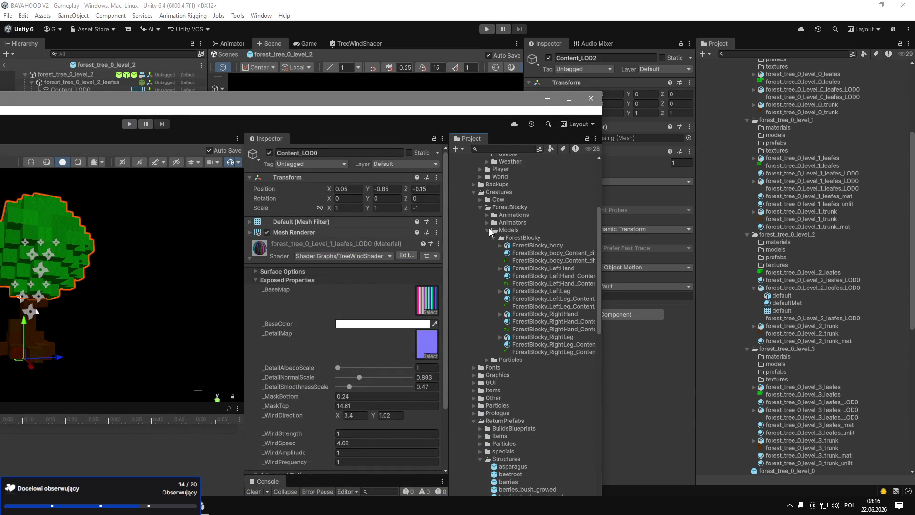
pyautogui.click(487, 231)
pyautogui.scroll(5, 505, 260)
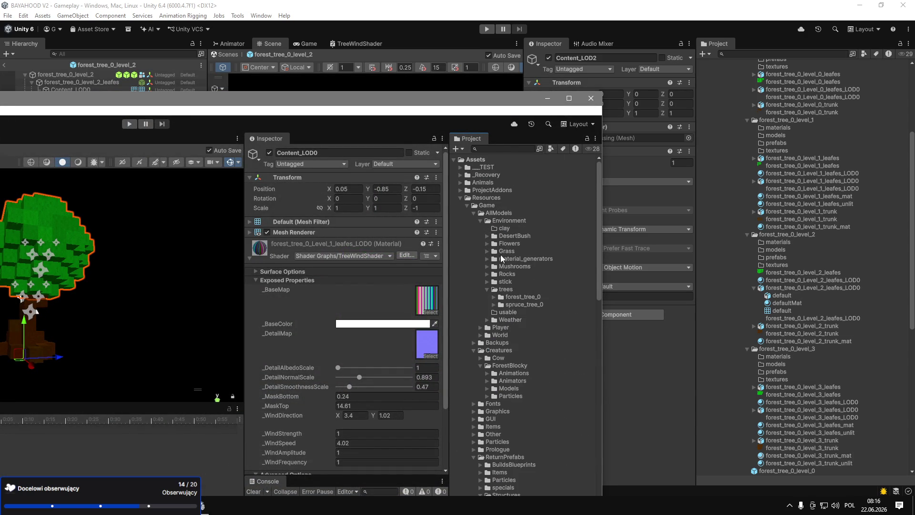
pyautogui.click(493, 297)
pyautogui.scroll(-5, 565, 323)
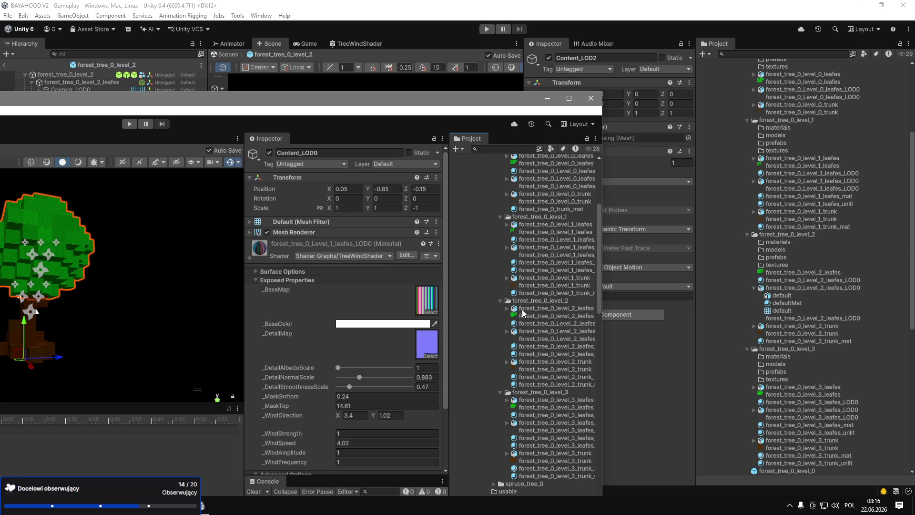
pyautogui.moveTo(523, 312)
pyautogui.mouseDown()
pyautogui.moveTo(729, 270)
pyautogui.moveTo(767, 240)
pyautogui.mouseUp()
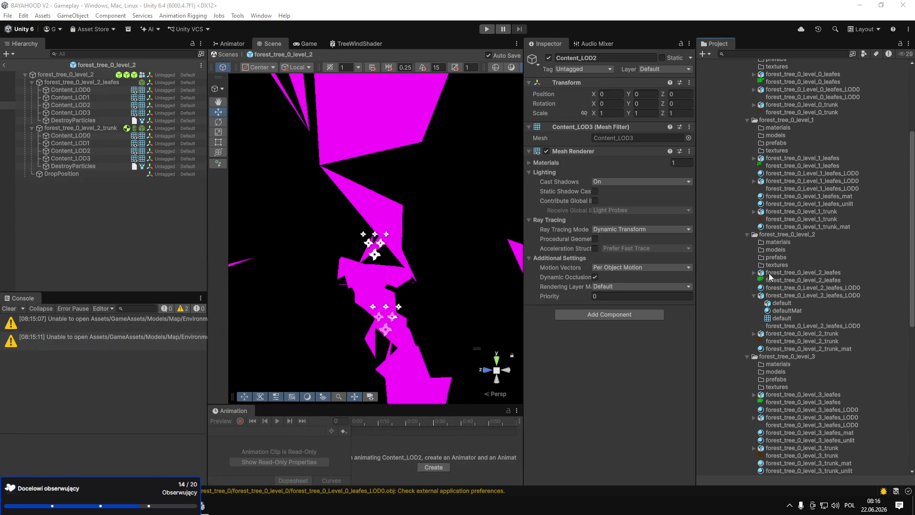
pyautogui.click(768, 273)
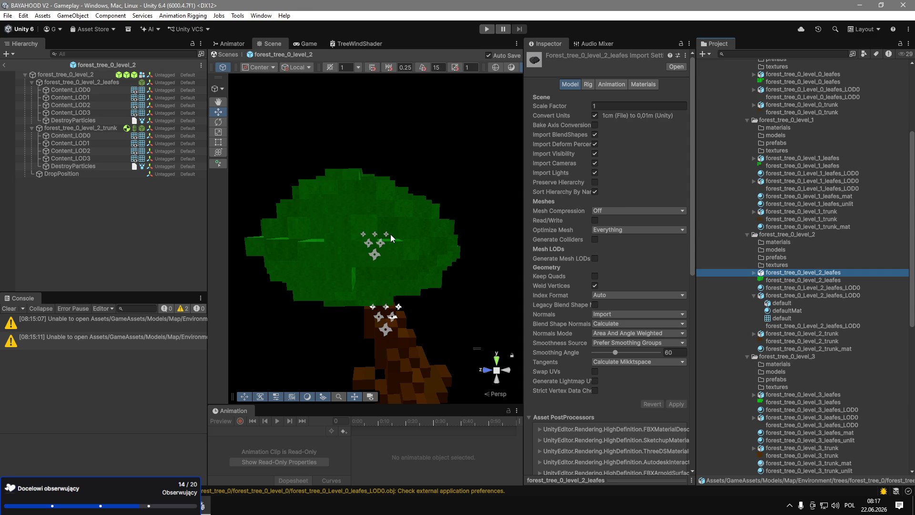
# Move the three level_0 models (leaves, LOD0, trunk) into level_0's models folder.
pyautogui.click(754, 295)
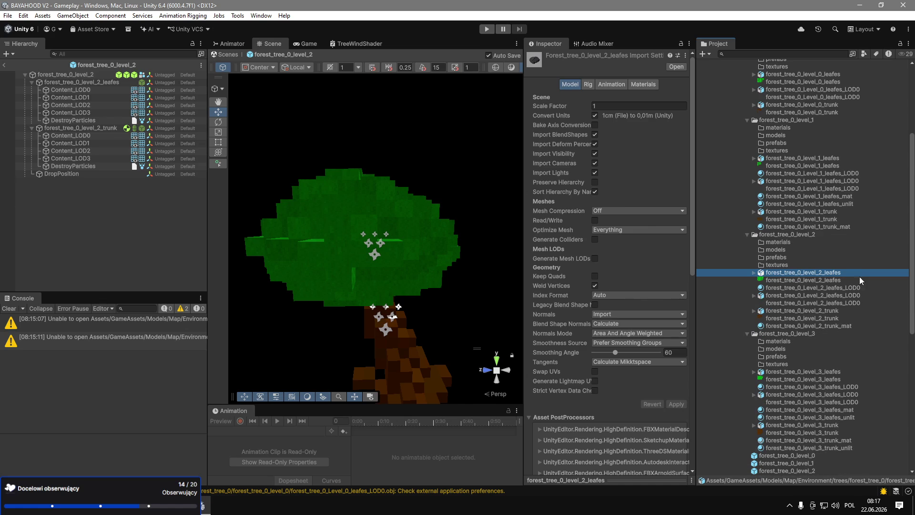
pyautogui.click(840, 274)
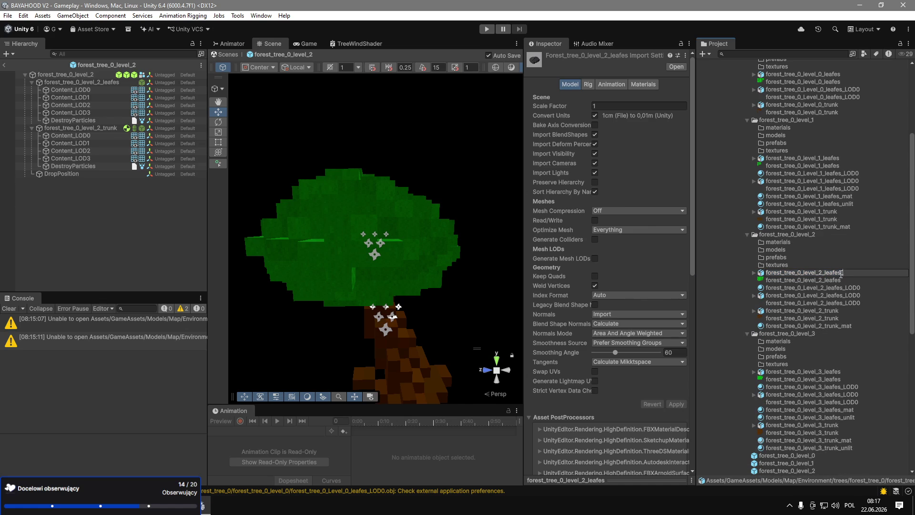
pyautogui.press('Escape')
pyautogui.keyDown('ctrl'); pyautogui.click(791, 295); pyautogui.keyUp('ctrl')
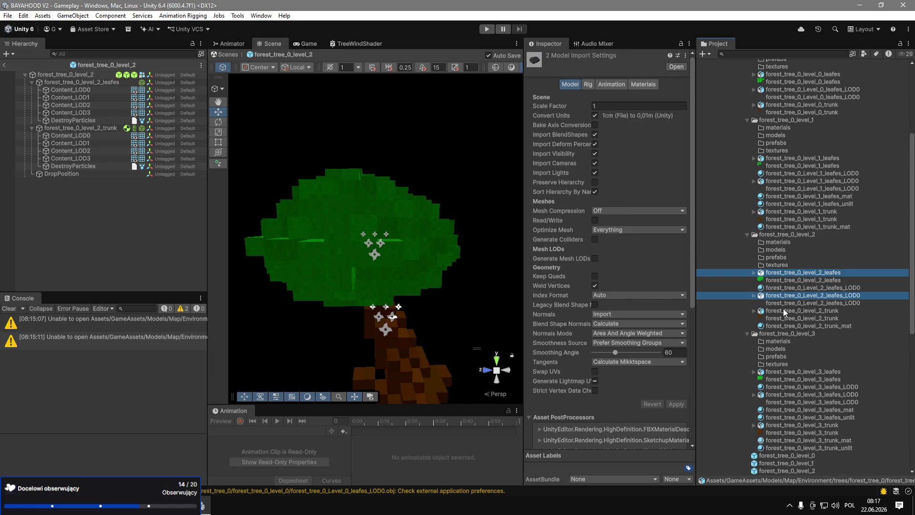
pyautogui.keyDown('ctrl'); pyautogui.click(785, 310); pyautogui.keyUp('ctrl')
pyautogui.scroll(5, 770, 250)
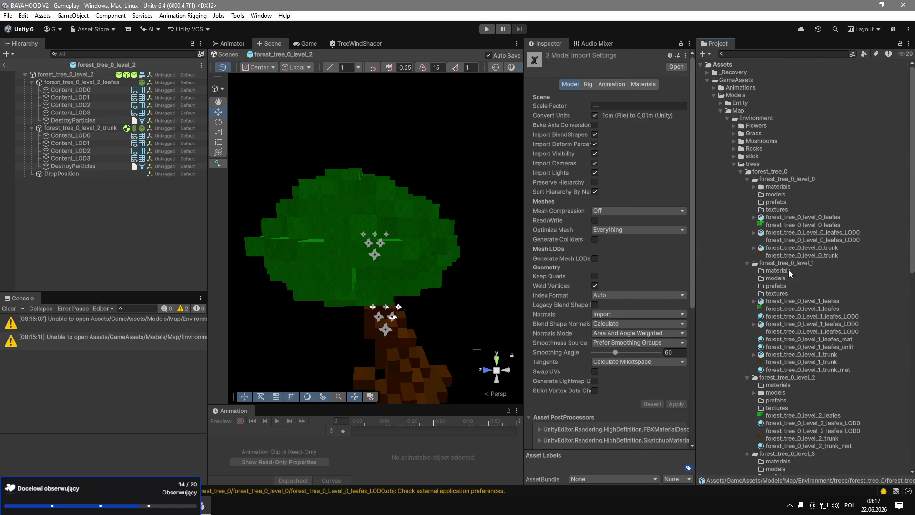
pyautogui.click(772, 217)
pyautogui.keyDown('ctrl'); pyautogui.click(772, 233); pyautogui.keyUp('ctrl')
pyautogui.keyDown('ctrl'); pyautogui.click(772, 248); pyautogui.keyUp('ctrl')
pyautogui.moveTo(772, 249)
pyautogui.mouseDown()
pyautogui.moveTo(779, 221)
pyautogui.moveTo(768, 194)
pyautogui.mouseUp()
# Move the three level_0 textures into level_0's textures folder.
pyautogui.click(792, 225)
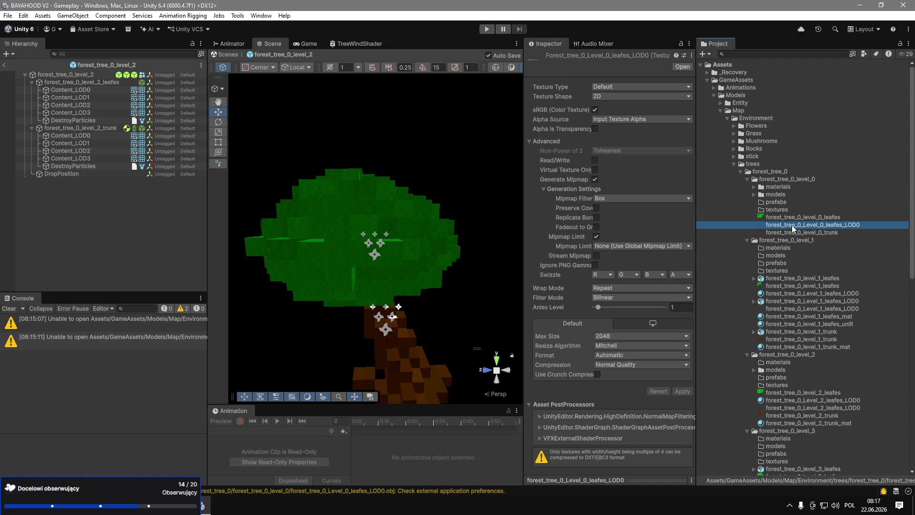
pyautogui.keyDown('ctrl'); pyautogui.click(791, 217); pyautogui.keyUp('ctrl')
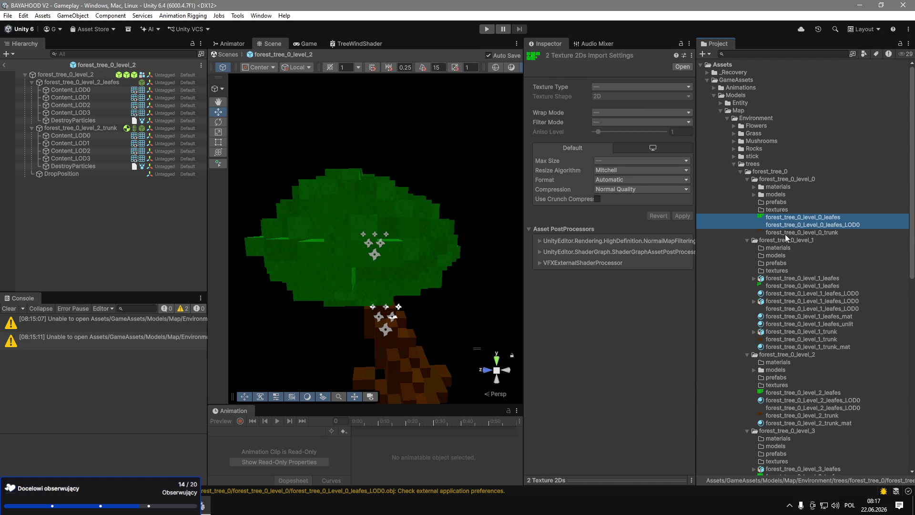
pyautogui.keyDown('ctrl'); pyautogui.click(791, 232); pyautogui.keyUp('ctrl')
pyautogui.click(754, 210)
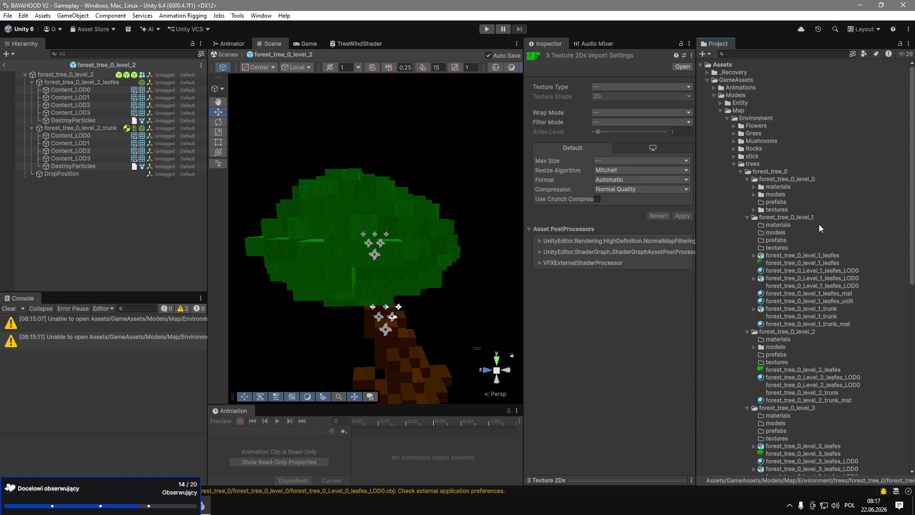
# Delete the unused level_1_leafes_unlit material.
pyautogui.click(787, 301)
pyautogui.press('Delete')
pyautogui.press('Return')
# Move the three level_1 models into level_1's models folder.
pyautogui.click(775, 256)
pyautogui.keyDown('ctrl'); pyautogui.click(768, 278); pyautogui.keyUp('ctrl')
pyautogui.keyDown('ctrl'); pyautogui.click(777, 302); pyautogui.keyUp('ctrl')
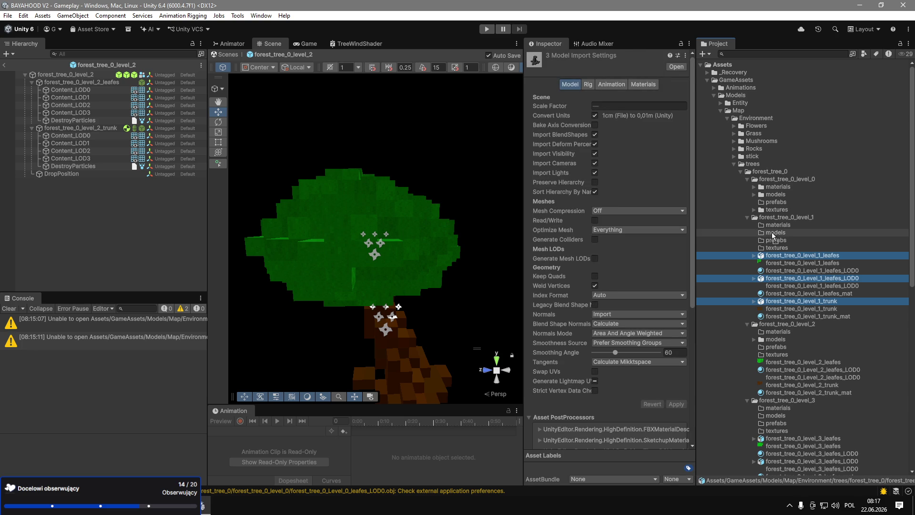
pyautogui.press('Delete')
pyautogui.press('Return')
pyautogui.click(789, 257)
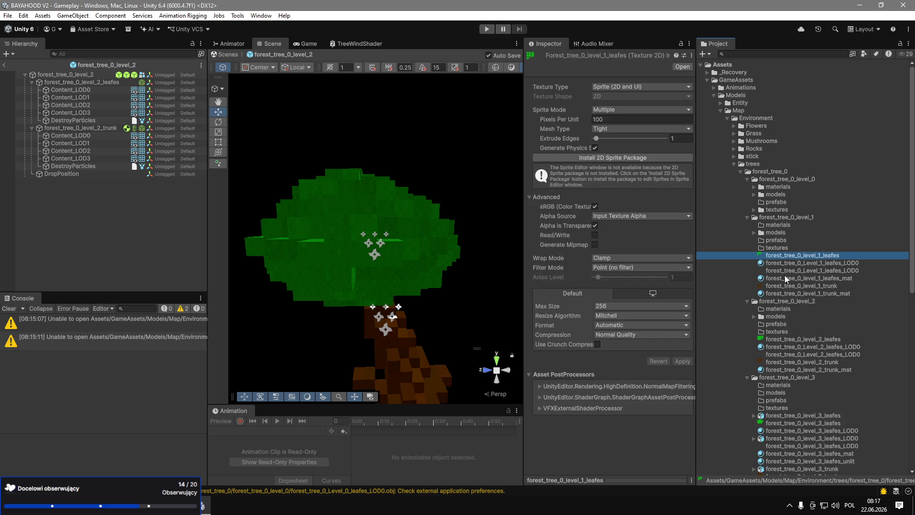
# Move the level_1 leaves, LOD0 and trunk textures into level_1's textures folder.
pyautogui.keyDown('ctrl'); pyautogui.click(784, 276); pyautogui.keyUp('ctrl')
pyautogui.click(786, 270)
pyautogui.keyDown('ctrl'); pyautogui.click(785, 286); pyautogui.keyUp('ctrl')
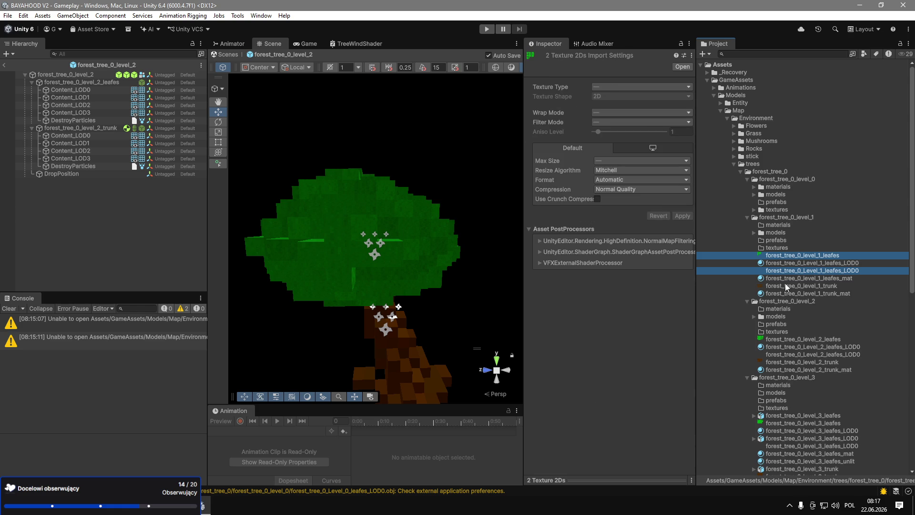
pyautogui.keyDown('ctrl'); pyautogui.click(784, 256); pyautogui.keyUp('ctrl')
pyautogui.press('Delete')
pyautogui.press('Return')
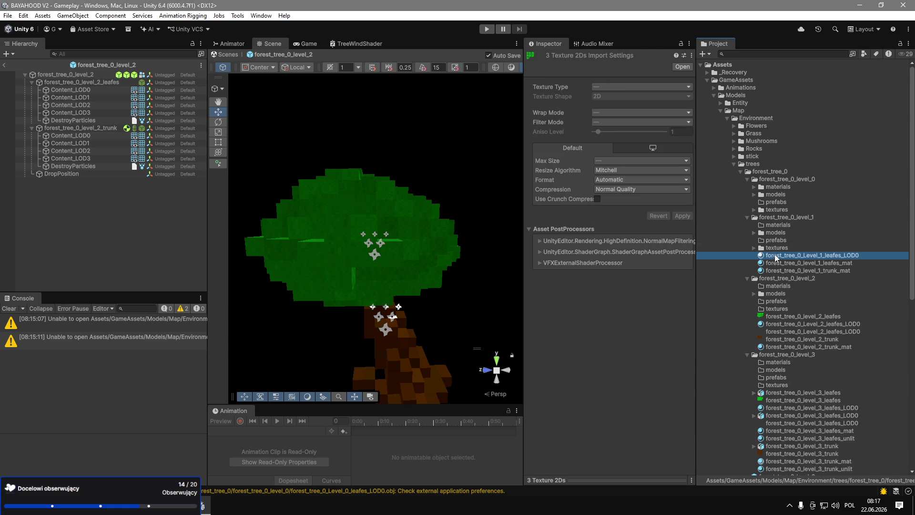
pyautogui.click(774, 255)
# Move the level_1 materials into level_1's materials folder.
pyautogui.keyDown('ctrl'); pyautogui.click(779, 263); pyautogui.keyUp('ctrl')
pyautogui.keyDown('ctrl'); pyautogui.click(780, 270); pyautogui.keyUp('ctrl')
pyautogui.moveTo(785, 264); pyautogui.dragTo(776, 225)
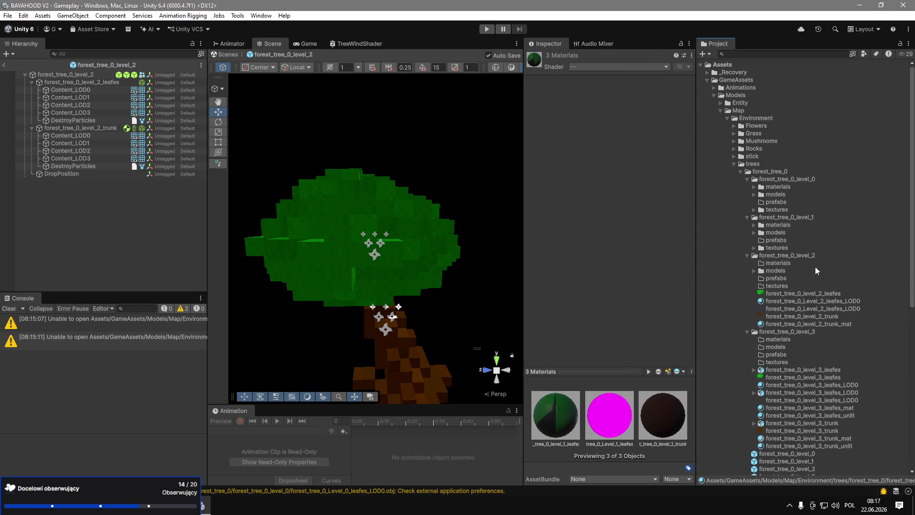
# File the level_2 textures, materials and leftover leaves LOD0 asset into level_2's folders.
pyautogui.click(777, 294)
pyautogui.keyDown('ctrl'); pyautogui.click(776, 315); pyautogui.keyUp('ctrl')
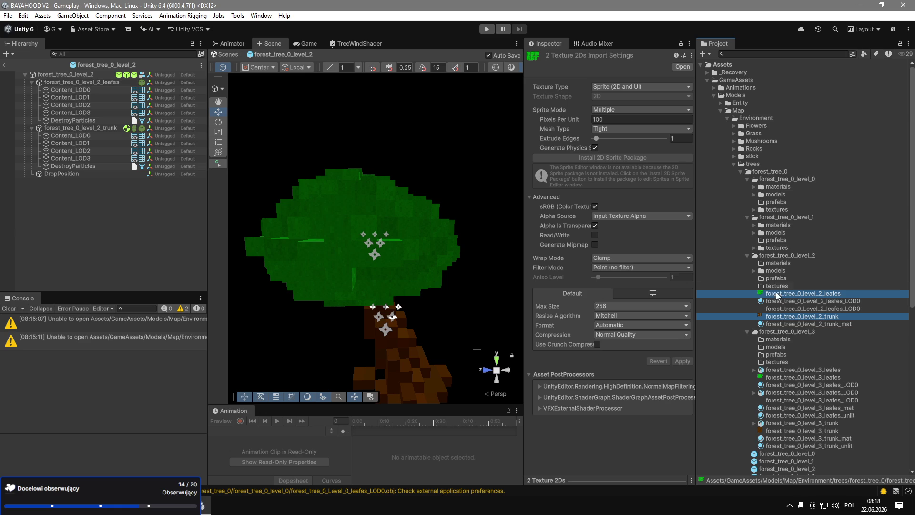
pyautogui.moveTo(767, 279); pyautogui.dragTo(773, 265)
pyautogui.click(771, 294)
pyautogui.keyDown('ctrl'); pyautogui.click(777, 309); pyautogui.keyUp('ctrl')
pyautogui.moveTo(776, 296)
pyautogui.mouseDown()
pyautogui.moveTo(785, 299)
pyautogui.moveTo(778, 263)
pyautogui.mouseUp()
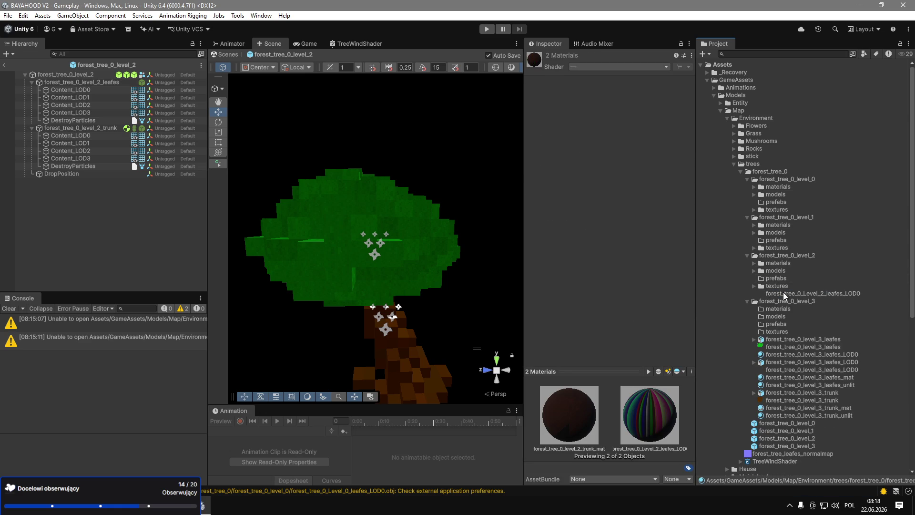
pyautogui.click(784, 295)
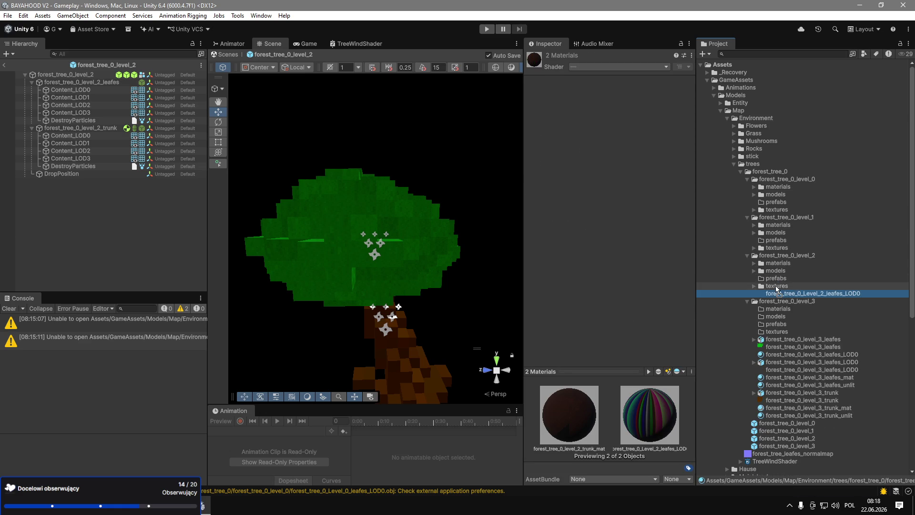
pyautogui.moveTo(777, 289); pyautogui.dragTo(776, 287)
# Move the three level_3 models into level_3's models folder.
pyautogui.click(784, 333)
pyautogui.keyDown('ctrl'); pyautogui.click(771, 354); pyautogui.keyUp('ctrl')
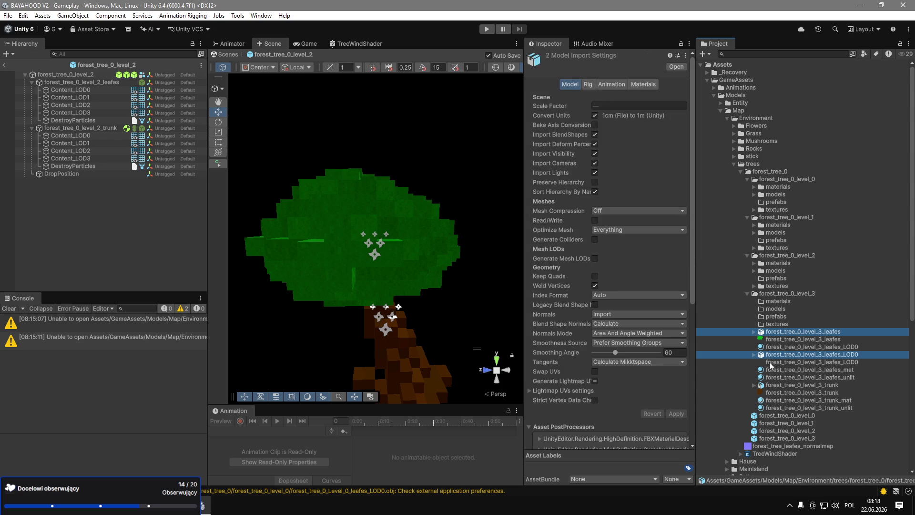
pyautogui.keyDown('ctrl'); pyautogui.click(772, 385); pyautogui.keyUp('ctrl')
pyautogui.moveTo(774, 355)
pyautogui.mouseDown()
pyautogui.moveTo(768, 324)
pyautogui.moveTo(780, 310)
pyautogui.mouseUp()
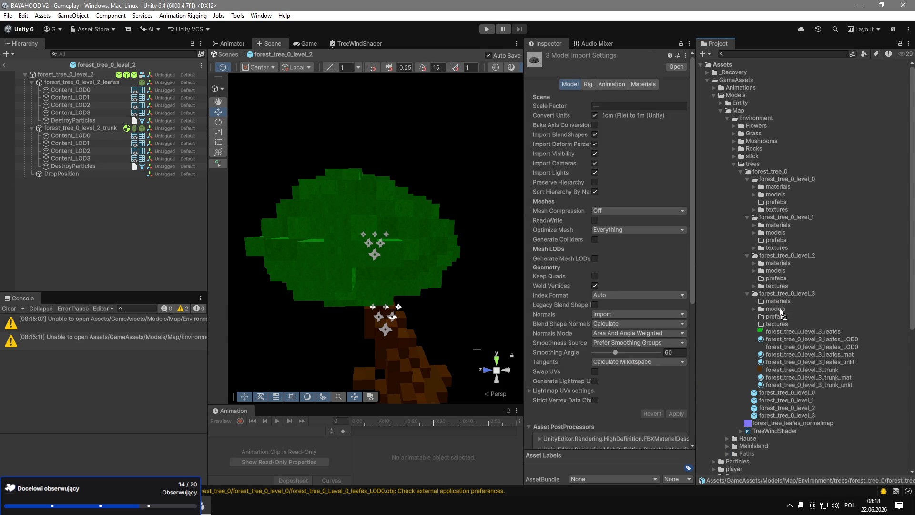
# Delete the two level_3 unlit leaves materials.
pyautogui.click(795, 362)
pyautogui.press('Delete')
pyautogui.press('Return')
pyautogui.click(793, 375)
pyautogui.press('Delete')
pyautogui.press('Return')
# Move the level_3 LOD0 and leaves materials into level_3's materials folder.
pyautogui.click(795, 370)
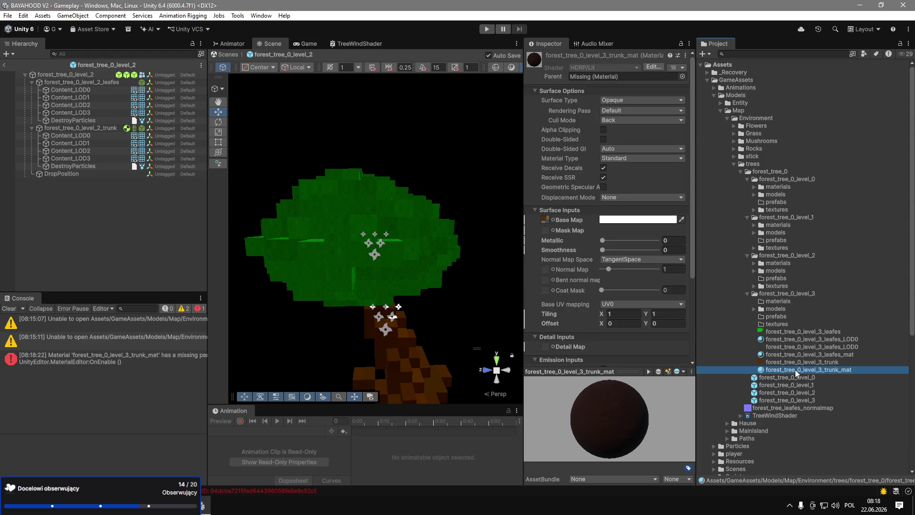
pyautogui.scroll(-5, 611, 301)
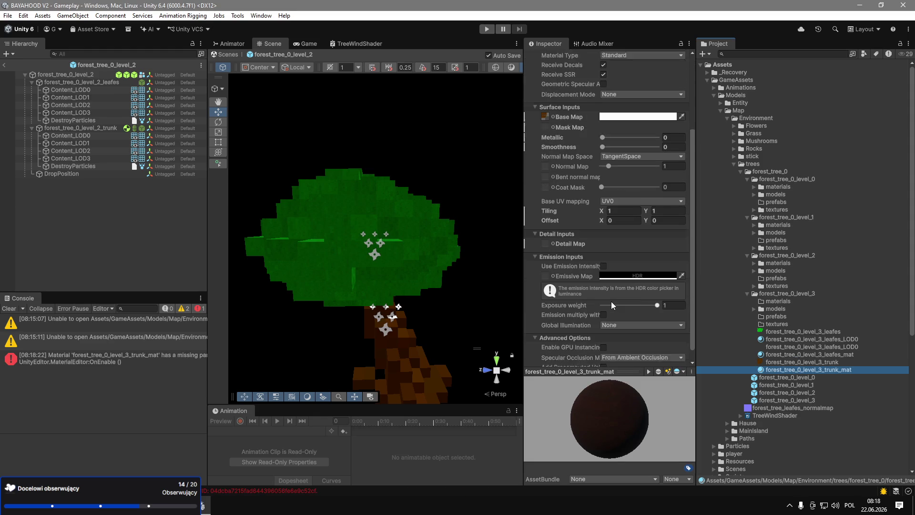
pyautogui.scroll(5, 611, 301)
pyautogui.click(810, 339)
pyautogui.keyDown('ctrl'); pyautogui.click(815, 354); pyautogui.keyUp('ctrl')
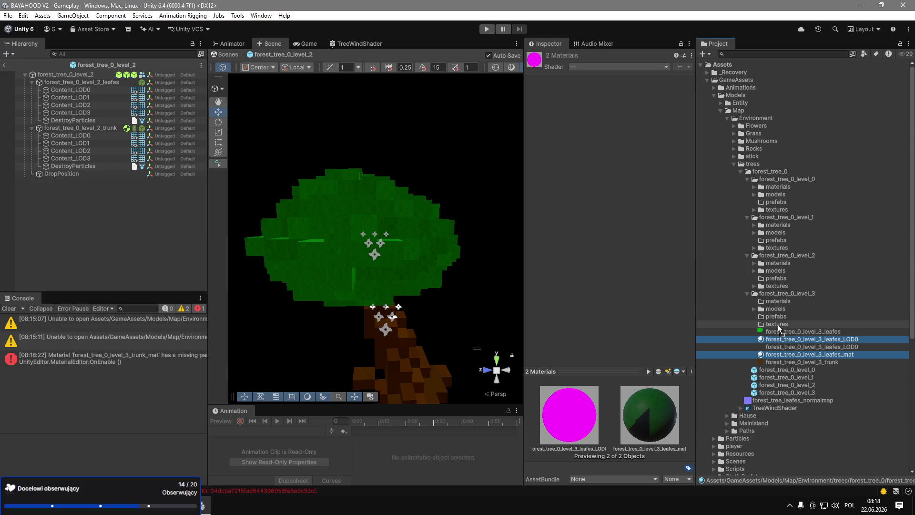
pyautogui.moveTo(815, 354)
pyautogui.mouseDown()
pyautogui.moveTo(786, 324)
pyautogui.moveTo(785, 308)
pyautogui.moveTo(779, 326)
pyautogui.moveTo(788, 332)
pyautogui.moveTo(776, 201)
pyautogui.mouseUp()
# File the level_3 textures and the level_1, level_2 and level_3 prefabs into their folders.
pyautogui.click(782, 331)
pyautogui.keyDown('ctrl'); pyautogui.click(786, 346); pyautogui.keyUp('ctrl')
pyautogui.moveTo(774, 333); pyautogui.dragTo(776, 240)
pyautogui.moveTo(797, 334)
pyautogui.mouseDown()
pyautogui.moveTo(787, 279)
pyautogui.moveTo(785, 318)
pyautogui.mouseUp()
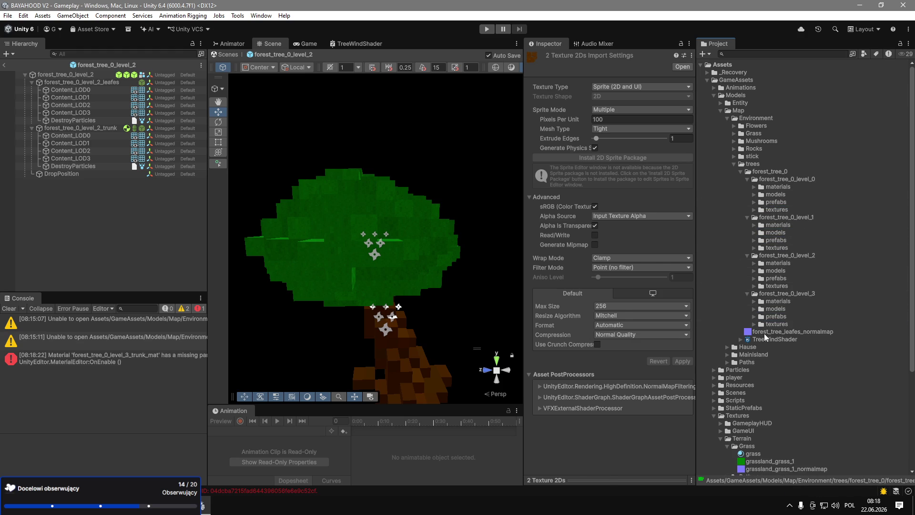
# Inspect the forest_tree_leafes_normalmap texture and expand level_0's prefabs folder.
pyautogui.click(764, 332)
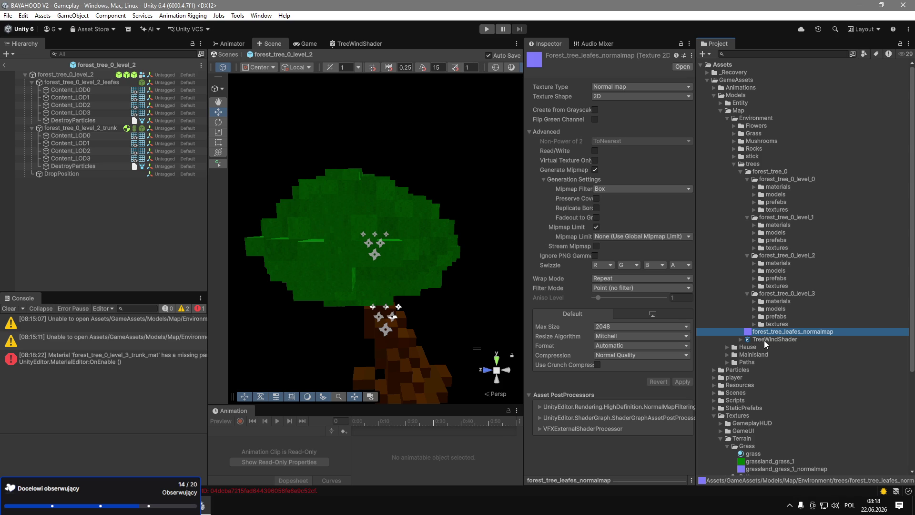
pyautogui.click(752, 205)
pyautogui.press('Right')
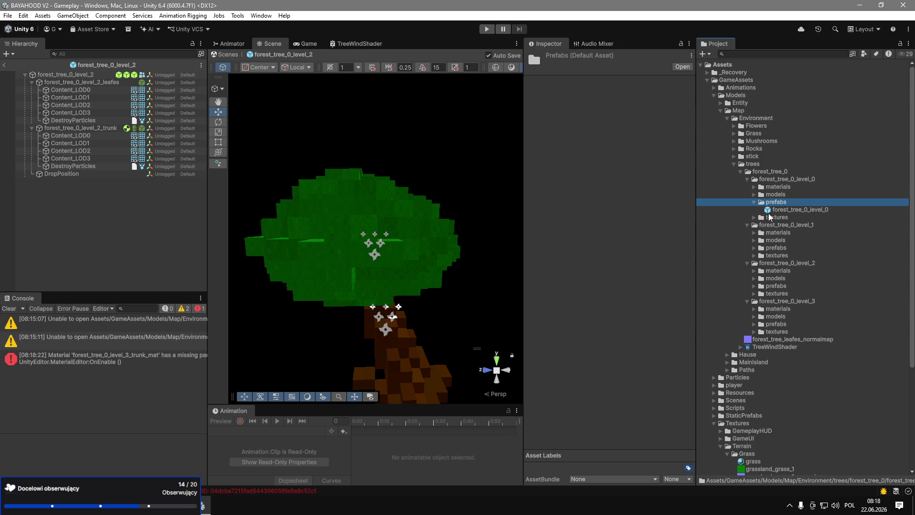
# Open the forest_tree_0_level_0 prefab, remove its missing script, and select the leaves LOD meshes.
pyautogui.doubleClick(753, 209)
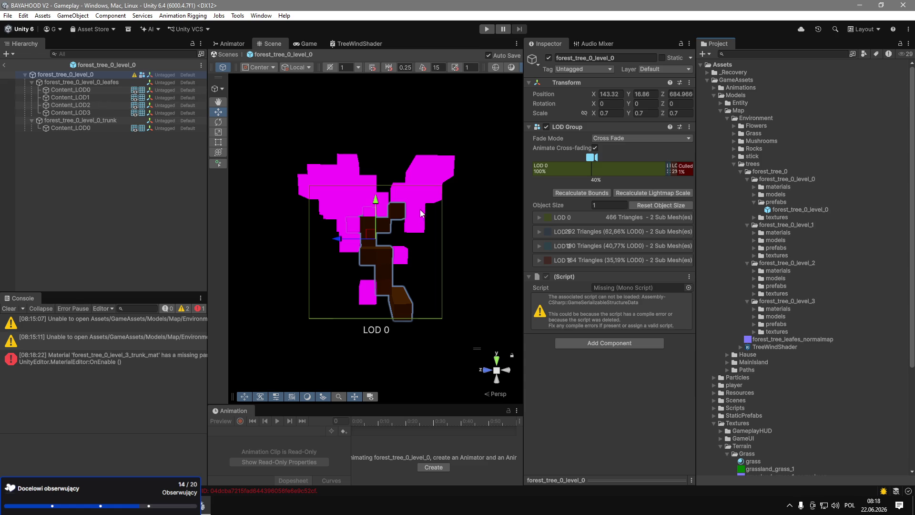
pyautogui.click(689, 276)
pyautogui.click(712, 299)
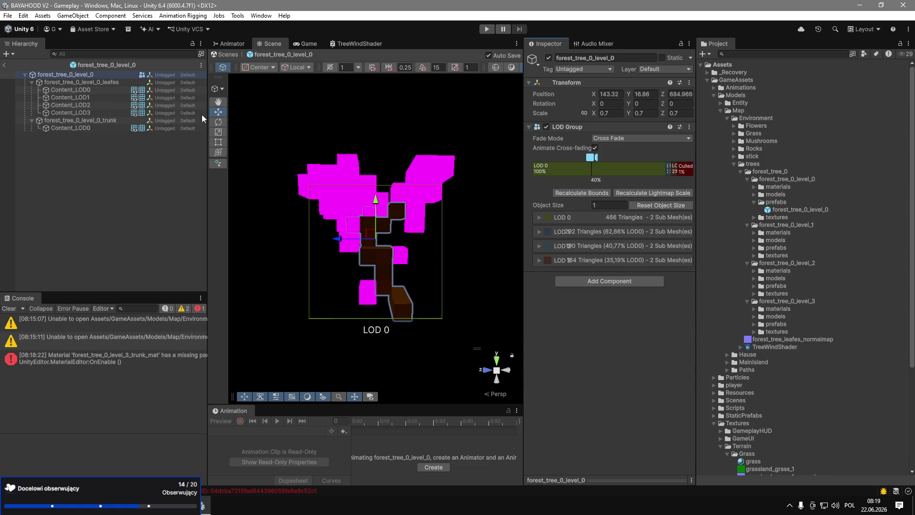
pyautogui.click(104, 84)
pyautogui.click(56, 120)
pyautogui.click(106, 127)
pyautogui.click(101, 90)
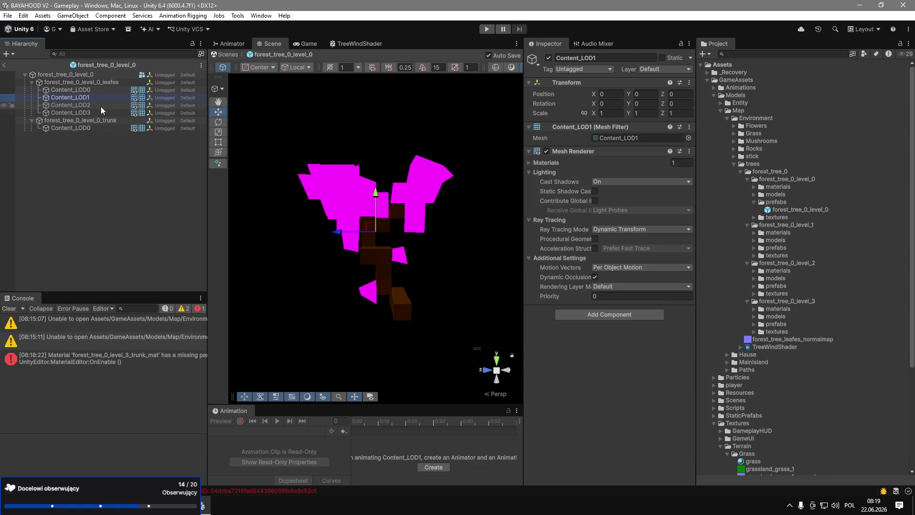
pyautogui.click(98, 111)
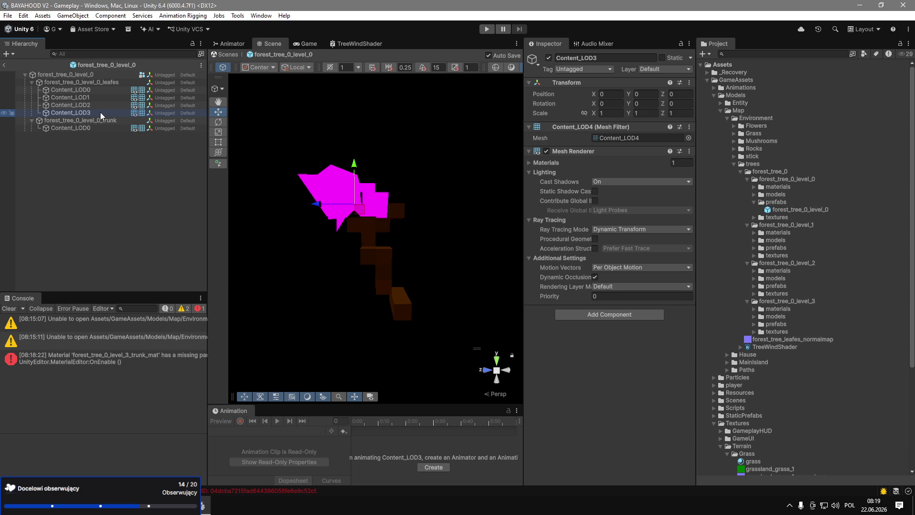
pyautogui.keyDown('shift'); pyautogui.click(107, 92); pyautogui.keyUp('shift')
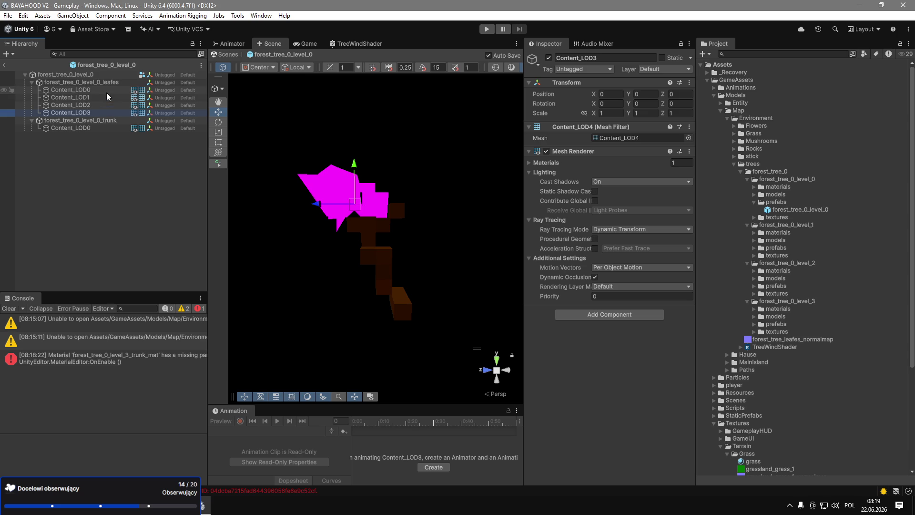
# Assign forest_tree_0_leafes_mat to the leaves meshes, including Content_LOD3, turning them green.
pyautogui.click(753, 201)
pyautogui.click(753, 187)
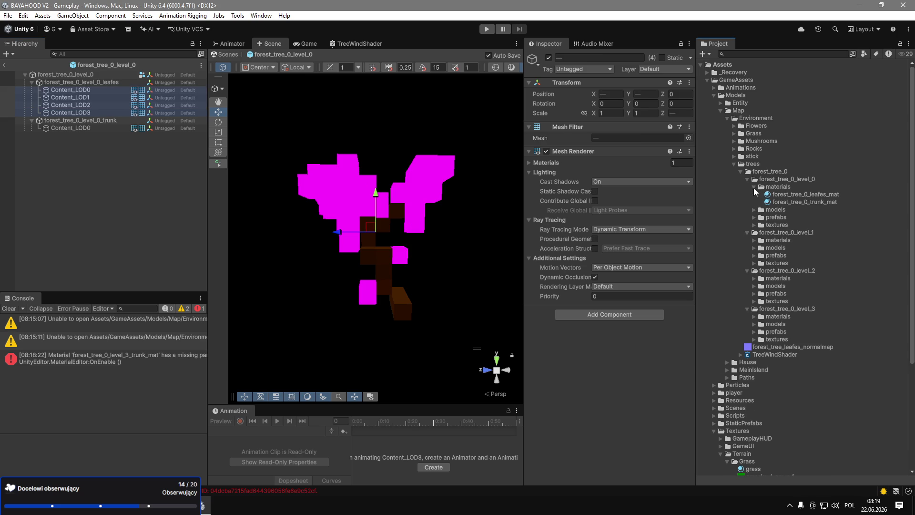
pyautogui.click(813, 195)
pyautogui.scroll(-3, 632, 284)
pyautogui.scroll(3, 633, 284)
pyautogui.moveTo(788, 195); pyautogui.dragTo(358, 196)
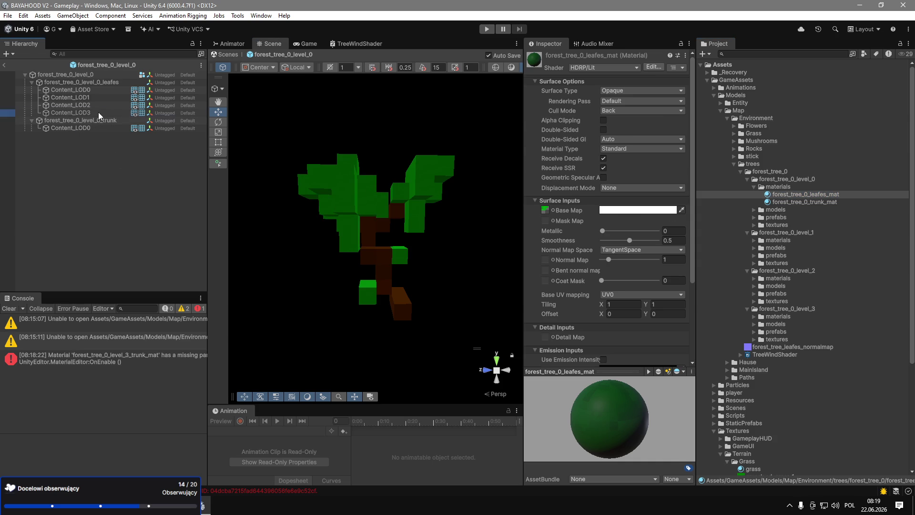
pyautogui.click(98, 113)
pyautogui.moveTo(807, 194)
pyautogui.mouseDown()
pyautogui.moveTo(112, 115)
pyautogui.moveTo(128, 127)
pyautogui.moveTo(113, 114)
pyautogui.mouseUp()
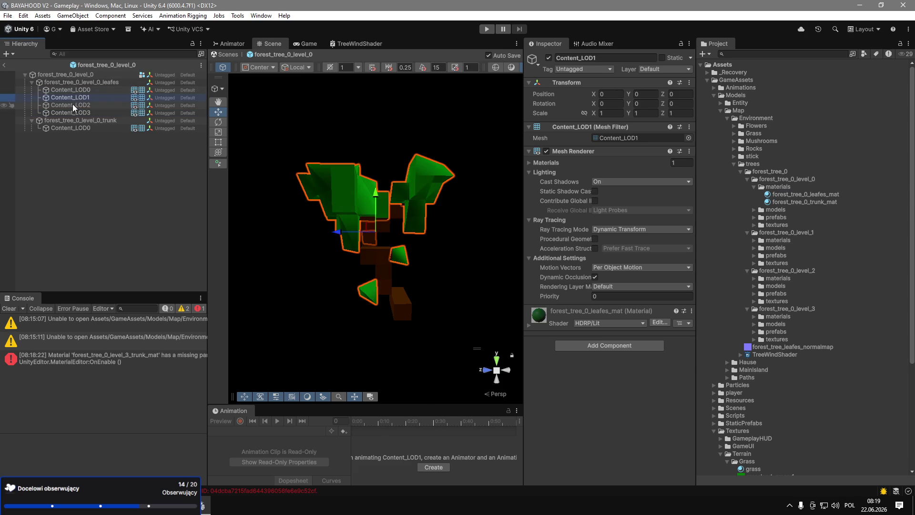
# Clear the old warnings and errors from the Console.
pyautogui.click(84, 81)
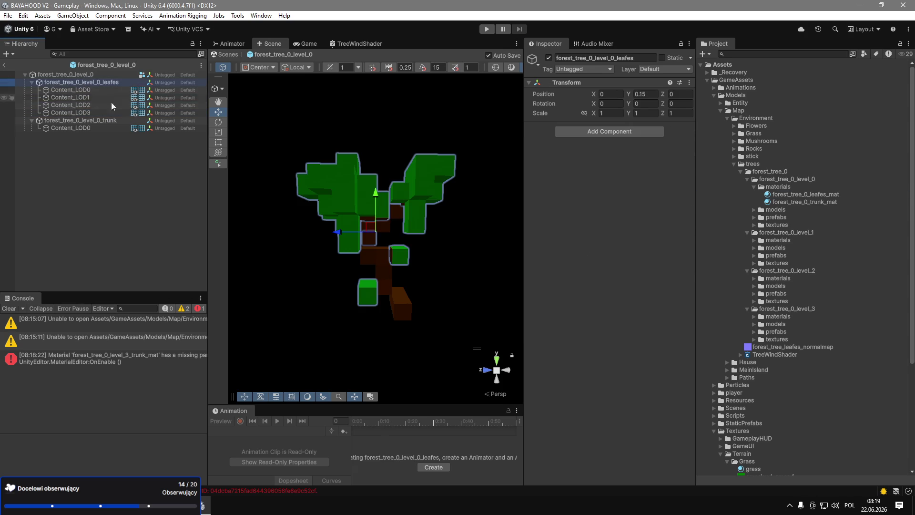
pyautogui.scroll(3, 402, 234)
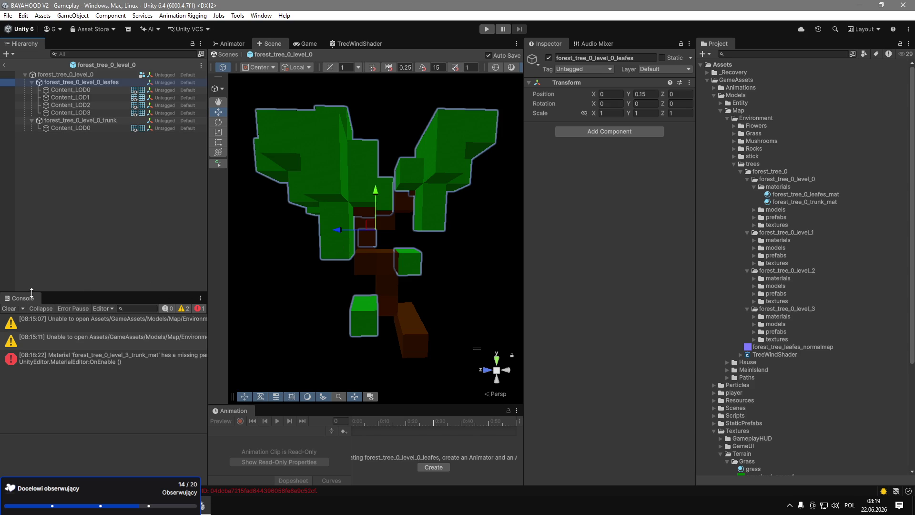
pyautogui.click(11, 309)
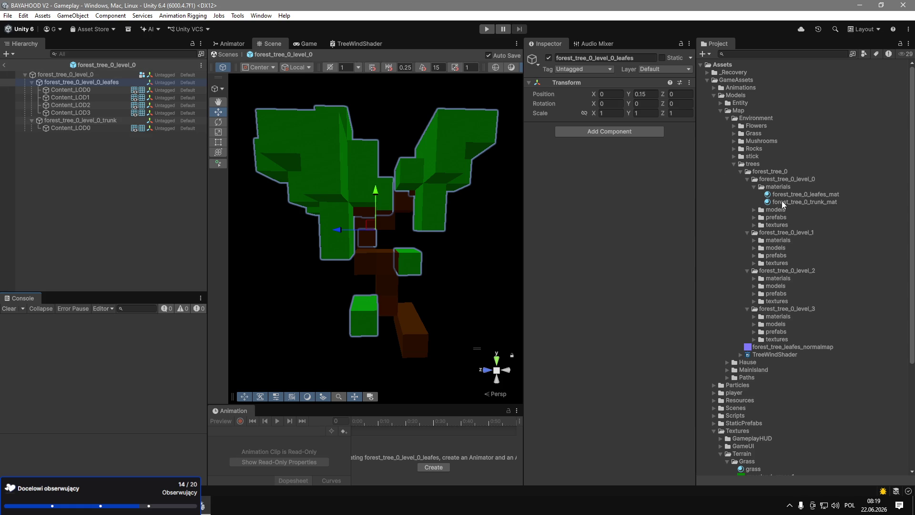
# Expand the level_1 folders and open the forest_tree_0_level_1 prefab.
pyautogui.click(754, 248)
pyautogui.click(754, 248)
pyautogui.click(754, 255)
pyautogui.doubleClick(796, 263)
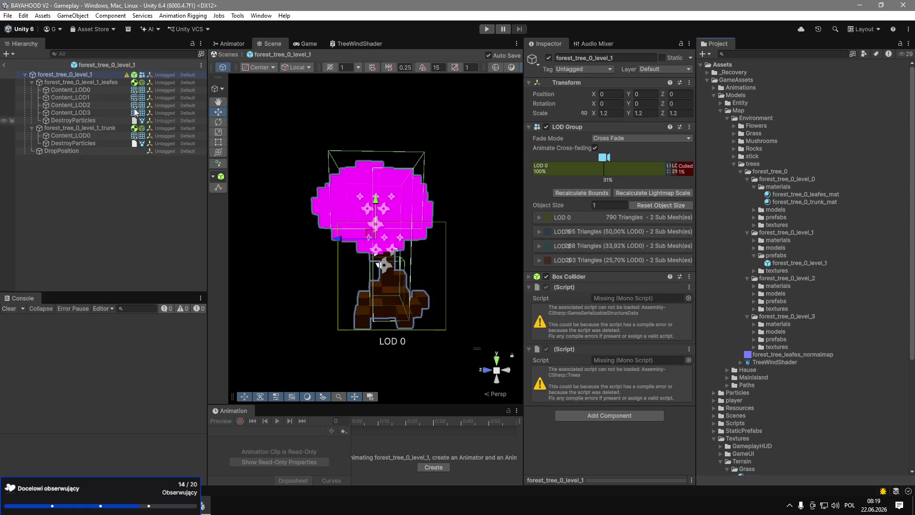
# Delete DestroyParticles and DropPosition and remove both missing script components from the level_1 prefab.
pyautogui.click(92, 143)
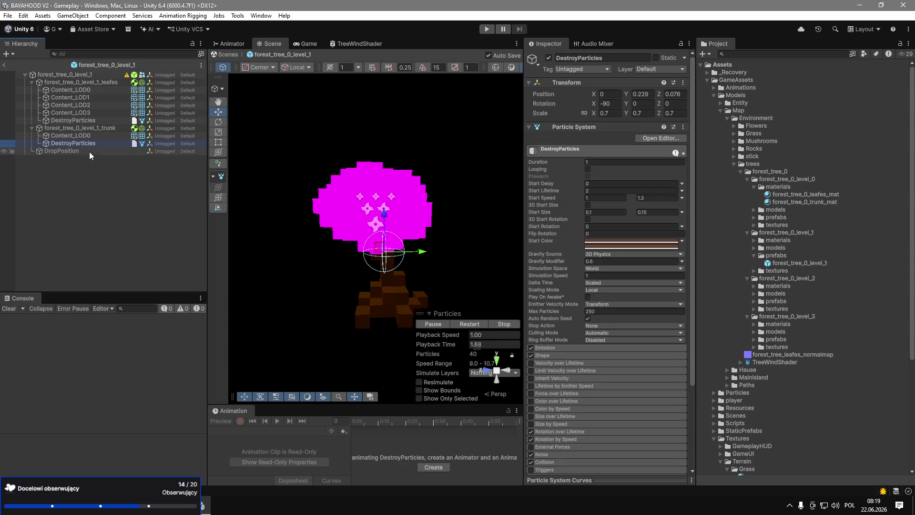
pyautogui.press('Delete')
pyautogui.click(530, 222)
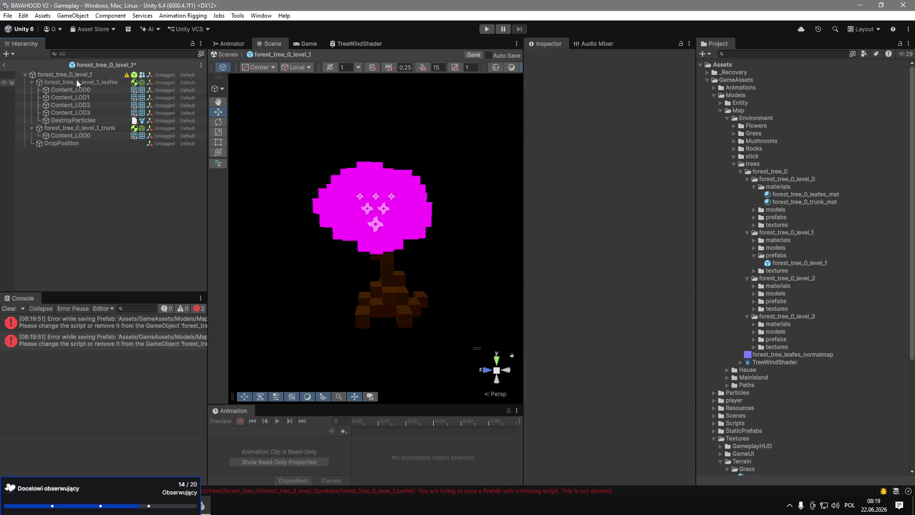
pyautogui.click(689, 287)
pyautogui.click(719, 310)
pyautogui.click(689, 287)
pyautogui.click(702, 311)
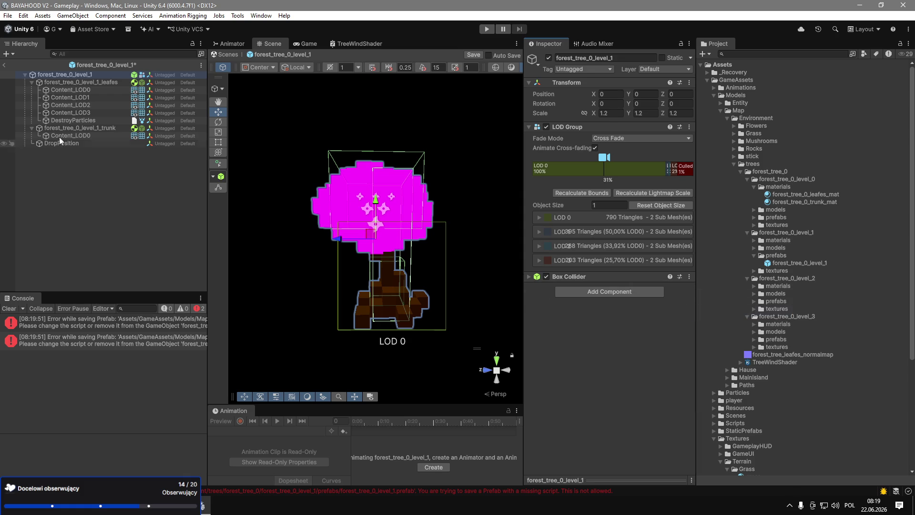
pyautogui.click(67, 145)
pyautogui.press('Delete')
# Switch the leaves Content_LOD0 material to the TreeWind shader.
pyautogui.click(70, 136)
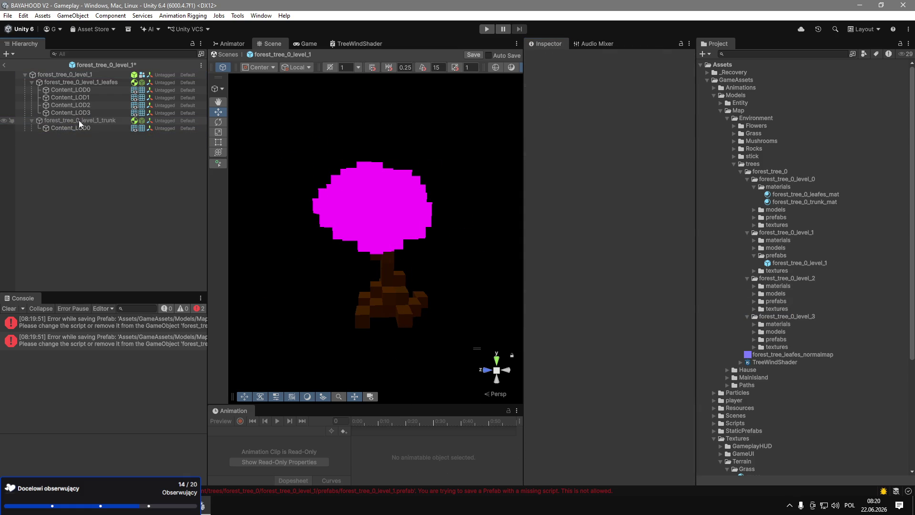
pyautogui.click(82, 91)
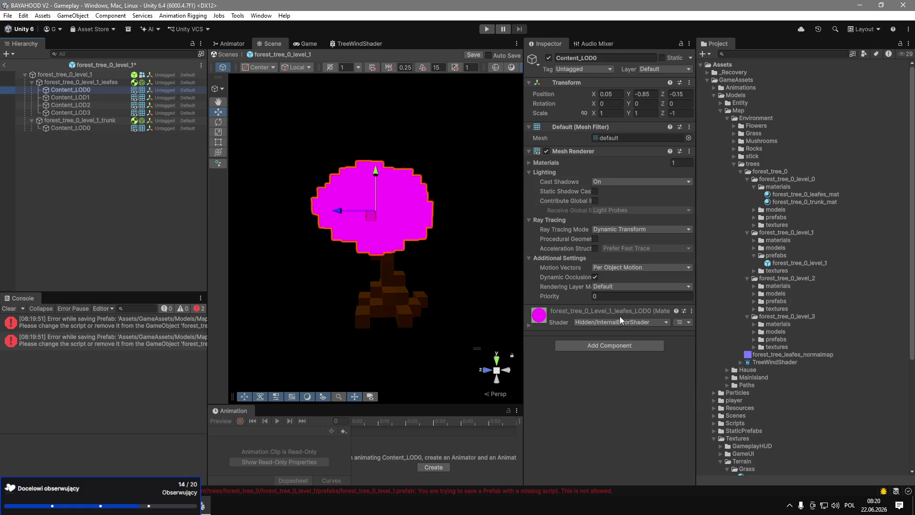
pyautogui.moveTo(762, 363); pyautogui.dragTo(625, 328)
pyautogui.click(104, 97)
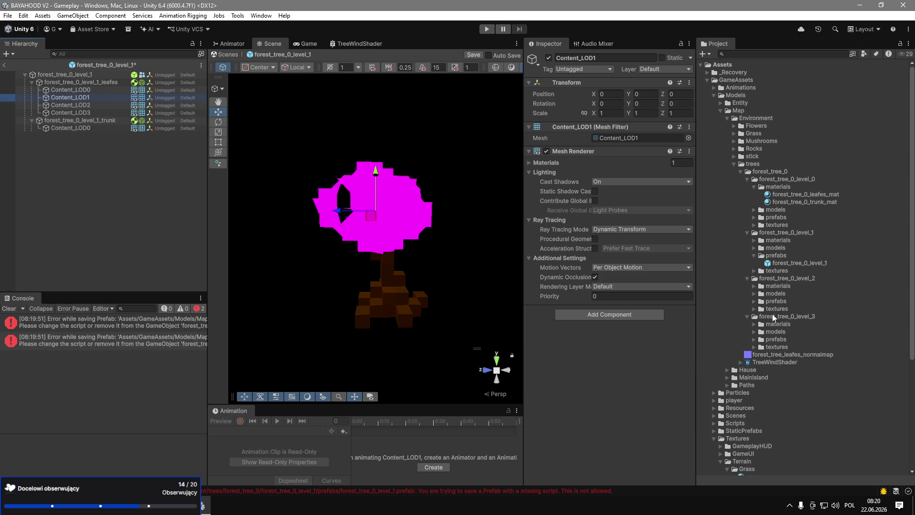
# Apply the level_1 leaf materials to leaves Content_LOD0, Content_LOD1 and Content_LOD3.
pyautogui.click(754, 248)
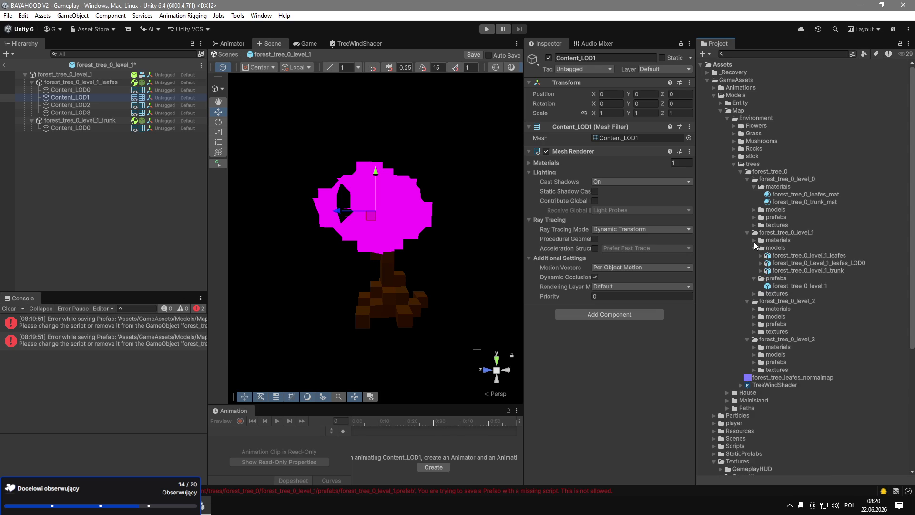
pyautogui.click(754, 240)
pyautogui.click(755, 270)
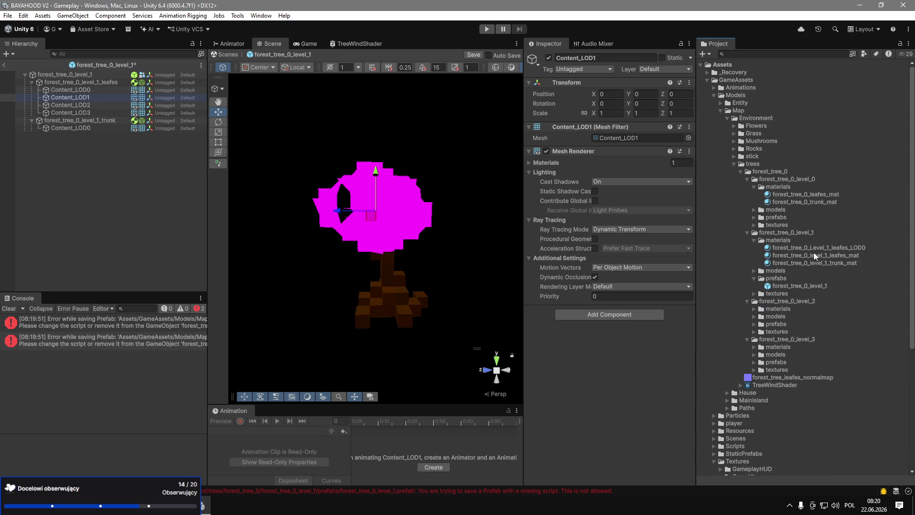
pyautogui.moveTo(822, 250)
pyautogui.mouseDown()
pyautogui.moveTo(400, 216)
pyautogui.moveTo(232, 163)
pyautogui.moveTo(69, 90)
pyautogui.moveTo(78, 99)
pyautogui.mouseUp()
pyautogui.moveTo(832, 261)
pyautogui.mouseDown()
pyautogui.moveTo(376, 210)
pyautogui.moveTo(305, 194)
pyautogui.moveTo(102, 101)
pyautogui.mouseUp()
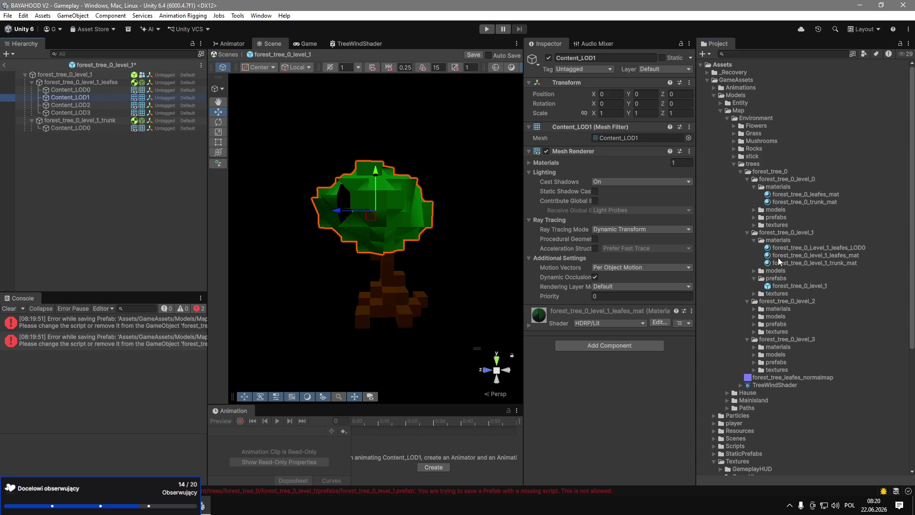
pyautogui.moveTo(792, 260)
pyautogui.mouseDown()
pyautogui.moveTo(657, 241)
pyautogui.moveTo(85, 111)
pyautogui.mouseUp()
pyautogui.click(84, 111)
pyautogui.click(99, 90)
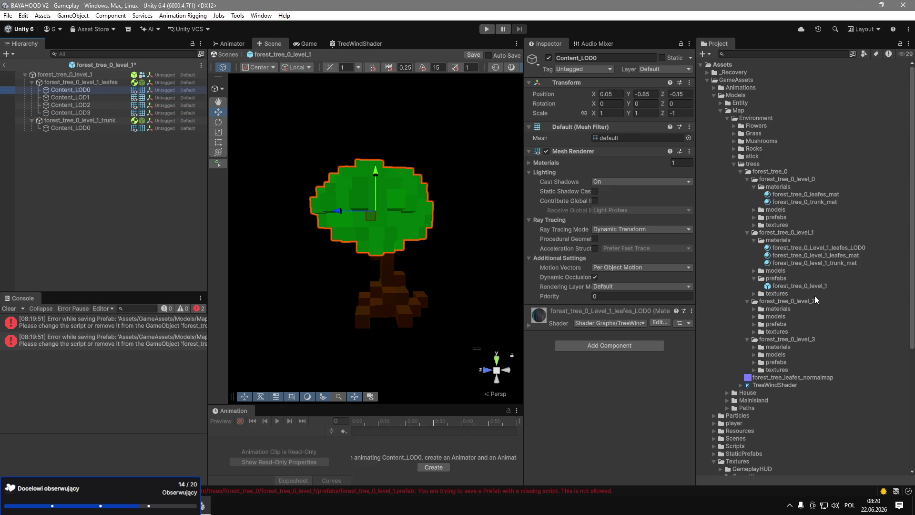
# Save the level_1 prefab with Ctrl+S and open the forest_tree_0_level_2 prefab.
pyautogui.hotkey('ctrl', 's')
pyautogui.click(746, 233)
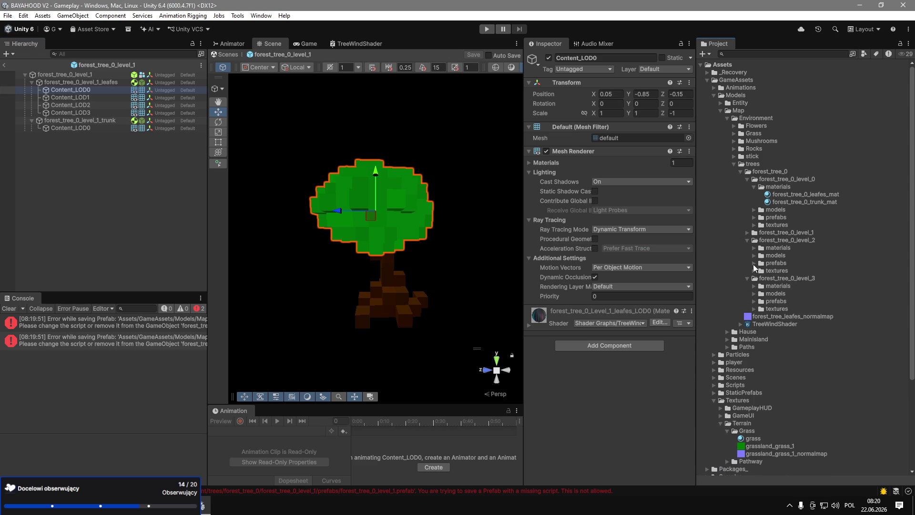
pyautogui.click(754, 263)
pyautogui.doubleClick(784, 270)
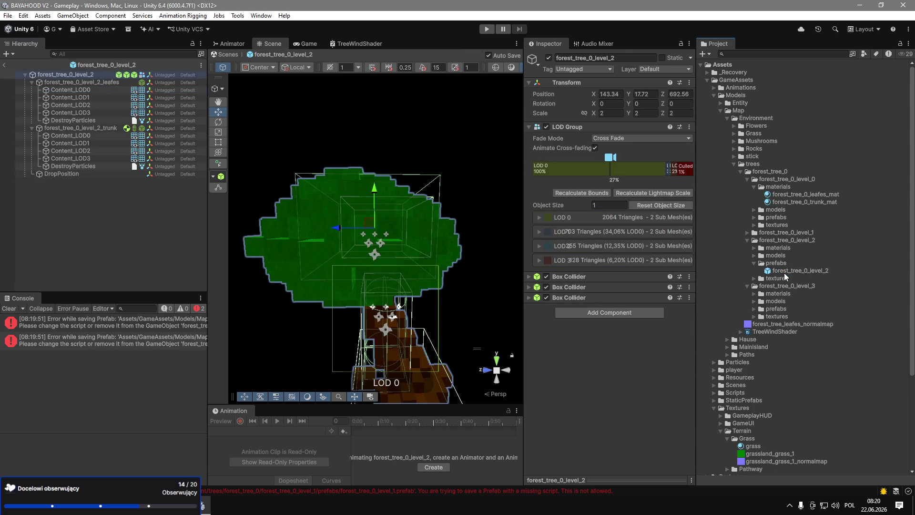
# Select the leaves Content_LOD3 and expand level_2's materials and textures folders.
pyautogui.click(96, 113)
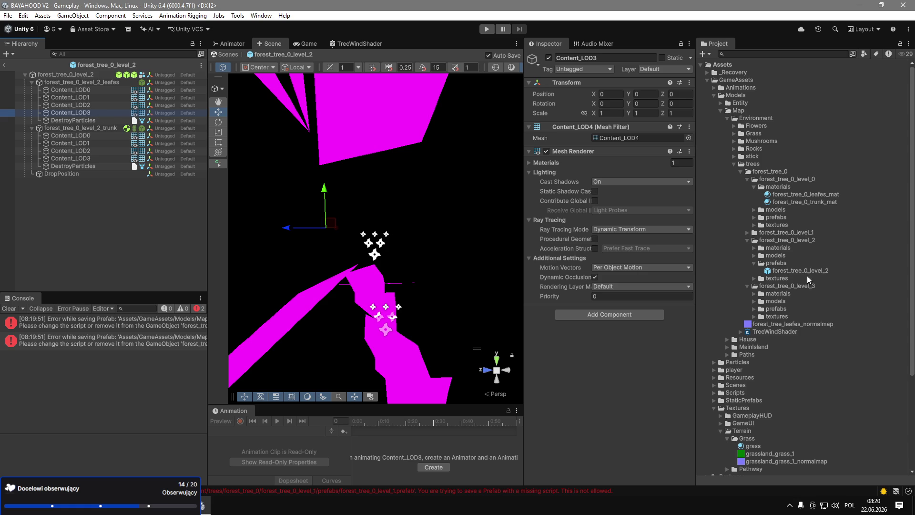
pyautogui.click(753, 248)
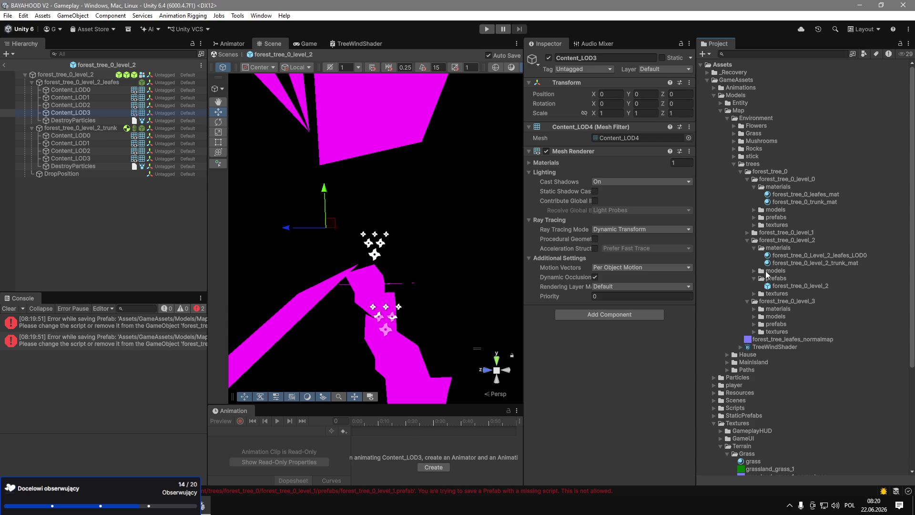
pyautogui.click(754, 294)
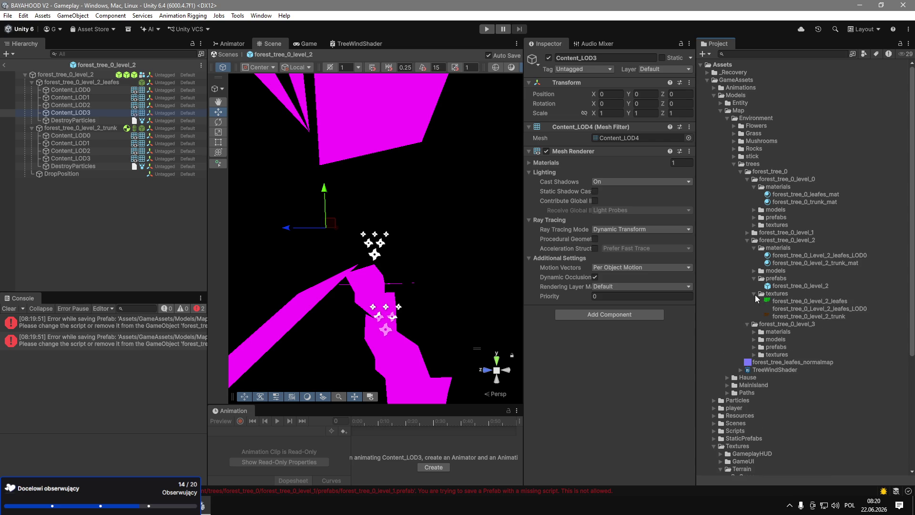
pyautogui.rightClick(793, 250)
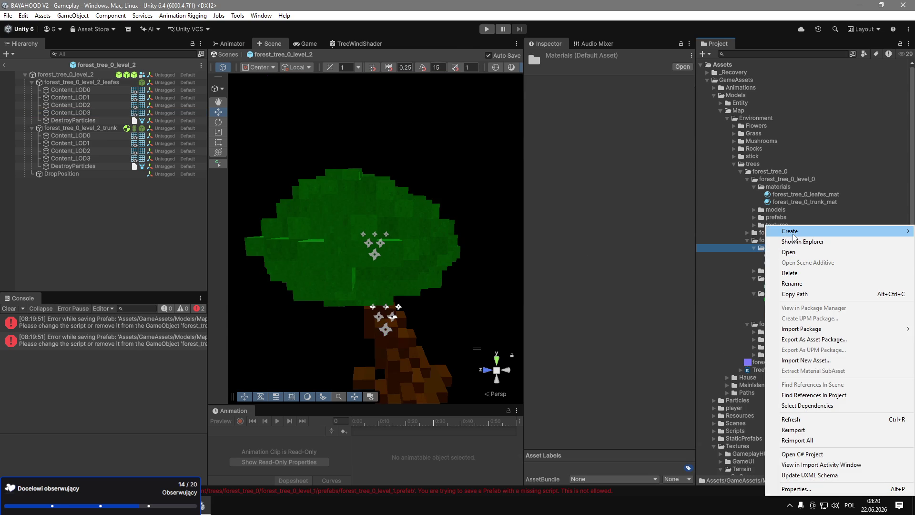
# Create a new material in level_2's materials folder with a leaves wind name.
pyautogui.moveTo(793, 236)
pyautogui.click(720, 245)
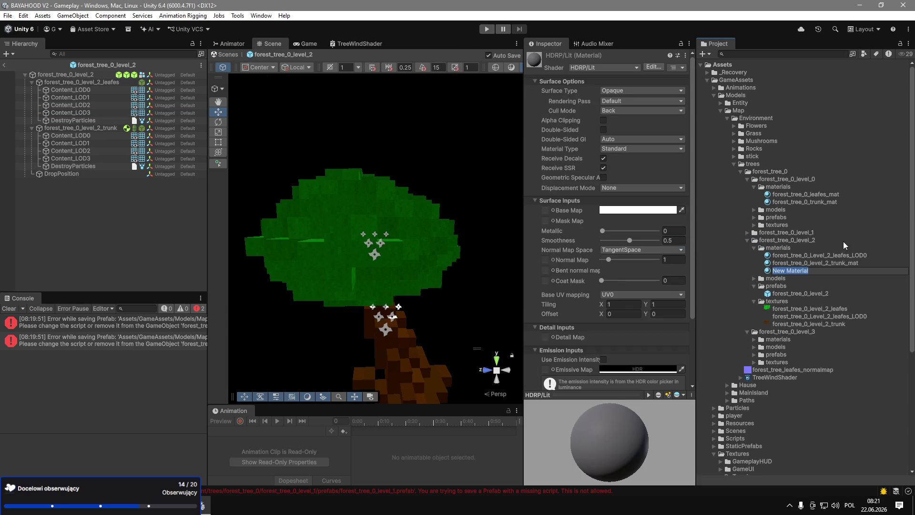
pyautogui.write('forest_tr')
pyautogui.press('BackSpace')
pyautogui.press('BackSpace')
pyautogui.write('0_level')
pyautogui.write('_2_leafe')
pyautogui.write('s_wind')
pyautogui.press('Return')
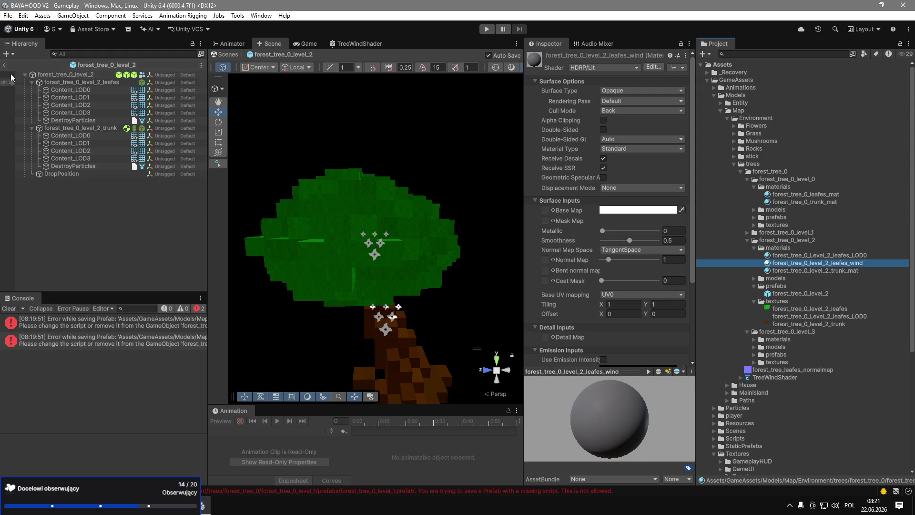
# Rename the new material to forest_tree_0_level_2_leafes_LOD.
pyautogui.click(867, 255)
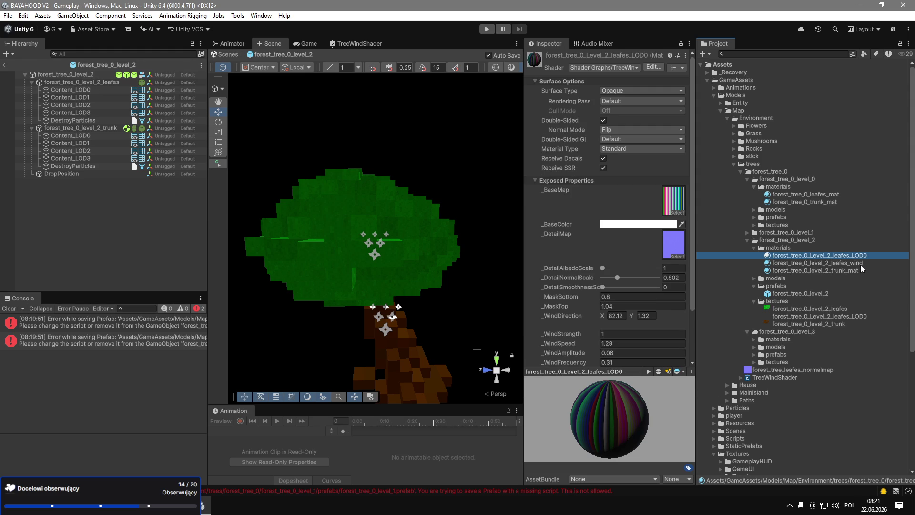
pyautogui.click(859, 264)
pyautogui.press('F2')
pyautogui.press('BackSpace')
pyautogui.press('BackSpace')
pyautogui.press('BackSpace')
pyautogui.press('BackSpace')
pyautogui.write('LOD')
pyautogui.press('Return')
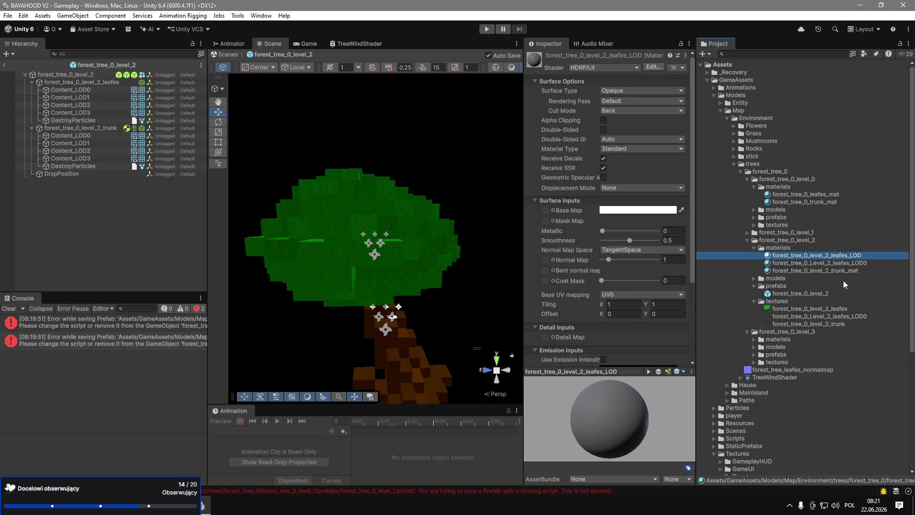
# Rename the TreeWind LOD0 leaf material to forest_tree_0_Level_2_leafes_win.
pyautogui.click(863, 263)
pyautogui.click(862, 264)
pyautogui.press('BackSpace')
pyautogui.press('BackSpace')
pyautogui.press('BackSpace')
pyautogui.write('win')
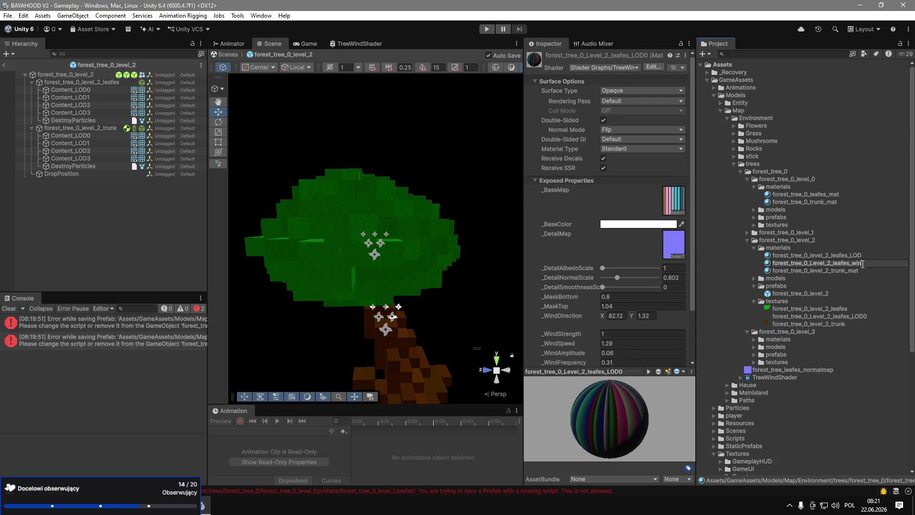
pyautogui.press('Return')
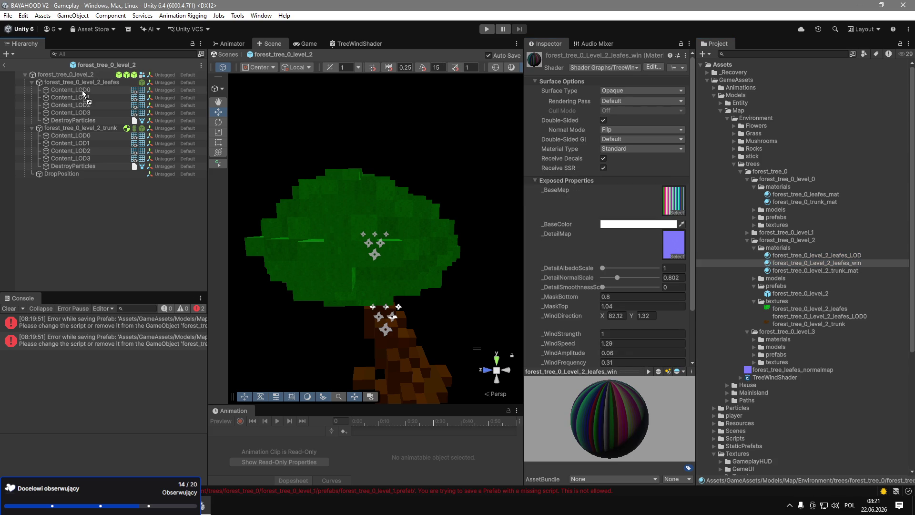
pyautogui.click(84, 90)
# Assign the wind-shader leaf material to Element 0 of the leaves Content_LOD1–LOD3 meshes.
pyautogui.click(85, 97)
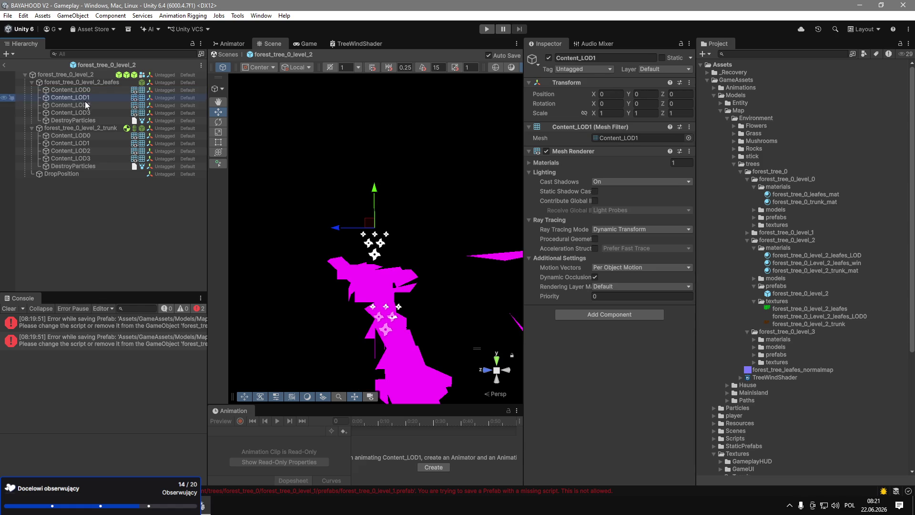
pyautogui.keyDown('shift'); pyautogui.click(89, 113); pyautogui.keyUp('shift')
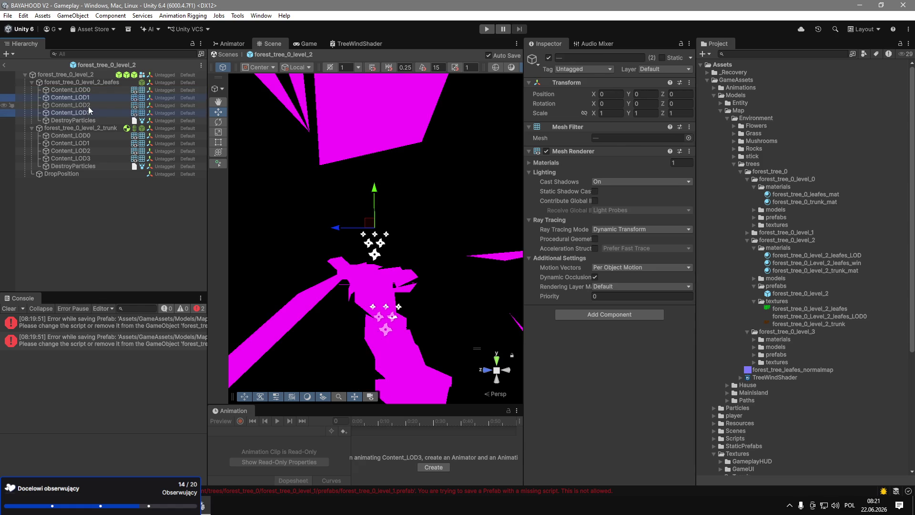
pyautogui.click(572, 162)
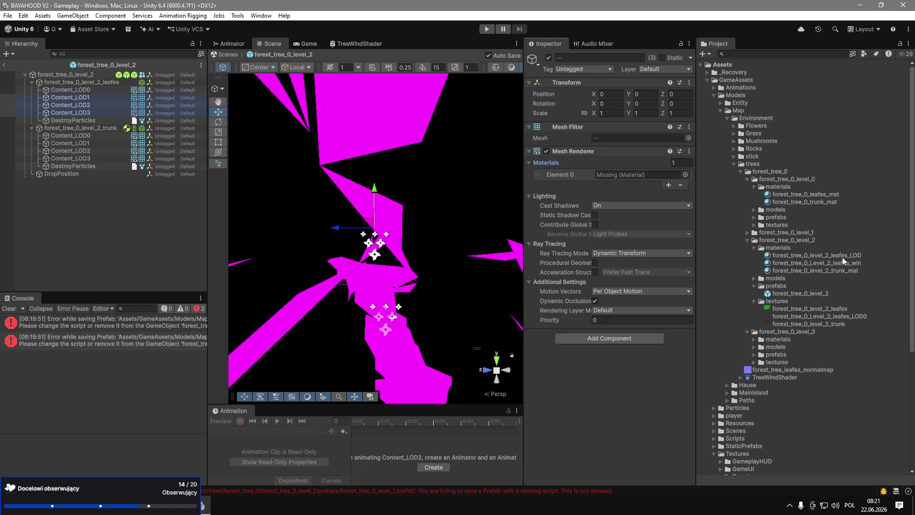
pyautogui.moveTo(866, 264); pyautogui.dragTo(608, 175)
# Rename the wind-shader leaf material to forest_tree_0_Level_2_leafes_wind.
pyautogui.click(870, 264)
pyautogui.click(871, 264)
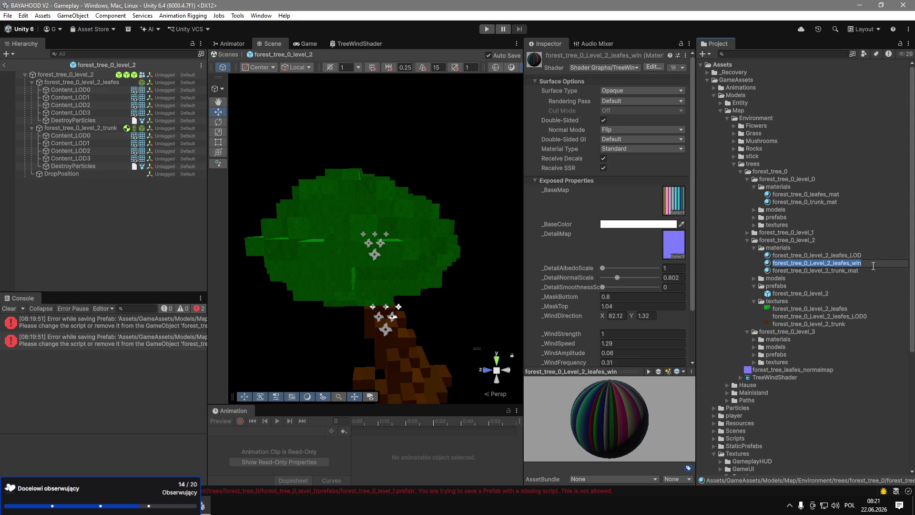
pyautogui.click(873, 266)
pyautogui.write('d')
pyautogui.press('Return')
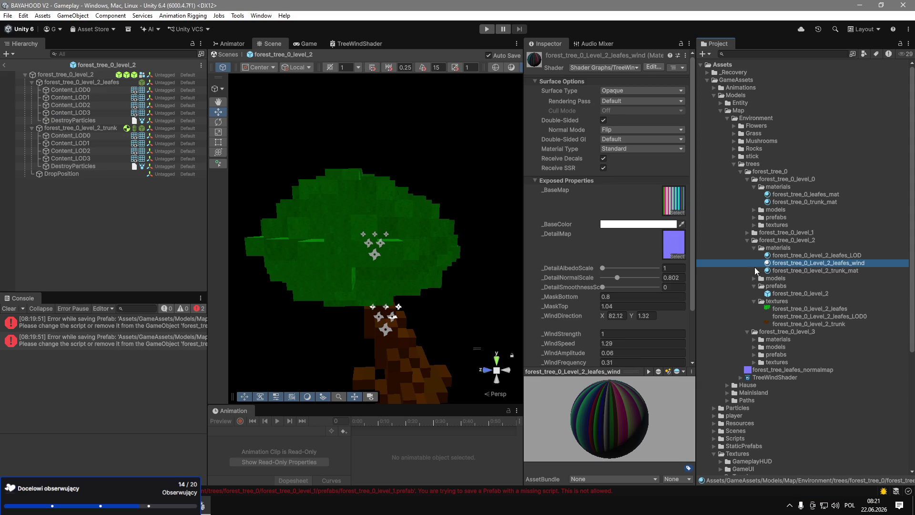
pyautogui.click(604, 67)
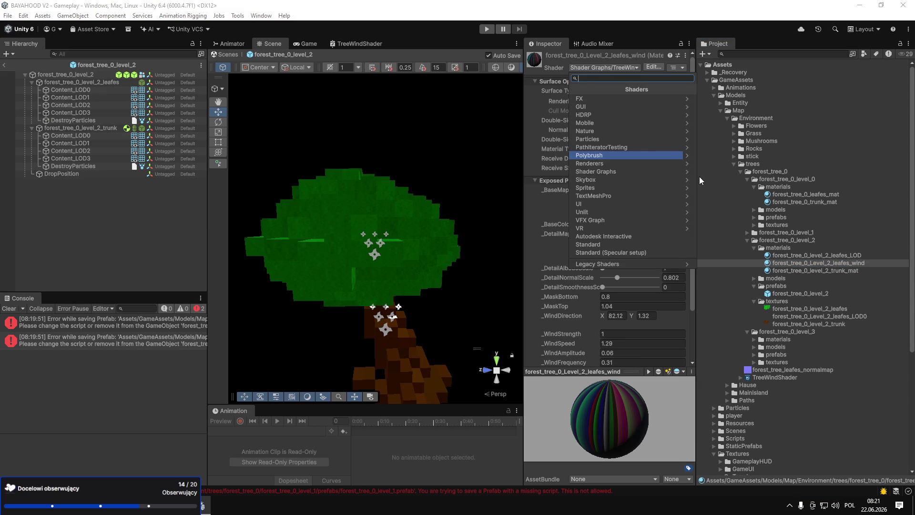
# Set the leafes_wind material's shader to Standard via the shader search.
pyautogui.write('unl')
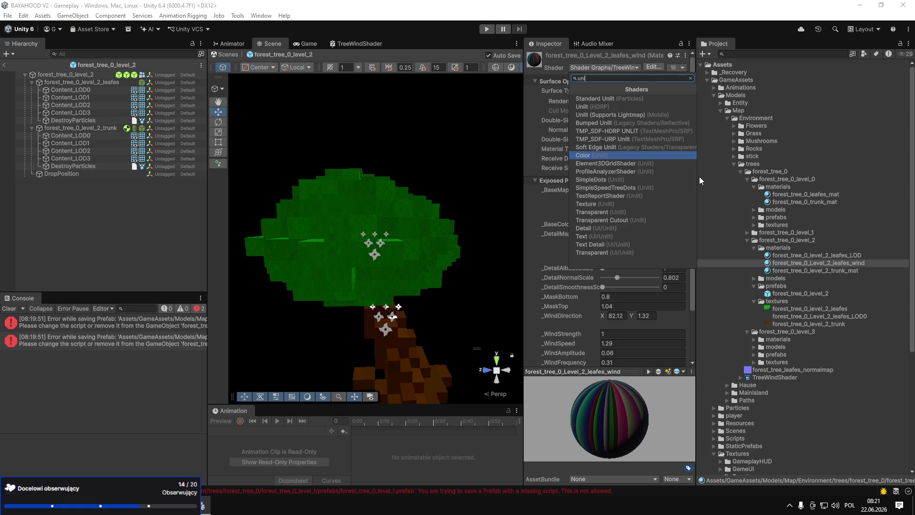
pyautogui.press('BackSpace')
pyautogui.press('BackSpace')
pyautogui.press('BackSpace')
pyautogui.write('sr')
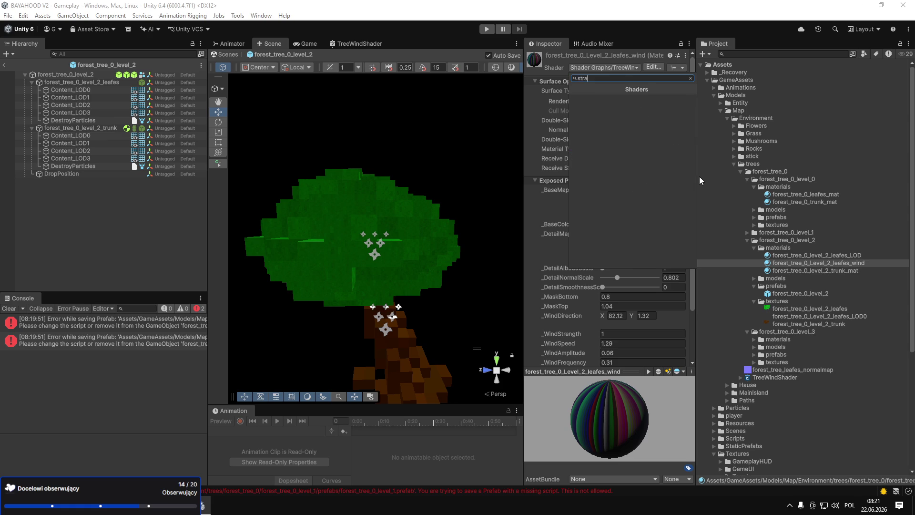
pyautogui.press('BackSpace')
pyautogui.write('tand')
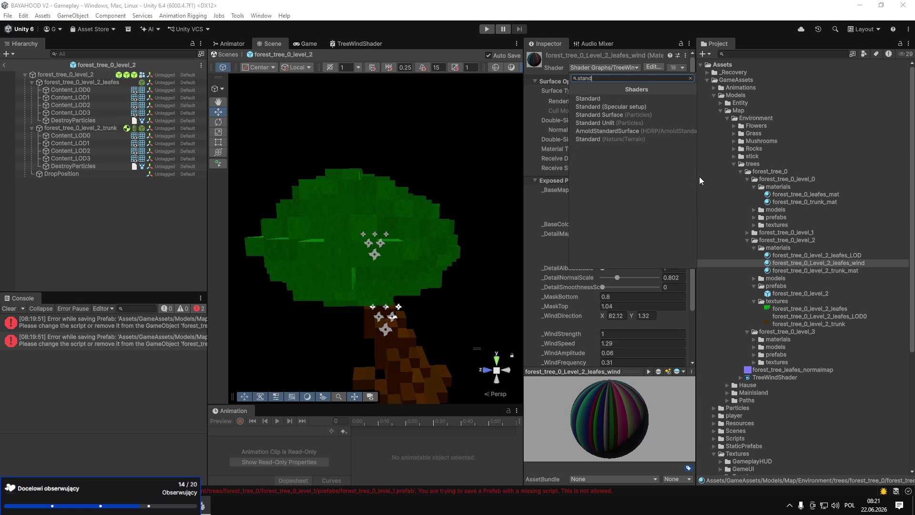
pyautogui.click(638, 101)
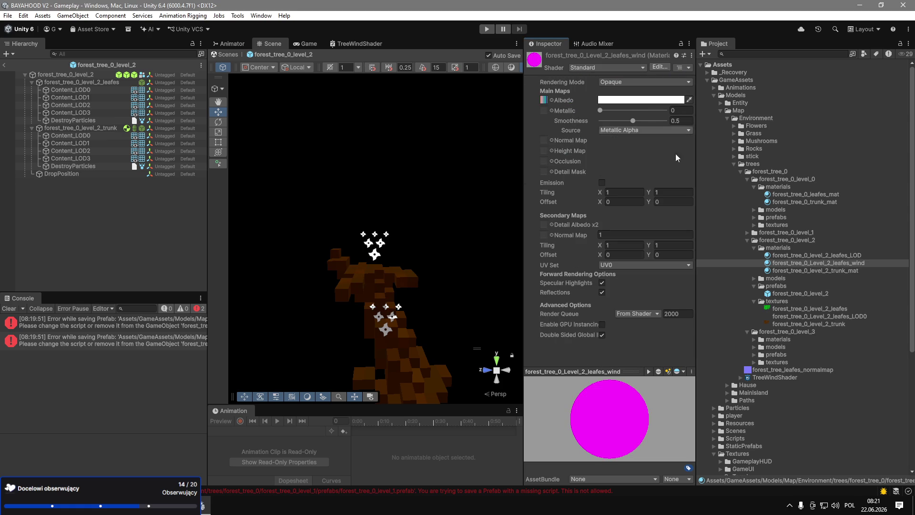
# Create a New Material in the Level_2 materials folder.
pyautogui.rightClick(790, 250)
pyautogui.moveTo(791, 231)
pyautogui.click(743, 242)
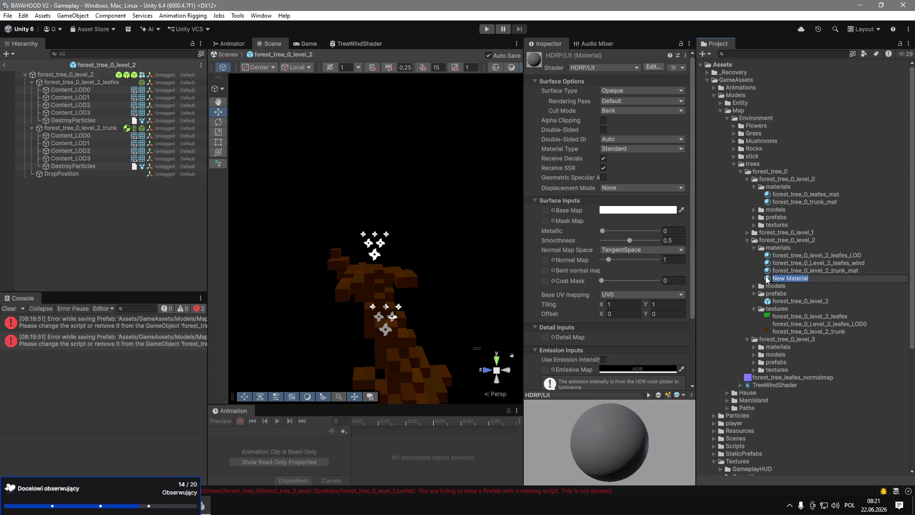
pyautogui.click(826, 262)
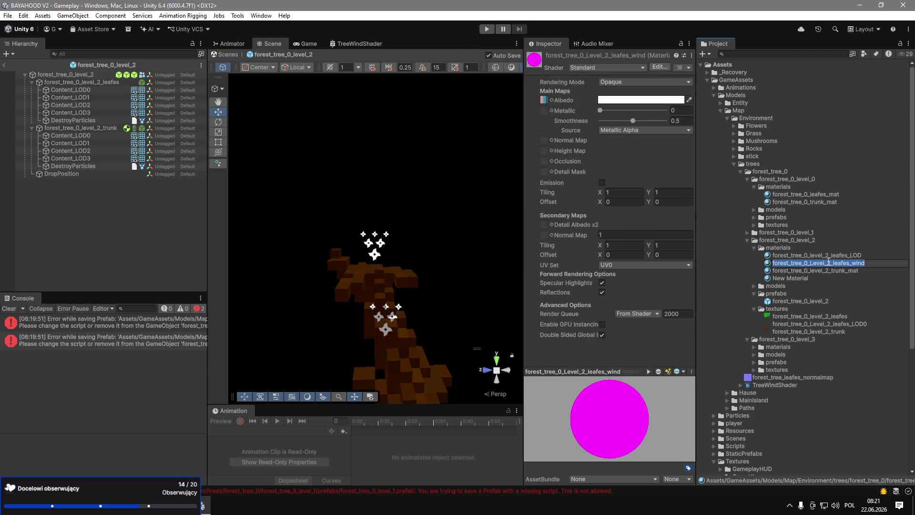
# Select the old leaves LOD material, backing out of a delete and a rename.
pyautogui.press('Delete')
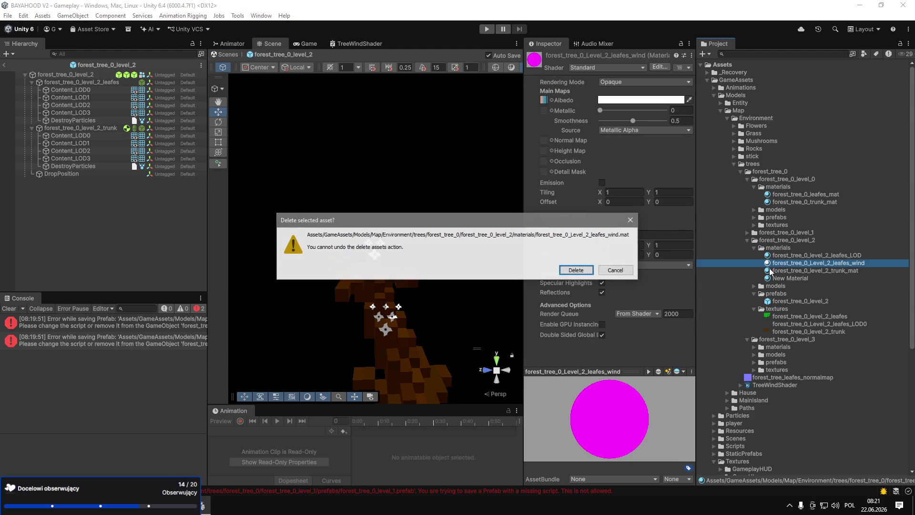
pyautogui.click(619, 270)
pyautogui.click(804, 256)
pyautogui.click(803, 258)
pyautogui.press('Escape')
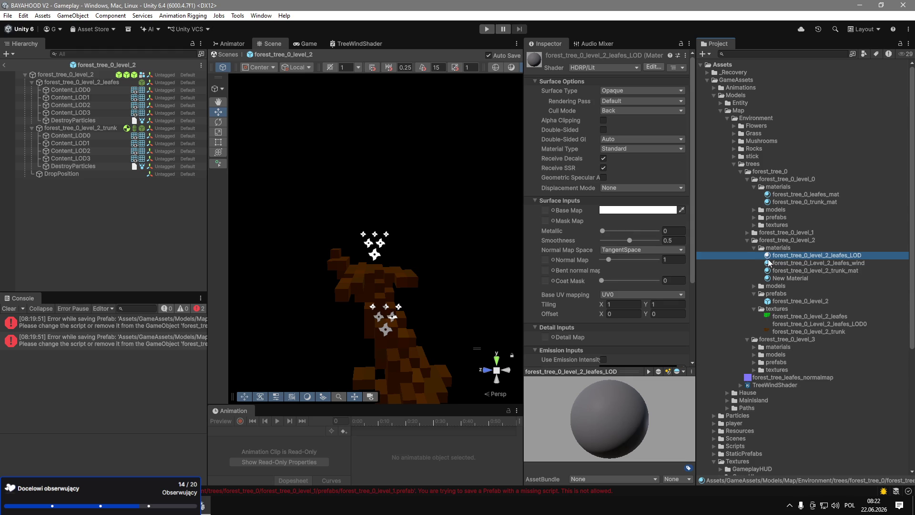
# Replace the old leafes_LOD material with New Material renamed forest_tree_0_level_2_leafes_LOD, using the level 2 leaves texture as Base Map.
pyautogui.press('Delete')
pyautogui.press('Return')
pyautogui.write('forest_tree_0_level_2_leafes_LOD')
pyautogui.press('Return')
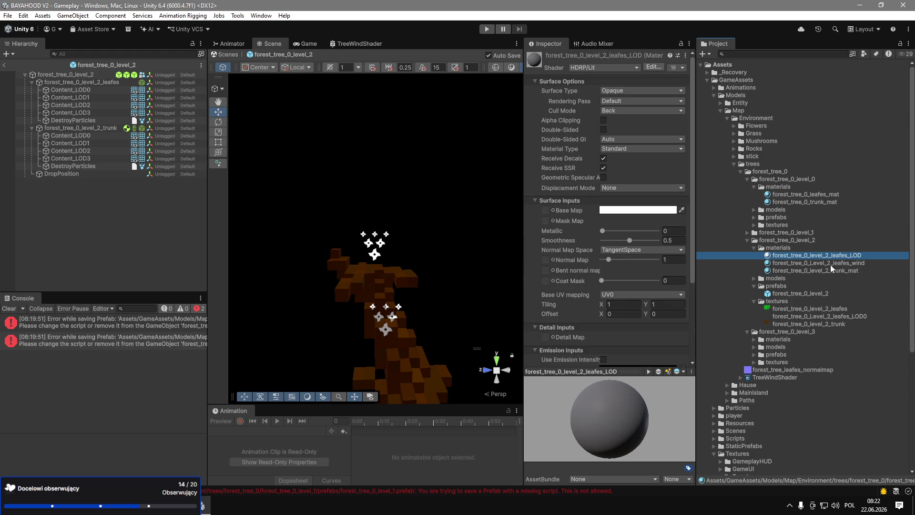
pyautogui.moveTo(794, 311)
pyautogui.mouseDown()
pyautogui.moveTo(683, 282)
pyautogui.moveTo(549, 213)
pyautogui.mouseUp()
pyautogui.moveTo(823, 257)
pyautogui.mouseDown()
pyautogui.moveTo(522, 239)
pyautogui.moveTo(379, 242)
pyautogui.moveTo(74, 100)
pyautogui.moveTo(91, 102)
pyautogui.moveTo(85, 94)
pyautogui.moveTo(95, 114)
pyautogui.moveTo(146, 139)
pyautogui.moveTo(110, 119)
pyautogui.moveTo(96, 94)
pyautogui.mouseUp()
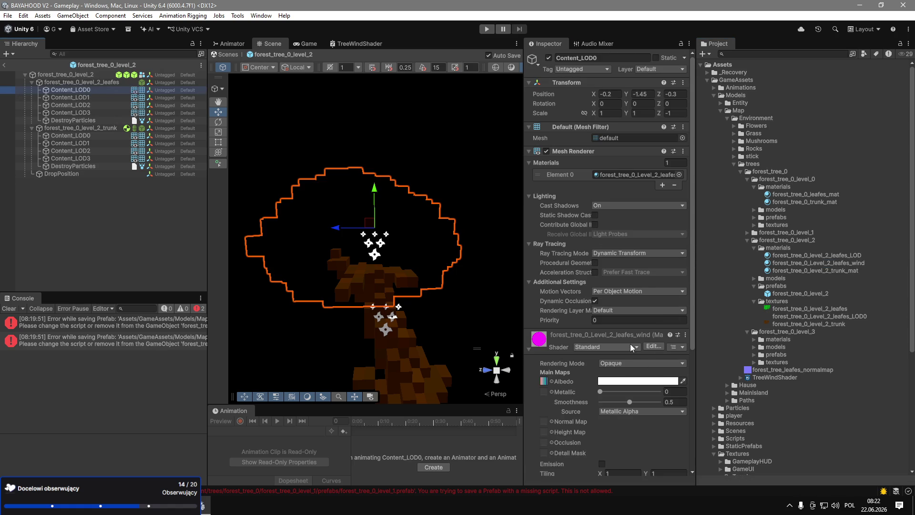
# Switch the leafes_wind material's shader back to TreeWindShader.
pyautogui.click(831, 263)
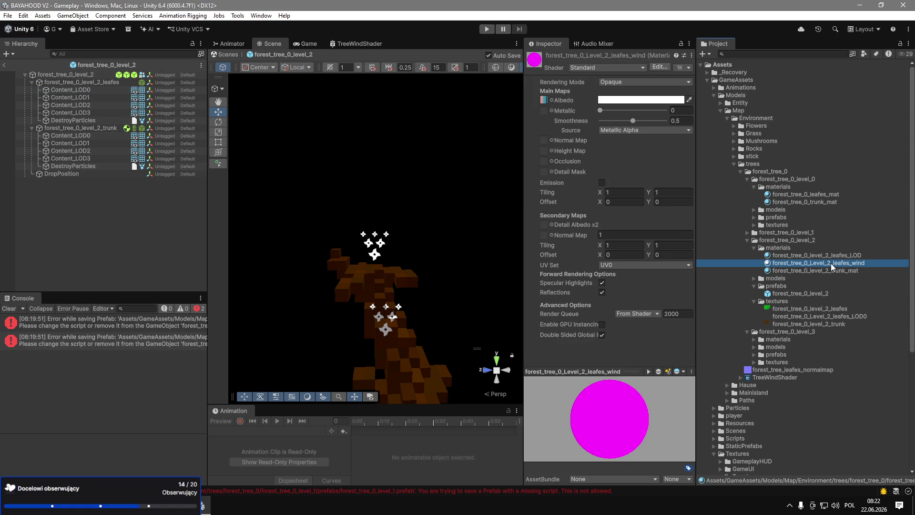
pyautogui.click(627, 67)
pyautogui.press('Escape')
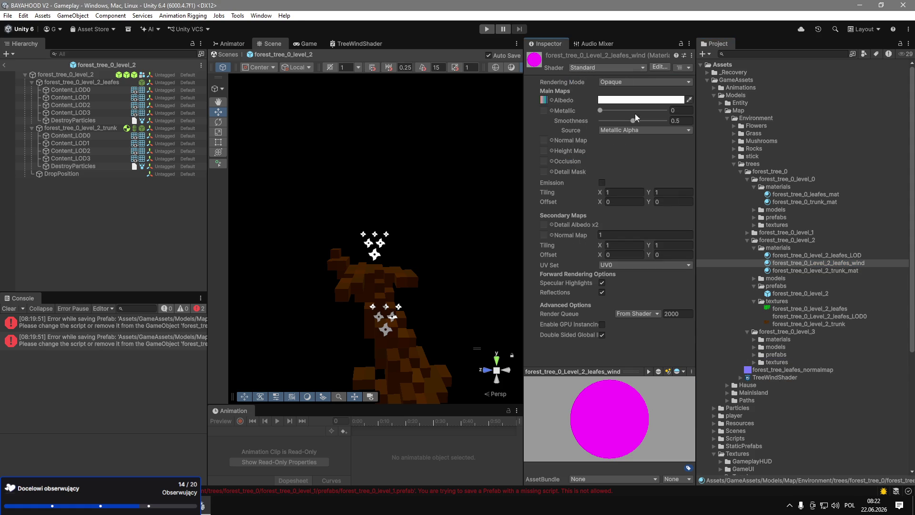
pyautogui.click(622, 68)
pyautogui.write('wind')
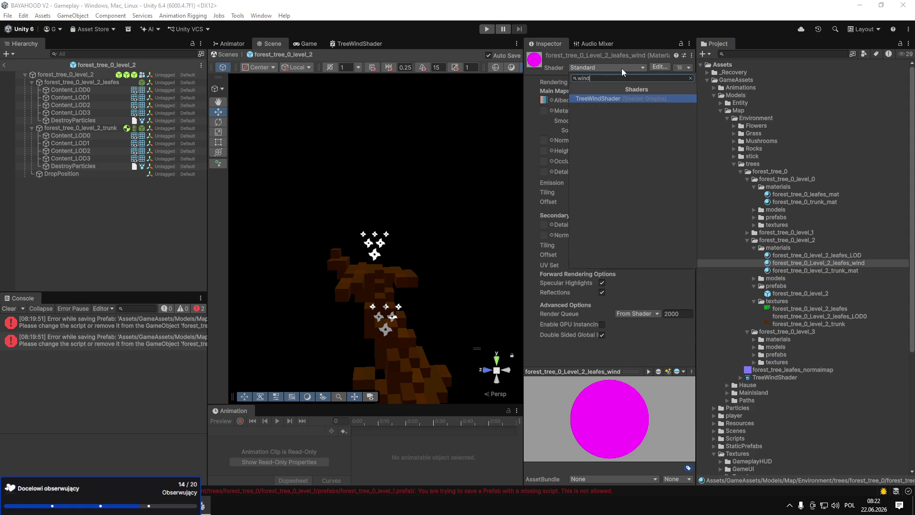
pyautogui.press('Return')
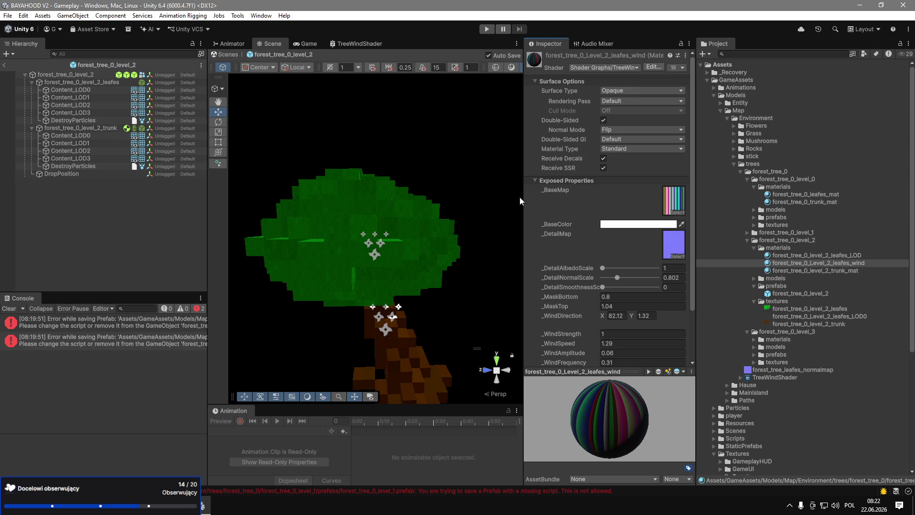
pyautogui.doubleClick(80, 96)
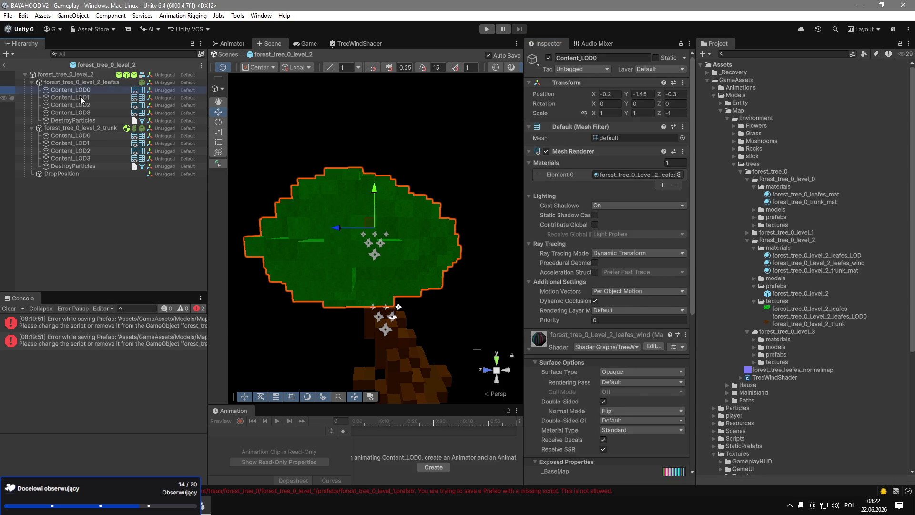
# Inspect the leaves Content_LOD1–LOD3 meshes in the Scene view.
pyautogui.moveTo(416, 193); pyautogui.dragTo(576, 231)
pyautogui.press('f')
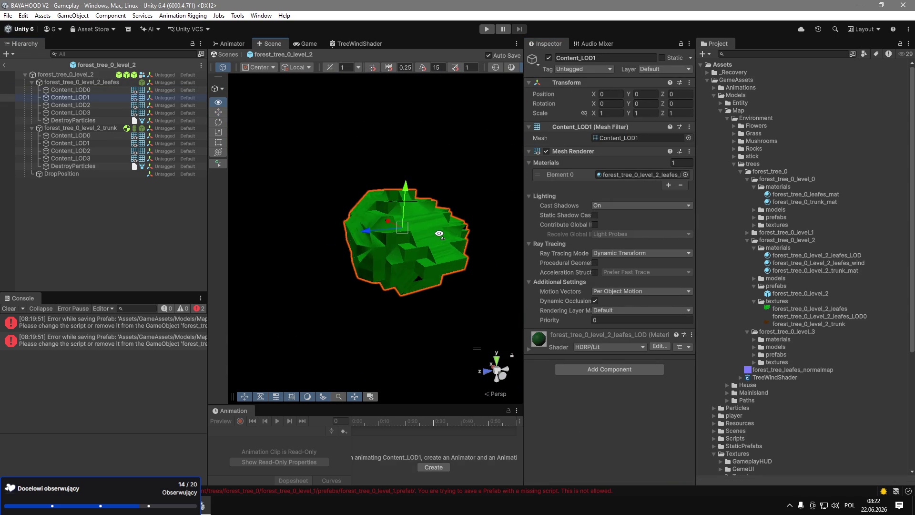
pyautogui.click(91, 104)
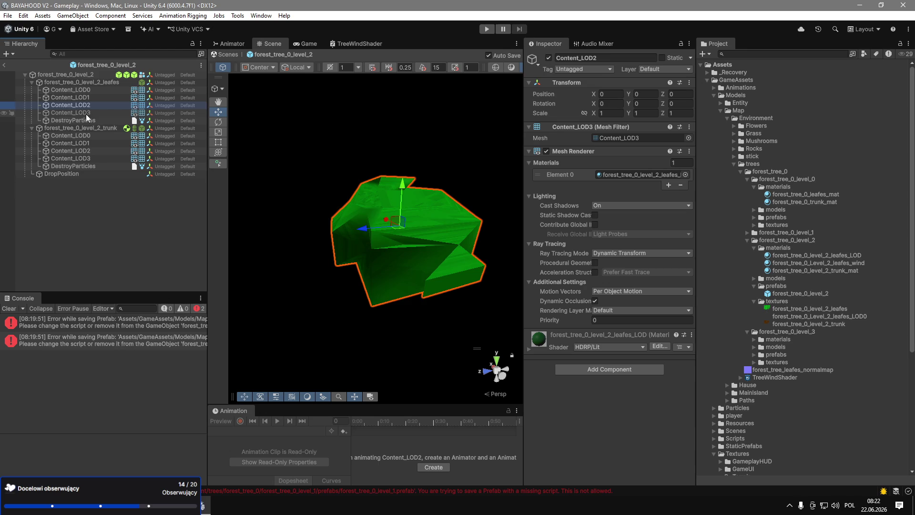
pyautogui.click(87, 113)
pyautogui.moveTo(419, 239)
pyautogui.mouseDown()
pyautogui.moveTo(433, 249)
pyautogui.moveTo(450, 191)
pyautogui.mouseUp()
pyautogui.scroll(5, 433, 249)
pyautogui.press('f')
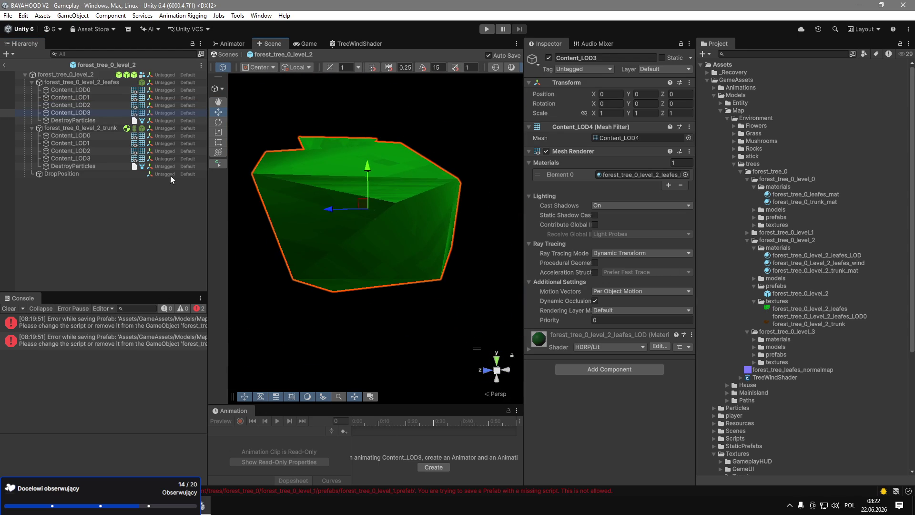
# Check the trunk LOD objects and clear the two prefab errors from the Console.
pyautogui.click(95, 137)
pyautogui.click(104, 148)
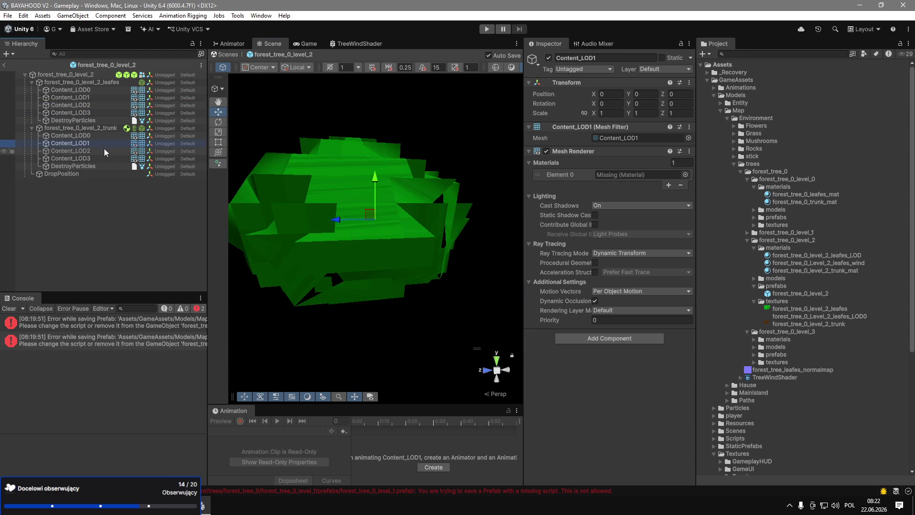
pyautogui.click(106, 157)
pyautogui.click(80, 98)
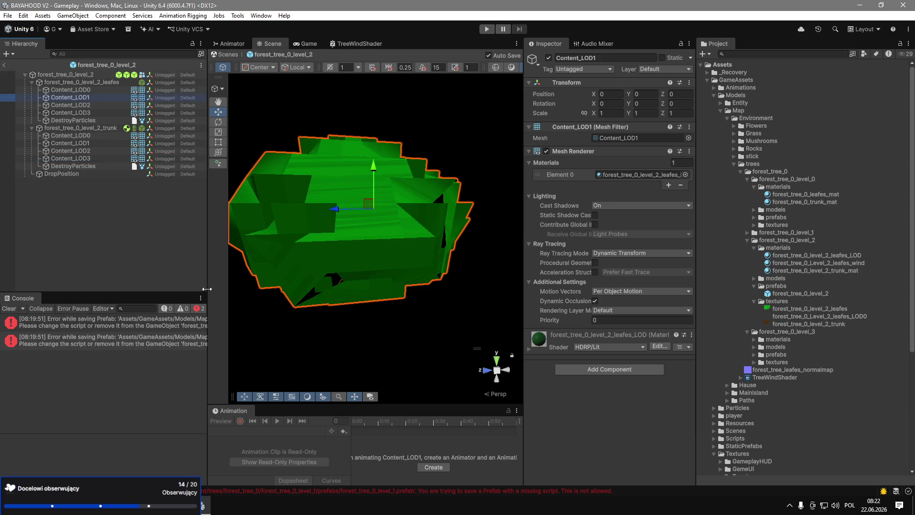
pyautogui.click(9, 309)
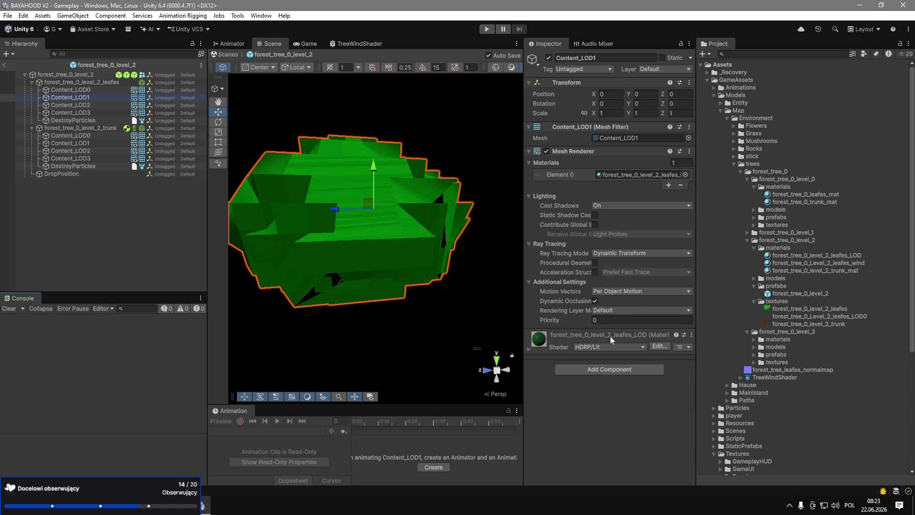
pyautogui.click(754, 210)
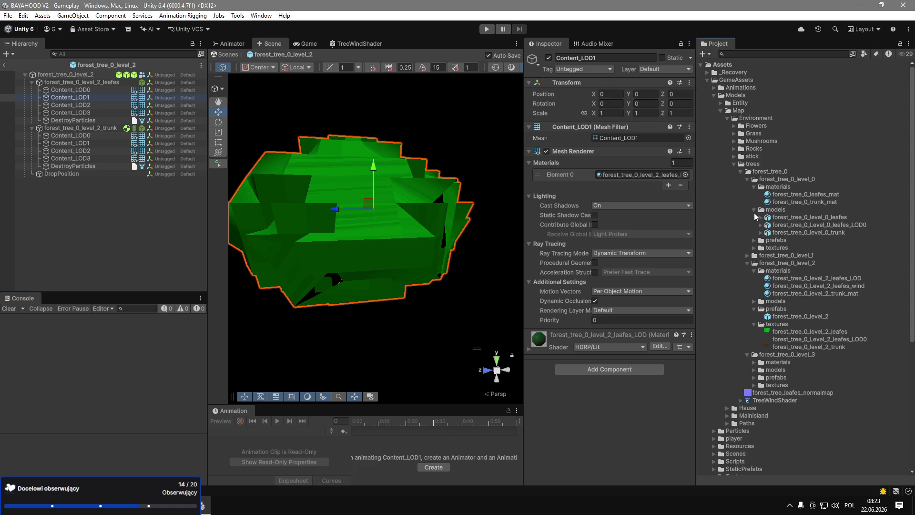
# Compare import settings of the level 0 and level 2 leaves and trunk models.
pyautogui.click(807, 225)
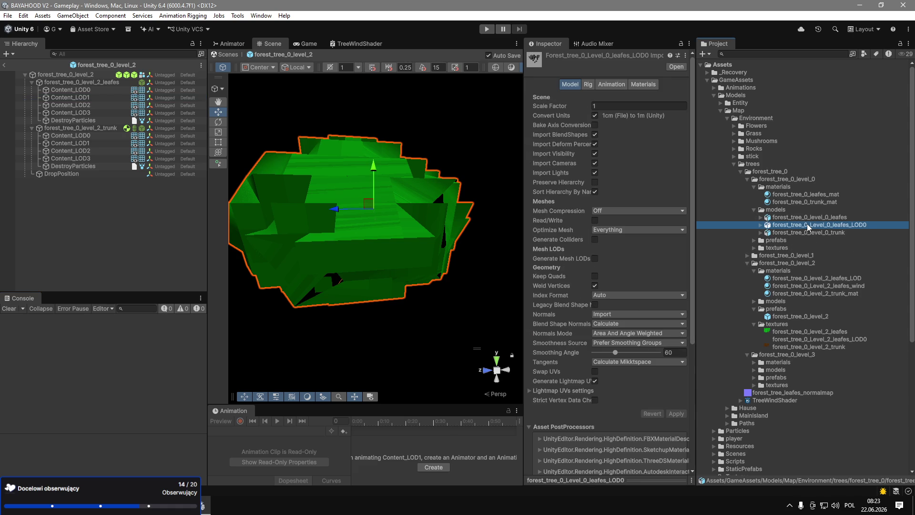
pyautogui.click(753, 210)
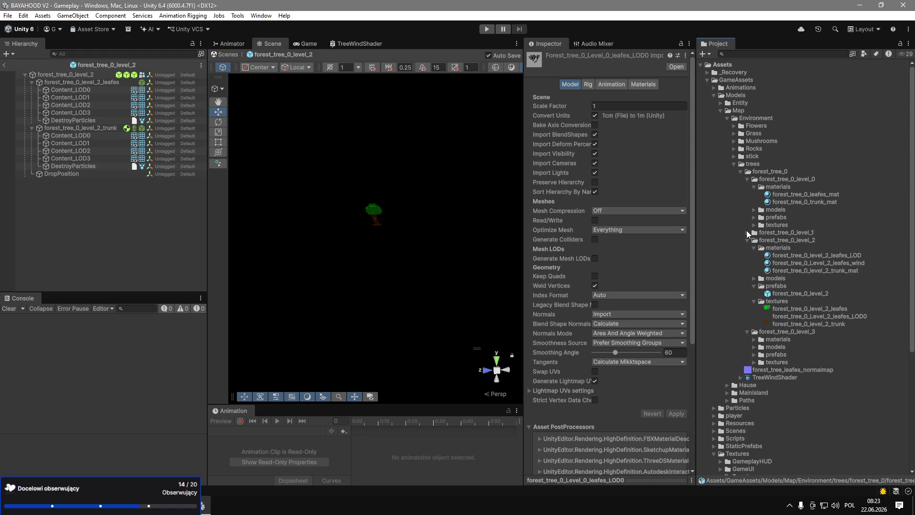
pyautogui.click(752, 278)
pyautogui.click(794, 292)
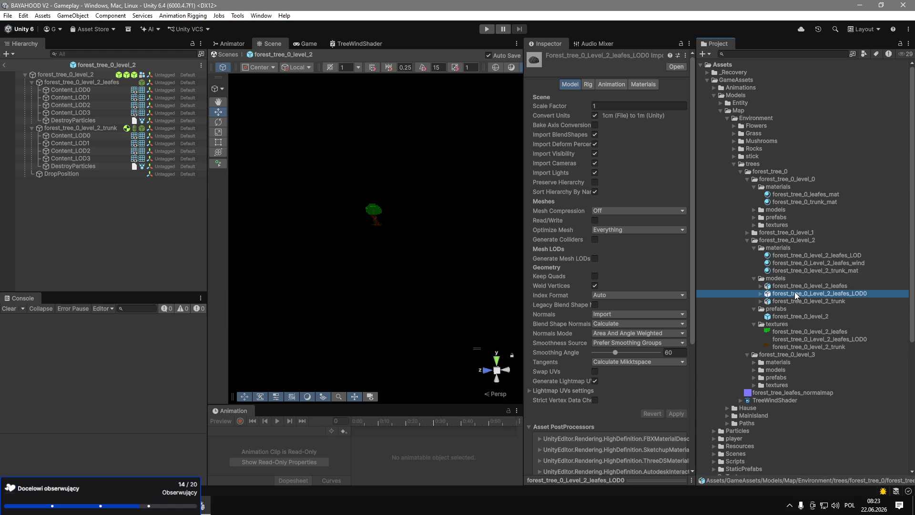
pyautogui.click(799, 286)
pyautogui.click(802, 293)
pyautogui.click(810, 286)
pyautogui.click(812, 293)
pyautogui.click(752, 210)
pyautogui.click(792, 222)
pyautogui.click(793, 229)
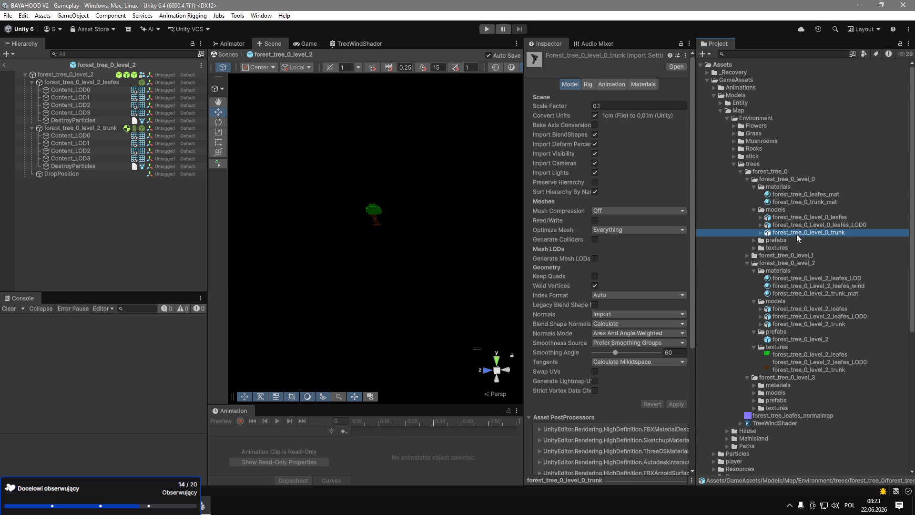
pyautogui.click(805, 218)
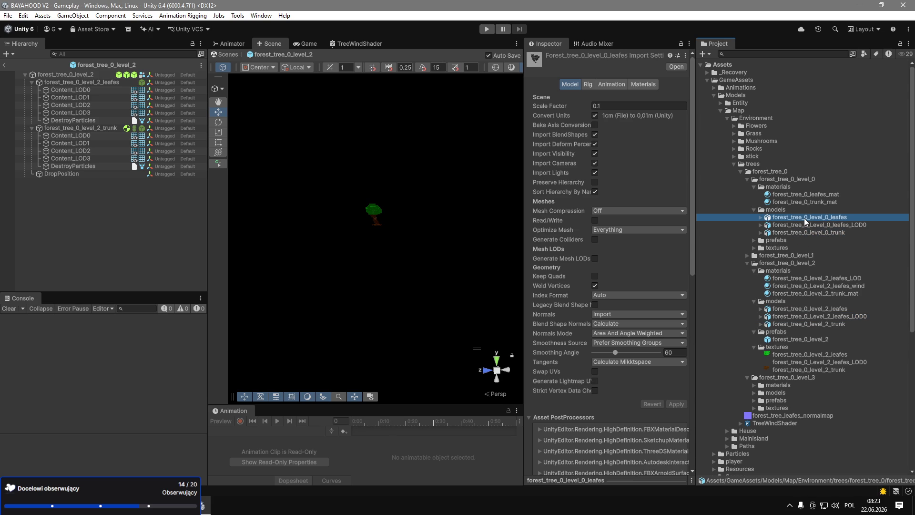
# Set the level 2 leafes model's Scale Factor to 0.1 and apply.
pyautogui.click(838, 310)
pyautogui.click(645, 106)
pyautogui.write('0.1')
pyautogui.click(676, 404)
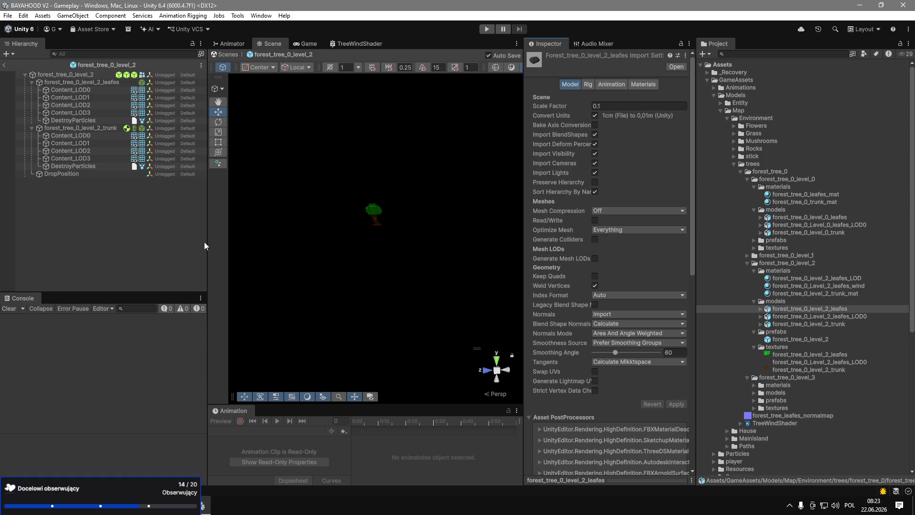
pyautogui.doubleClick(96, 98)
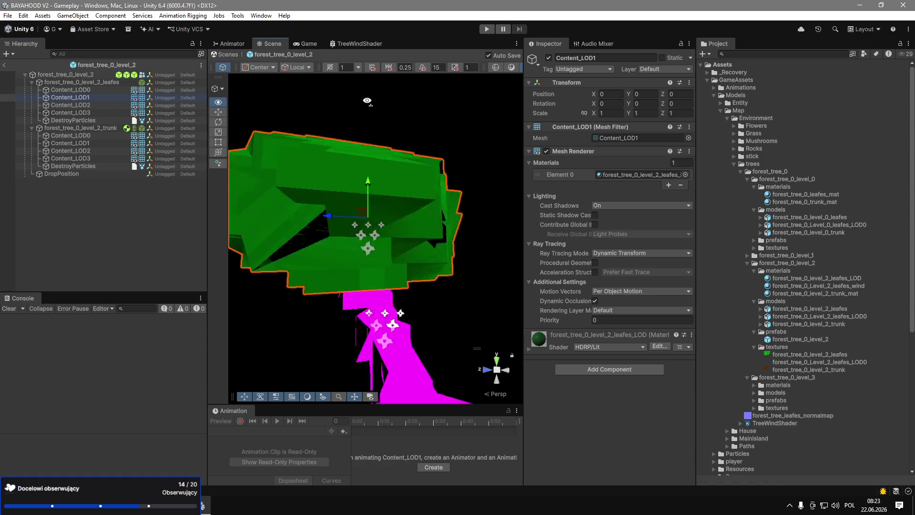
# Apply forest_tree_0_level_2_trunk_mat to the trunk LOD pieces, undoing a mistaken model drop.
pyautogui.click(94, 106)
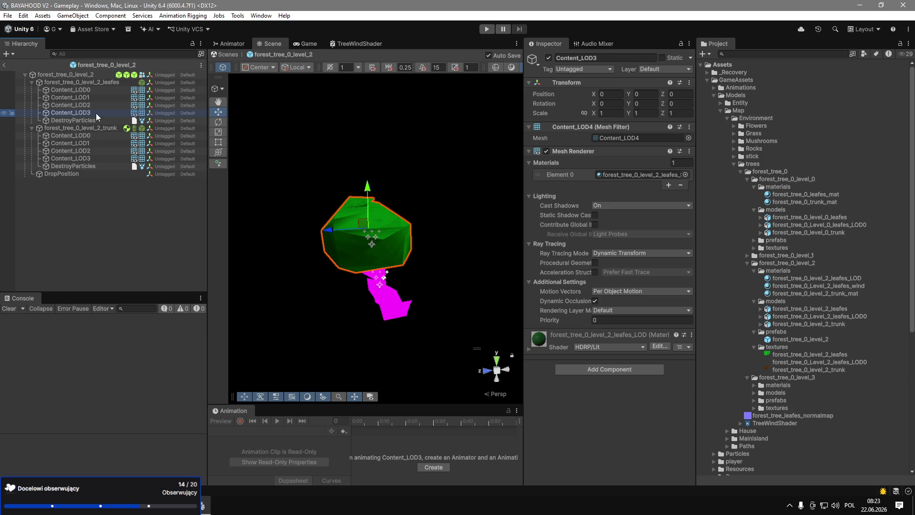
pyautogui.click(93, 136)
pyautogui.click(107, 145)
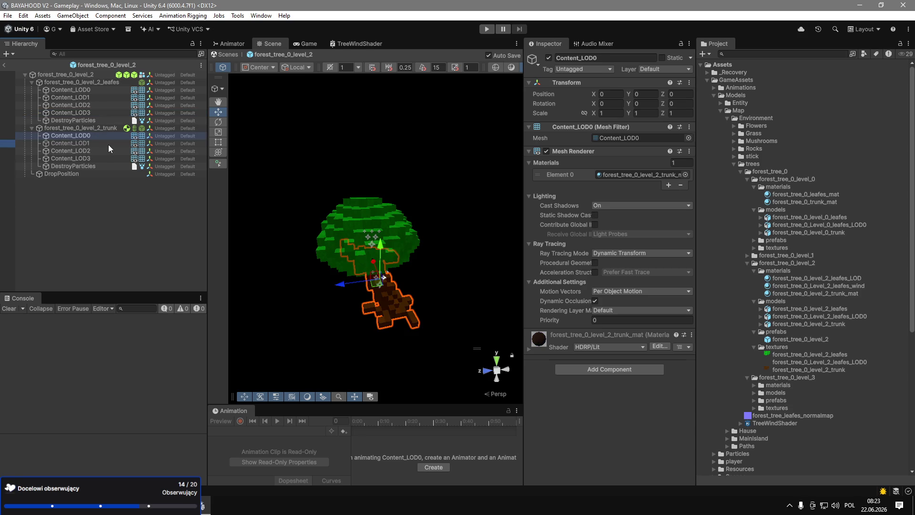
pyautogui.moveTo(782, 295)
pyautogui.mouseDown()
pyautogui.moveTo(796, 294)
pyautogui.moveTo(472, 286)
pyautogui.moveTo(404, 309)
pyautogui.mouseUp()
pyautogui.click(82, 151)
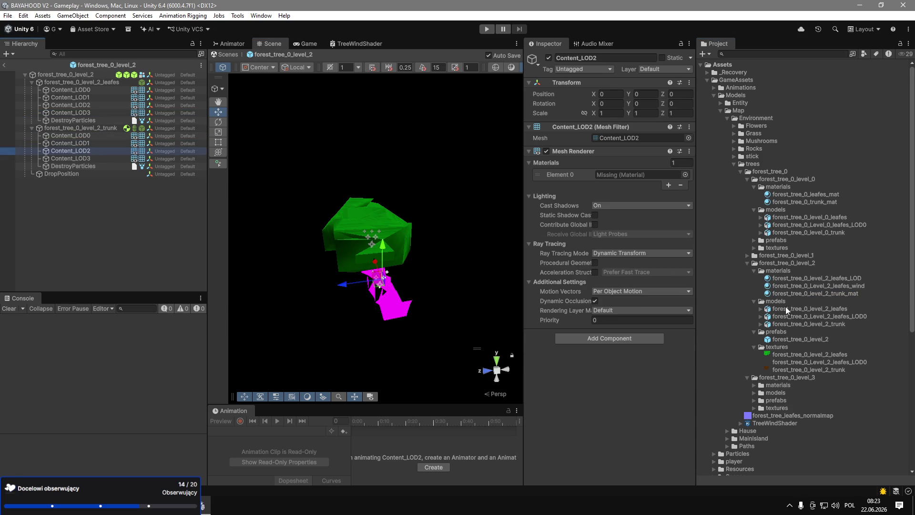
pyautogui.moveTo(805, 322)
pyautogui.mouseDown()
pyautogui.moveTo(126, 122)
pyautogui.moveTo(102, 151)
pyautogui.mouseUp()
pyautogui.hotkey('ctrl', 'z')
pyautogui.moveTo(828, 292)
pyautogui.mouseDown()
pyautogui.moveTo(102, 161)
pyautogui.moveTo(102, 151)
pyautogui.mouseUp()
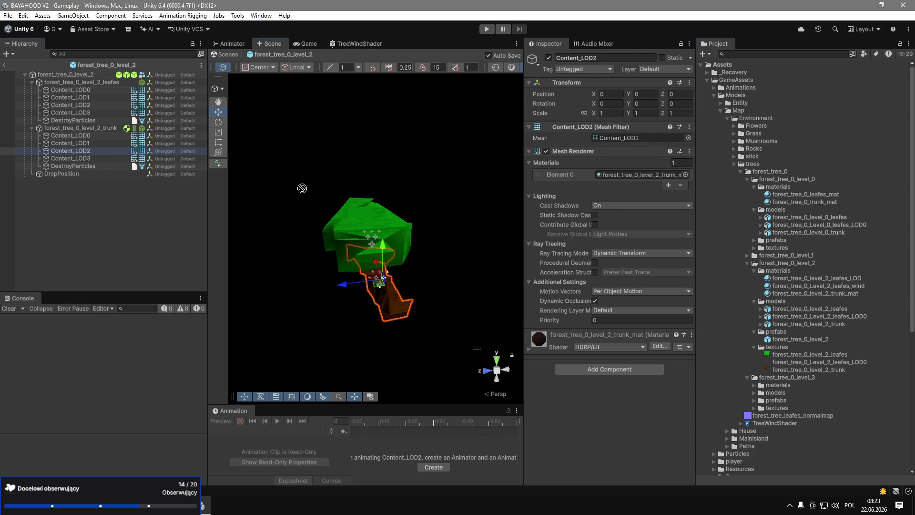
# Check the trunk and leaf LOD pieces, then exit Prefab Mode to the Gameplay scene.
pyautogui.click(93, 135)
pyautogui.click(70, 89)
pyautogui.press('Down')
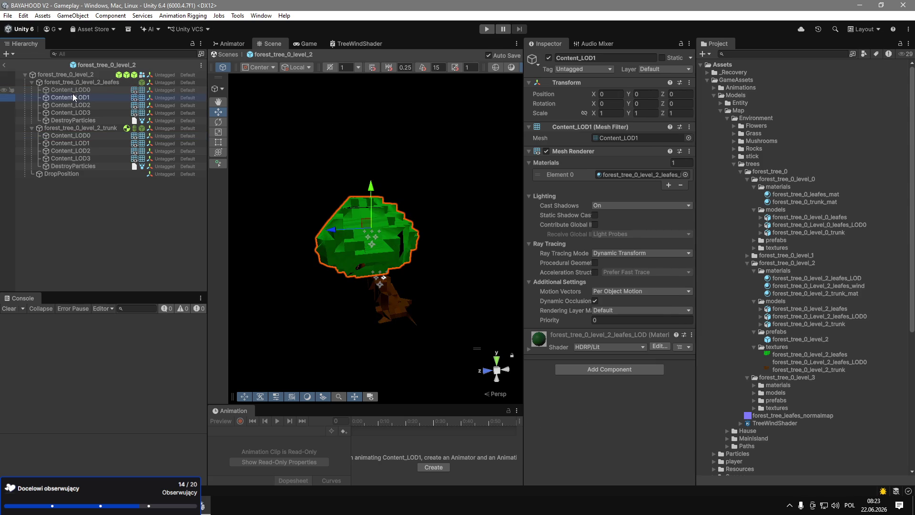
pyautogui.press('Down')
pyautogui.press('Down')
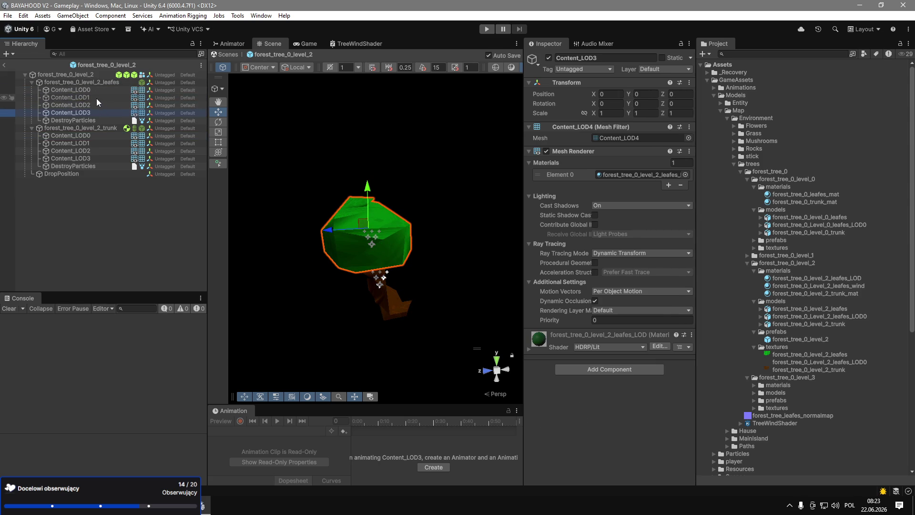
pyautogui.click(3, 64)
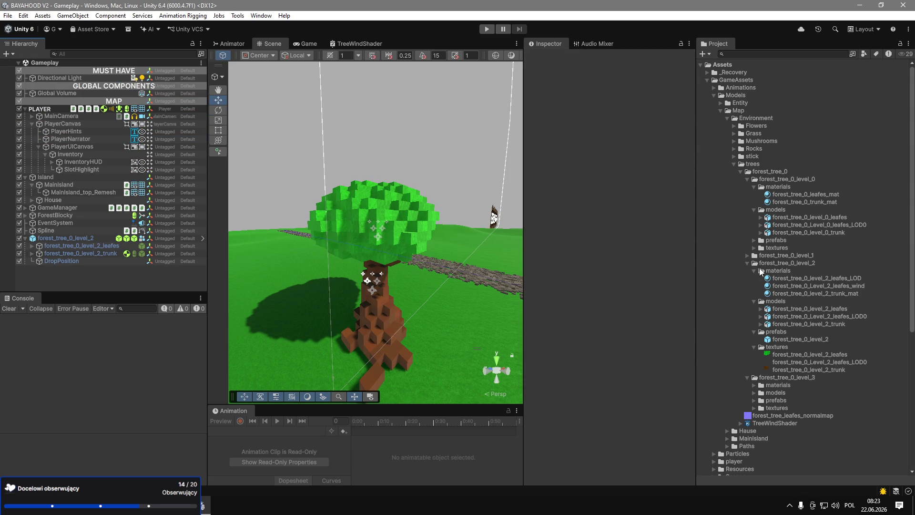
# Compare forest_tree_0_Level_2_leafes_wind with forest_tree_0_trunk_mat and forest_tree_0_leafes_mat in the Inspector.
pyautogui.click(862, 287)
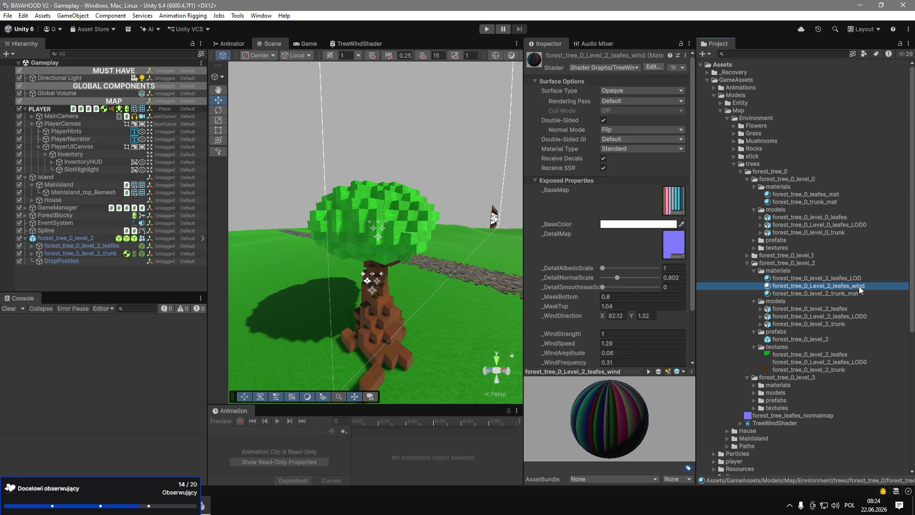
pyautogui.click(754, 247)
pyautogui.click(754, 247)
pyautogui.rightClick(783, 188)
pyautogui.click(796, 202)
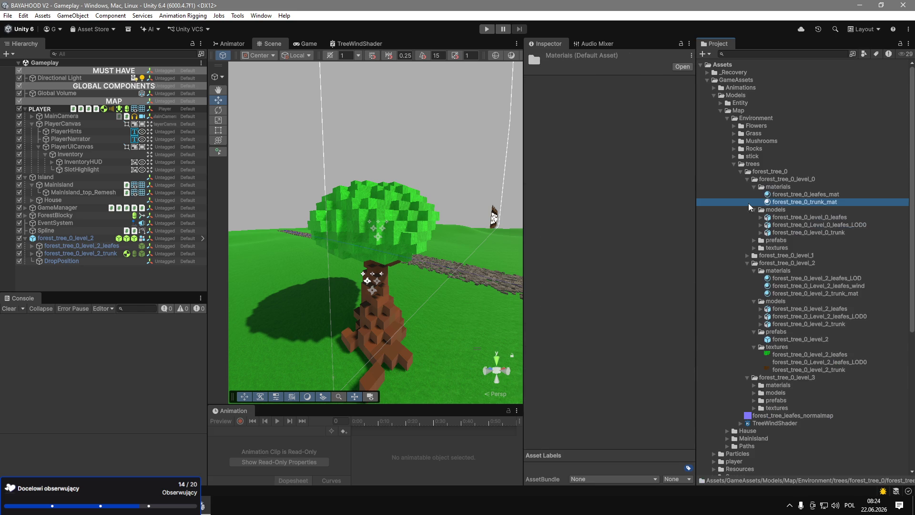
pyautogui.click(816, 194)
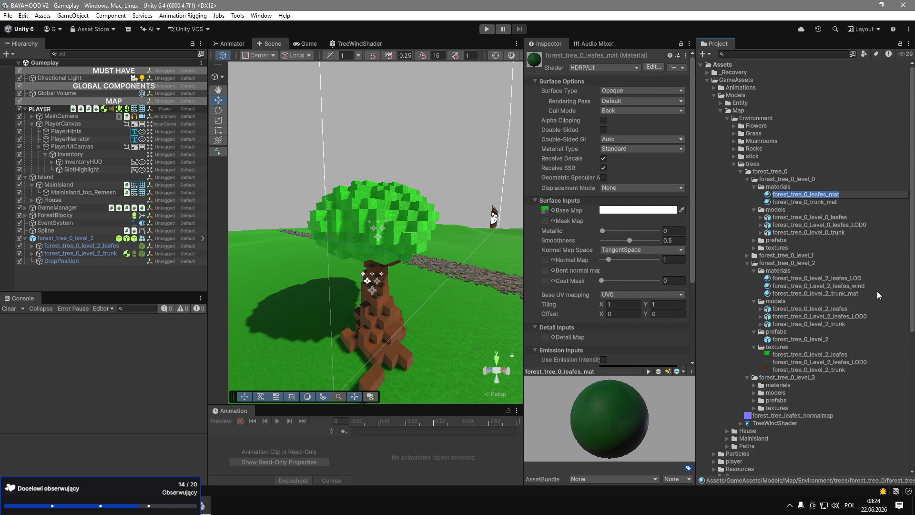
pyautogui.click(772, 195)
pyautogui.rightClick(771, 195)
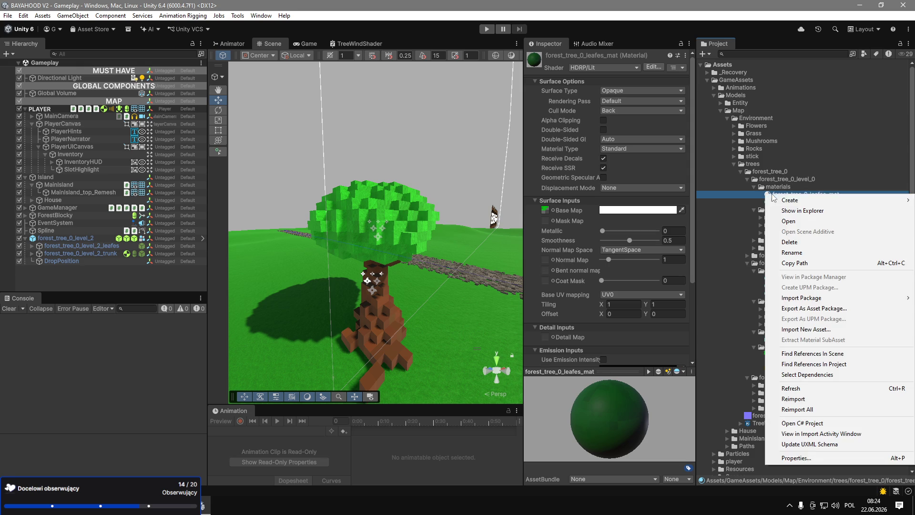
# Rename forest_tree_0_leafes_mat to forest_tree_0_leafes_LOD.
pyautogui.click(763, 197)
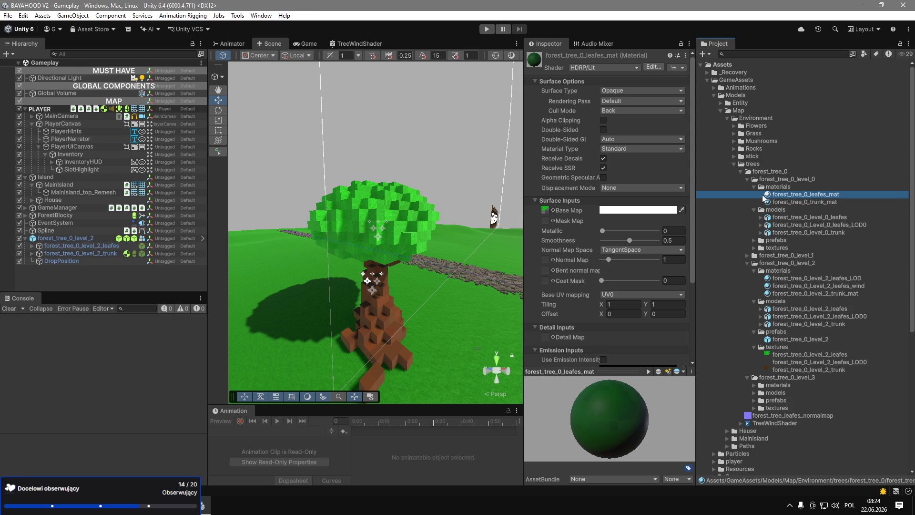
pyautogui.click(785, 195)
pyautogui.press('BackSpace')
pyautogui.press('BackSpace')
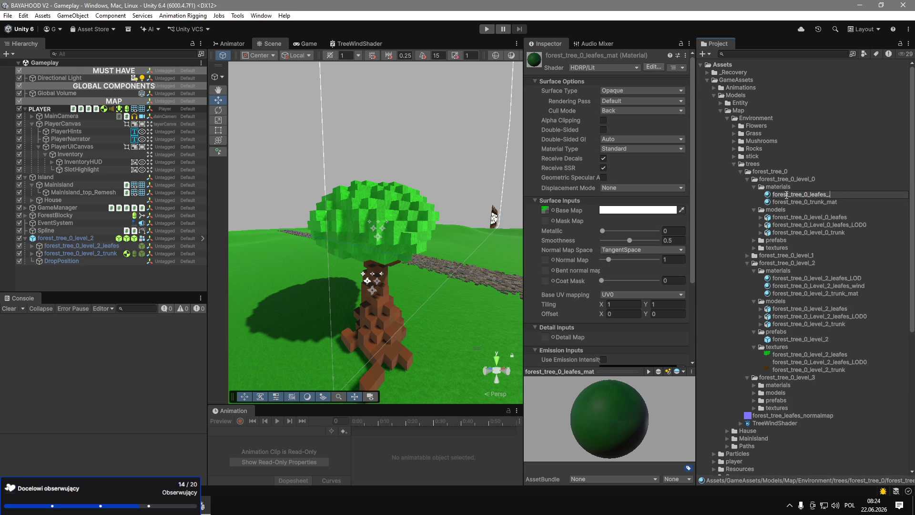
pyautogui.write('LOD')
pyautogui.press('Return')
# Create material forest_tree_0_leafes_wind in the level 0 materials folder using the TreeWind shader graph.
pyautogui.rightClick(786, 187)
pyautogui.moveTo(800, 193)
pyautogui.click(695, 202)
pyautogui.write('forest_tree_0_leafes_mat')
pyautogui.press('BackSpace')
pyautogui.press('BackSpace')
pyautogui.press('BackSpace')
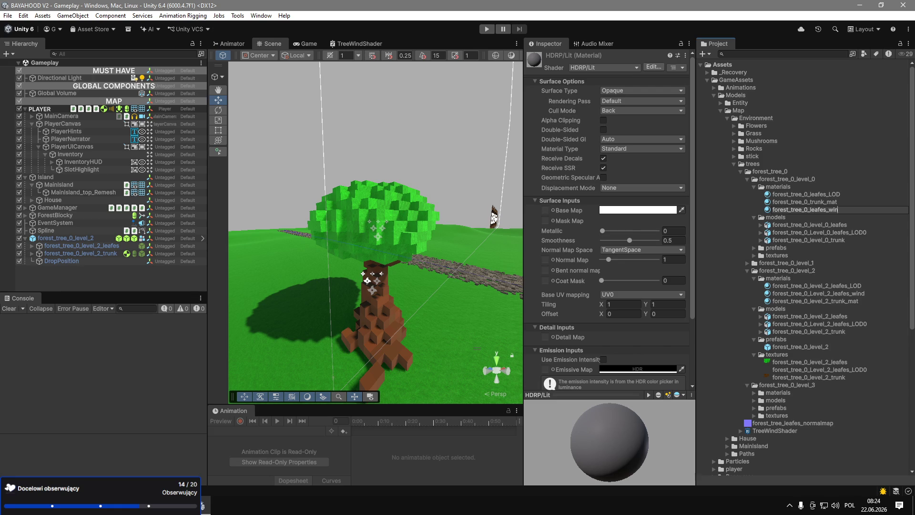
pyautogui.write('d')
pyautogui.press('Return')
pyautogui.click(628, 69)
pyautogui.write('tree')
pyautogui.press('Return')
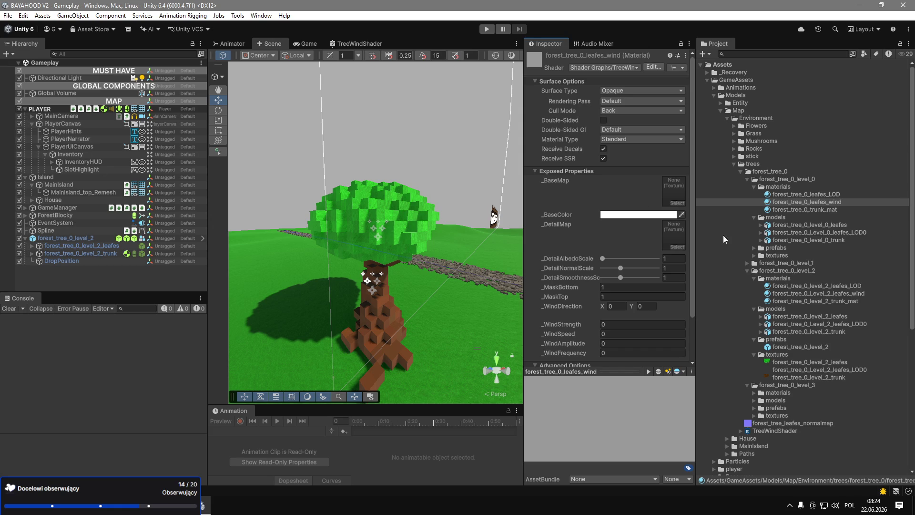
# In the forest_tree_0_level_0 prefab, assign forest_tree_0_leafes_wind to the leaves LOD0.
pyautogui.click(754, 248)
pyautogui.doubleClick(787, 255)
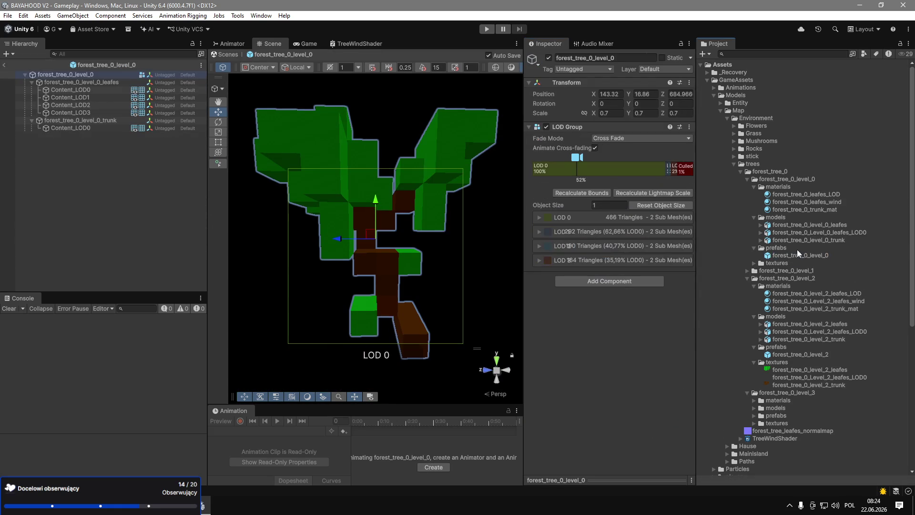
pyautogui.click(88, 90)
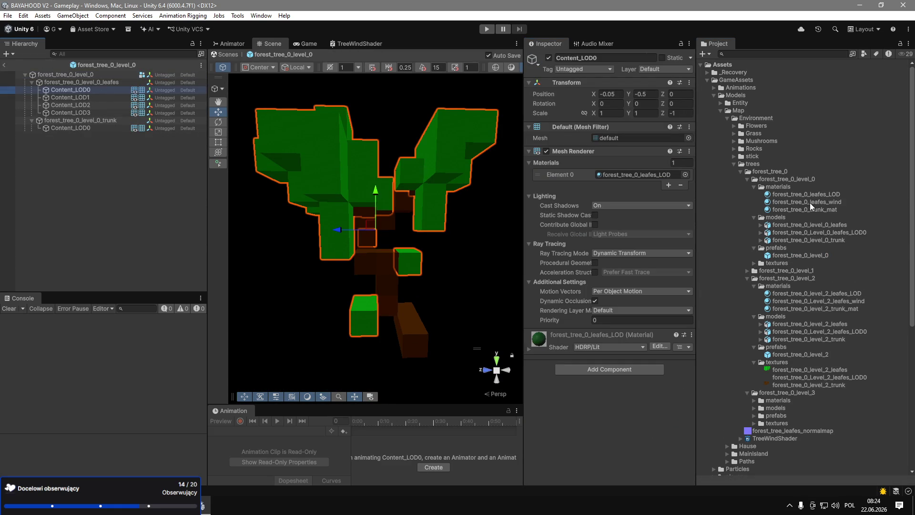
pyautogui.moveTo(822, 200)
pyautogui.mouseDown()
pyautogui.moveTo(637, 178)
pyautogui.moveTo(671, 184)
pyautogui.mouseUp()
pyautogui.click(830, 202)
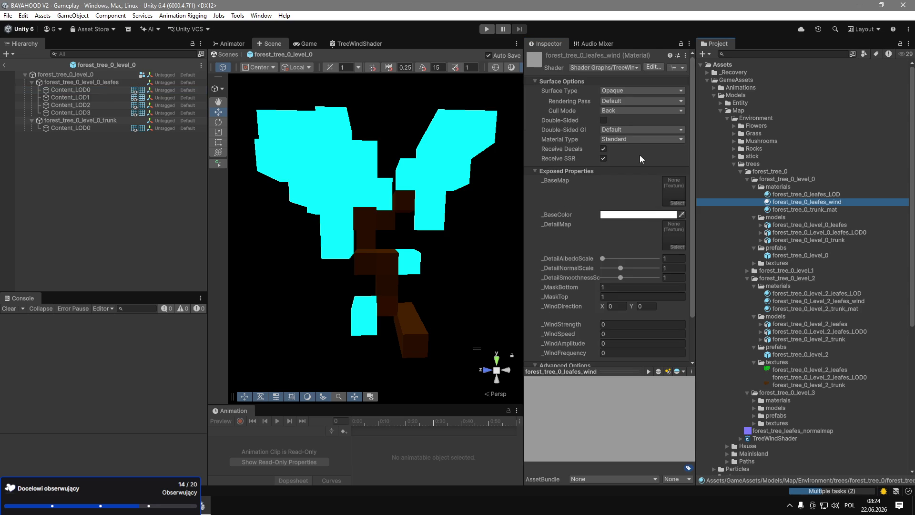
# Copy Level_2_leafes_wind's material properties and paste them onto forest_tree_0_leafes_wind.
pyautogui.click(788, 302)
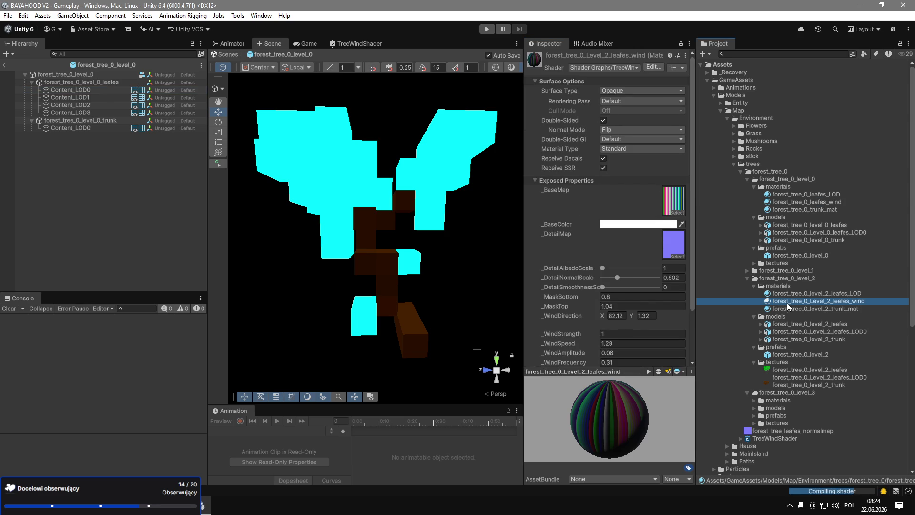
pyautogui.click(685, 55)
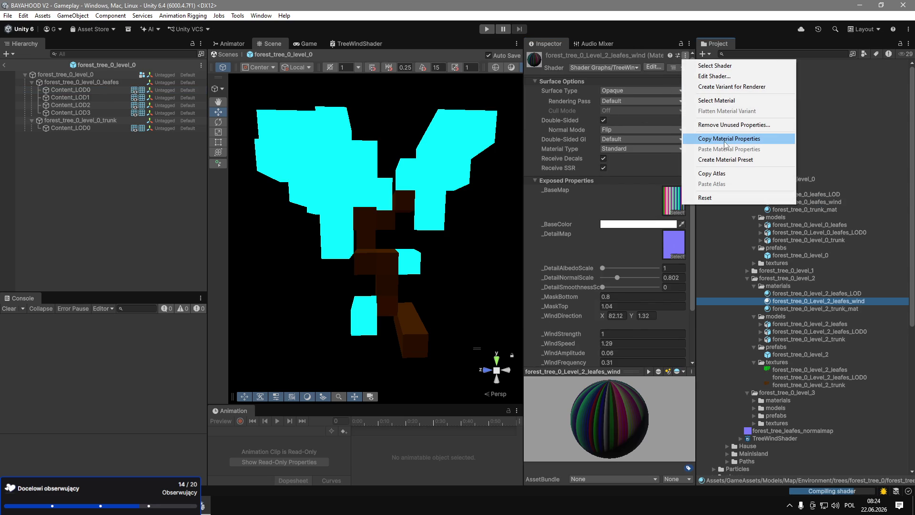
pyautogui.click(728, 139)
pyautogui.click(843, 202)
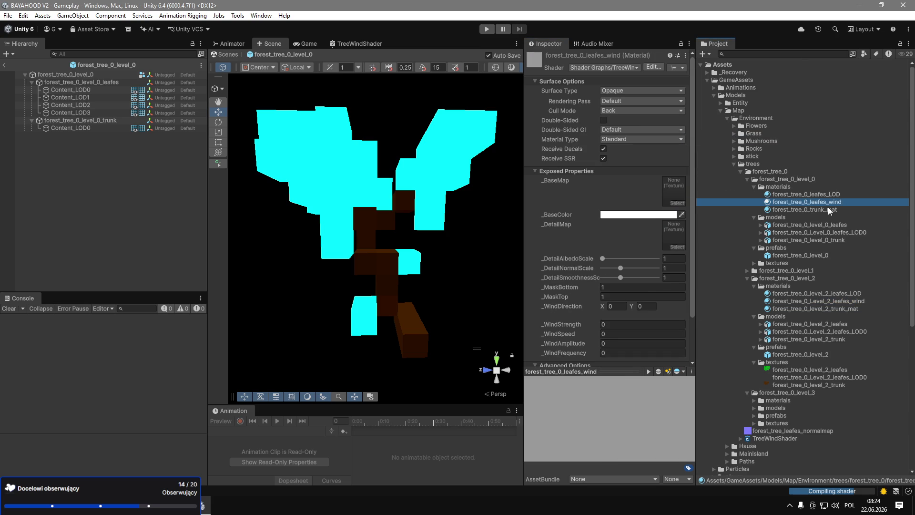
pyautogui.click(686, 56)
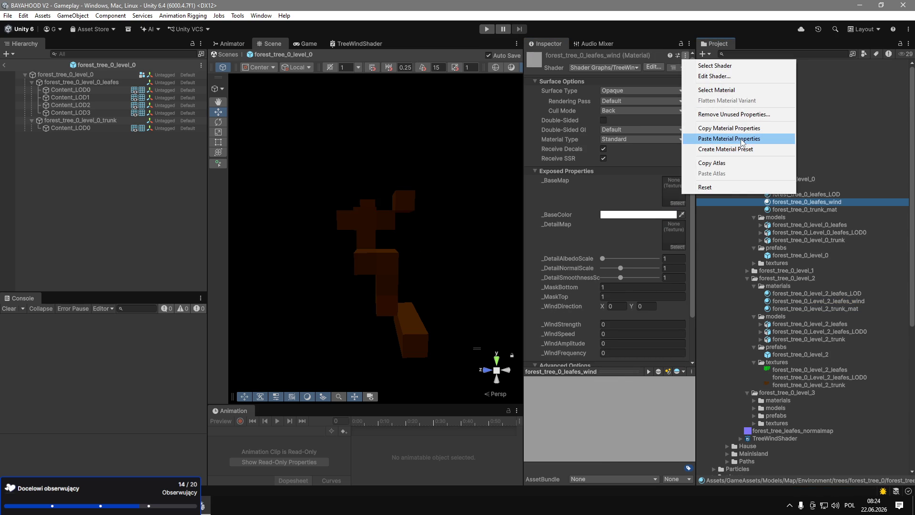
pyautogui.click(719, 139)
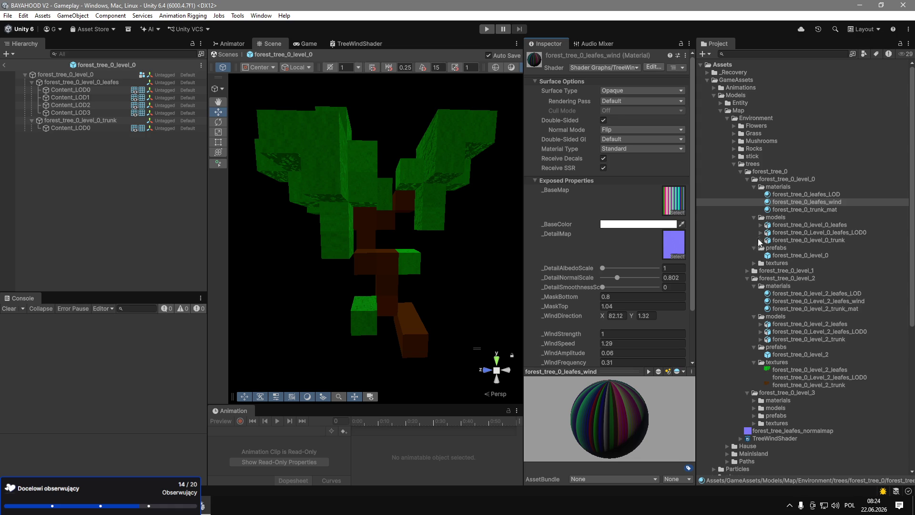
# Try the level 0 leaf texture as Base Map, undo it, and exit the prefab.
pyautogui.click(754, 264)
pyautogui.moveTo(808, 271)
pyautogui.mouseDown()
pyautogui.moveTo(753, 288)
pyautogui.moveTo(675, 207)
pyautogui.mouseUp()
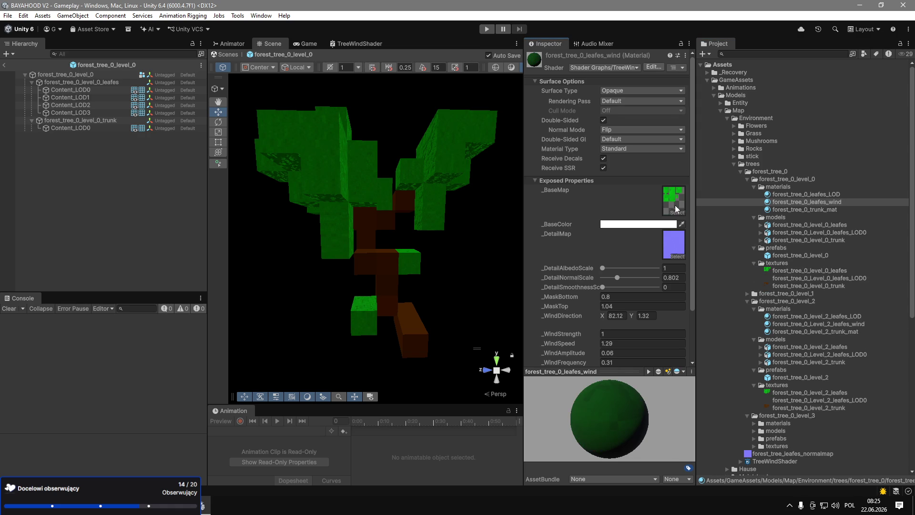
pyautogui.hotkey('ctrl', 'z')
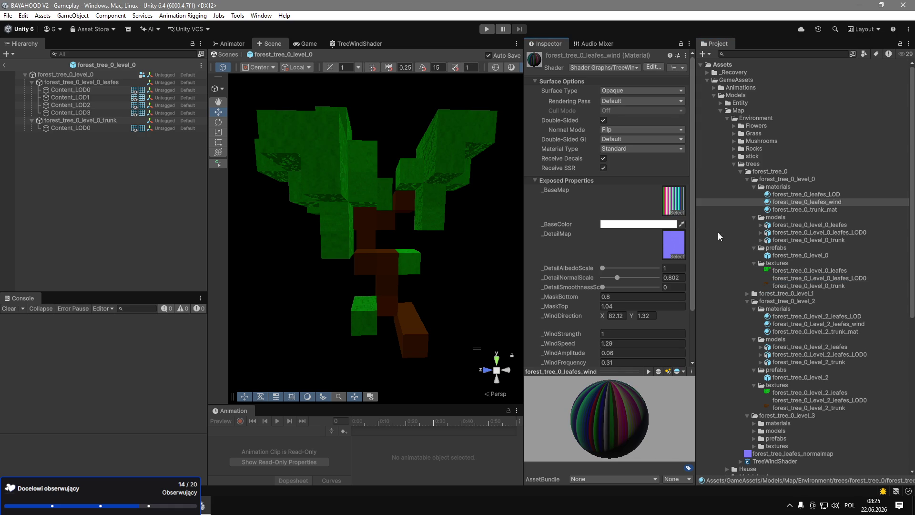
pyautogui.moveTo(440, 130)
pyautogui.mouseDown()
pyautogui.moveTo(404, 239)
pyautogui.moveTo(332, 278)
pyautogui.mouseUp()
pyautogui.click(5, 65)
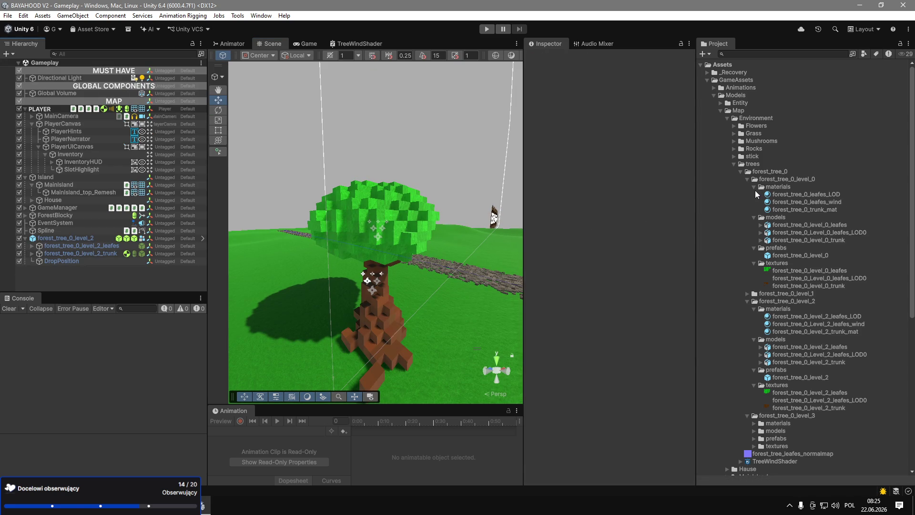
# Delete forest_tree_0_level_2 from the scene and rename the level 0 leaves texture to forest_tree_0_level_0_leafes_LOD.
pyautogui.click(64, 238)
pyautogui.press('Delete')
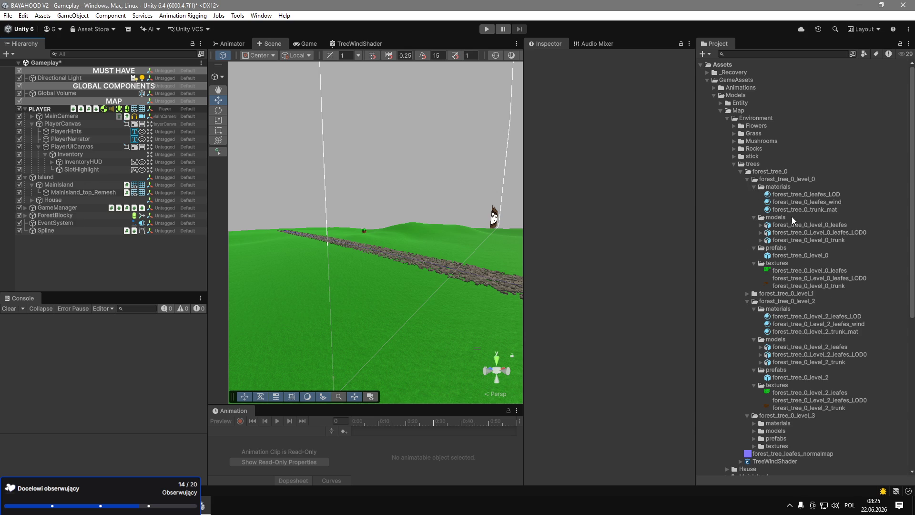
pyautogui.click(846, 273)
pyautogui.click(845, 273)
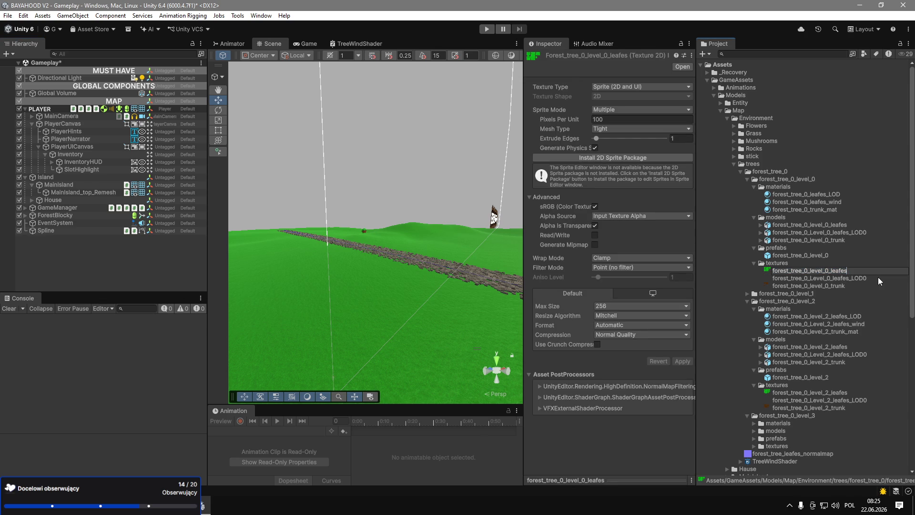
pyautogui.write('_wind')
pyautogui.press('BackSpace')
pyautogui.press('BackSpace')
pyautogui.press('BackSpace')
pyautogui.write('LOD')
pyautogui.press('Return')
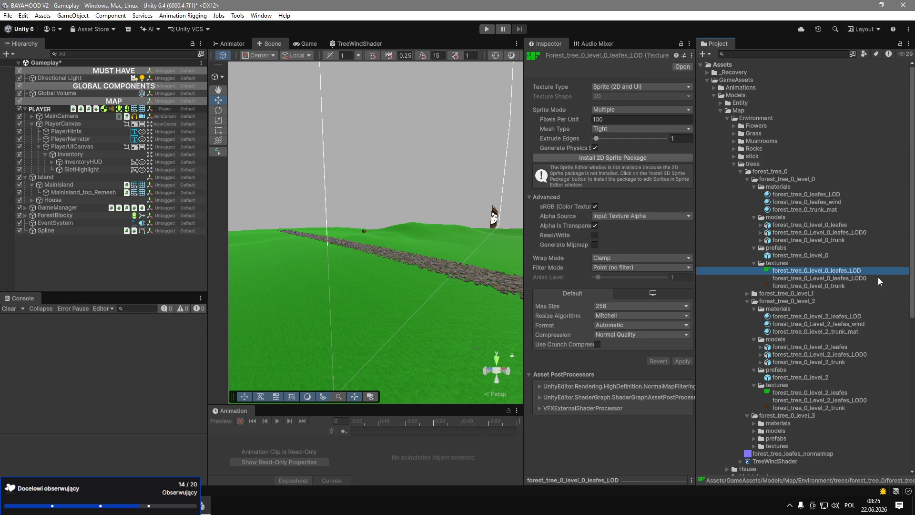
# Rename the LOD0 leaves texture to forest_tree_0_Level_0_leafes_wind.
pyautogui.click(884, 276)
pyautogui.press('F2')
pyautogui.write('wind')
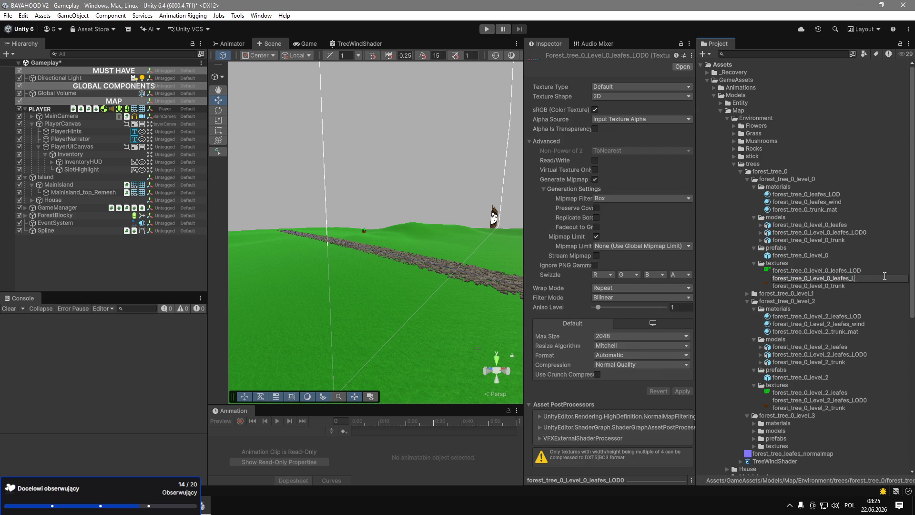
pyautogui.press('Return')
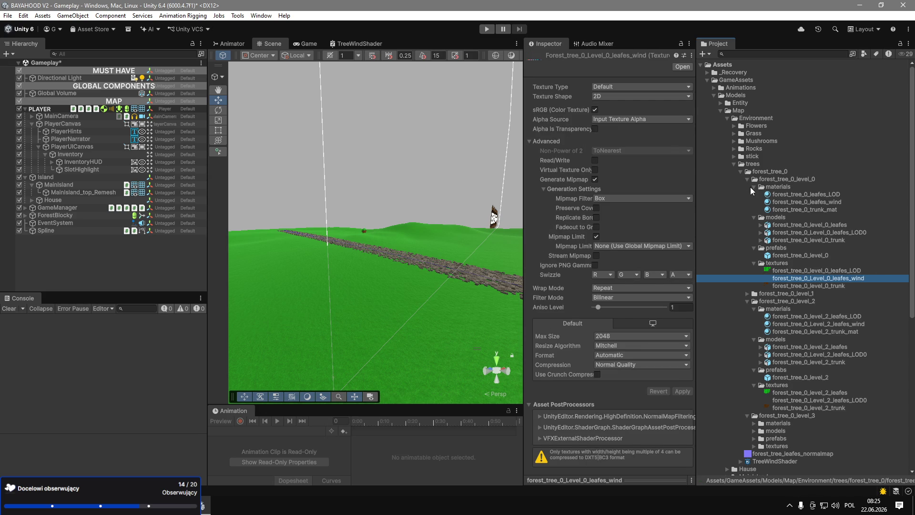
# Collapse the level 0 and level 2 folders and open the forest_tree_0_level_1 prefab.
pyautogui.click(754, 187)
pyautogui.click(754, 193)
pyautogui.click(745, 179)
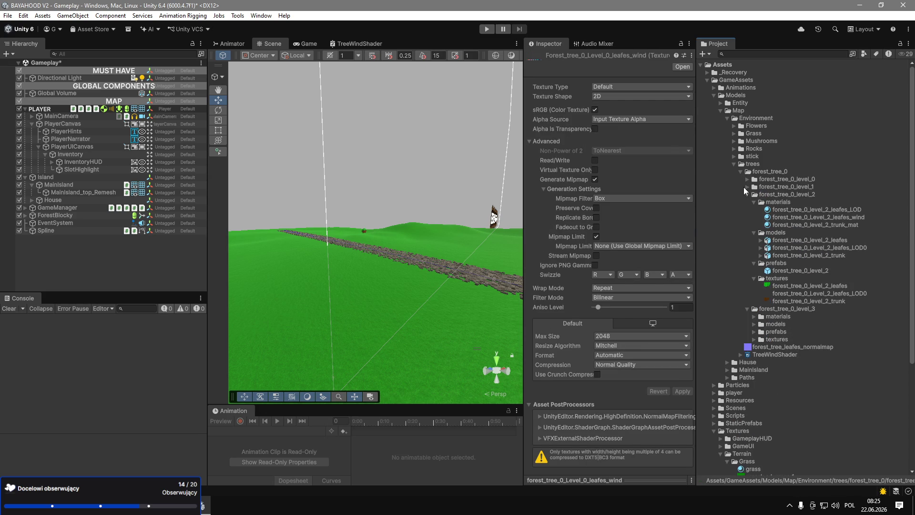
pyautogui.click(747, 194)
pyautogui.click(747, 186)
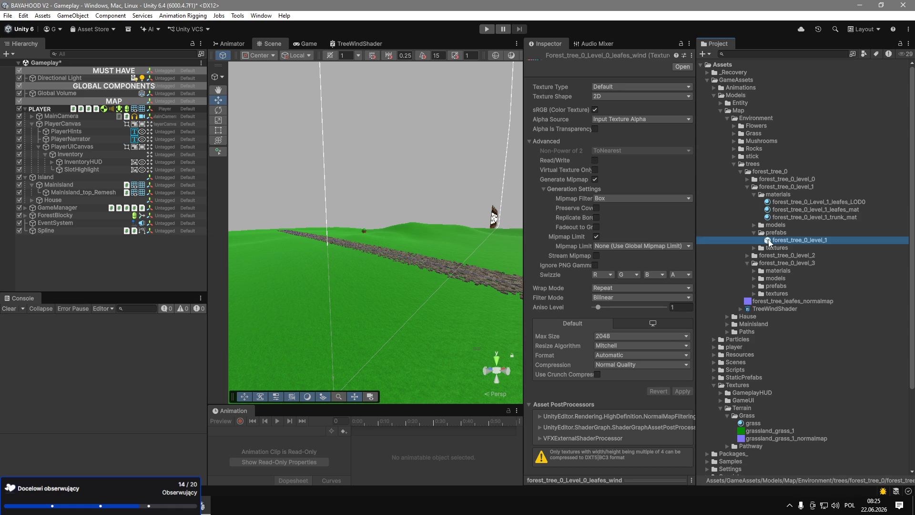
pyautogui.doubleClick(768, 241)
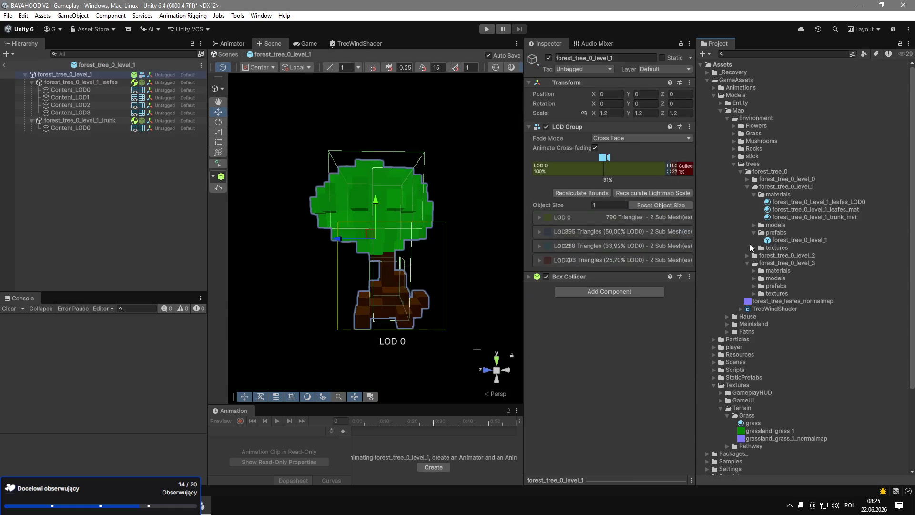
# Inspect the level 1 trunk and leaf LOD meshes and their materials.
pyautogui.click(89, 128)
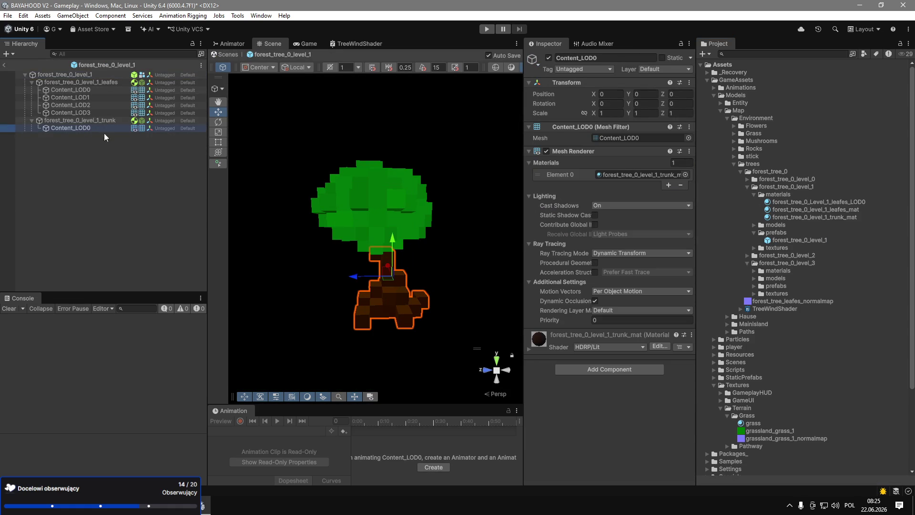
pyautogui.click(95, 113)
pyautogui.click(102, 105)
pyautogui.click(104, 98)
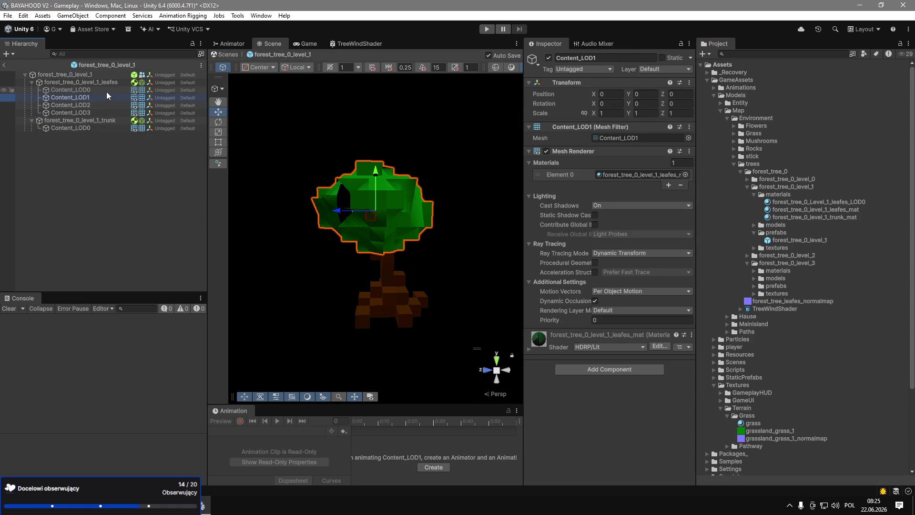
pyautogui.click(107, 91)
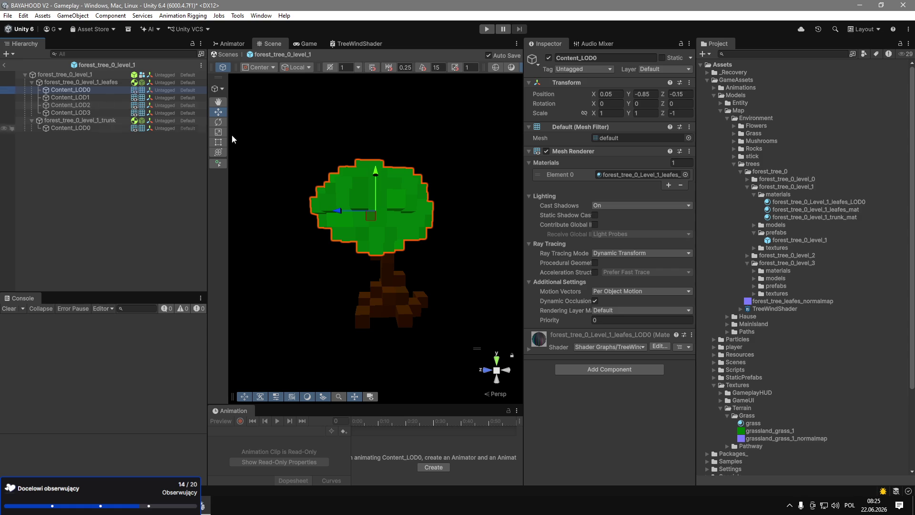
# Rename the leafes_LOD0 material to forest_tree_0_Level_1_leafes_wind.
pyautogui.click(849, 203)
pyautogui.click(849, 202)
pyautogui.press('End')
pyautogui.press('BackSpace')
pyautogui.press('BackSpace')
pyautogui.press('BackSpace')
pyautogui.write('_wind')
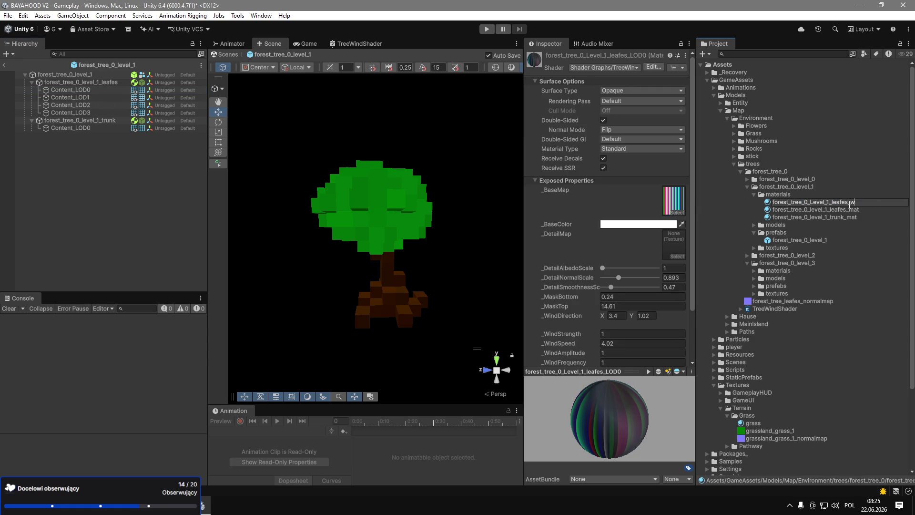
pyautogui.press('Return')
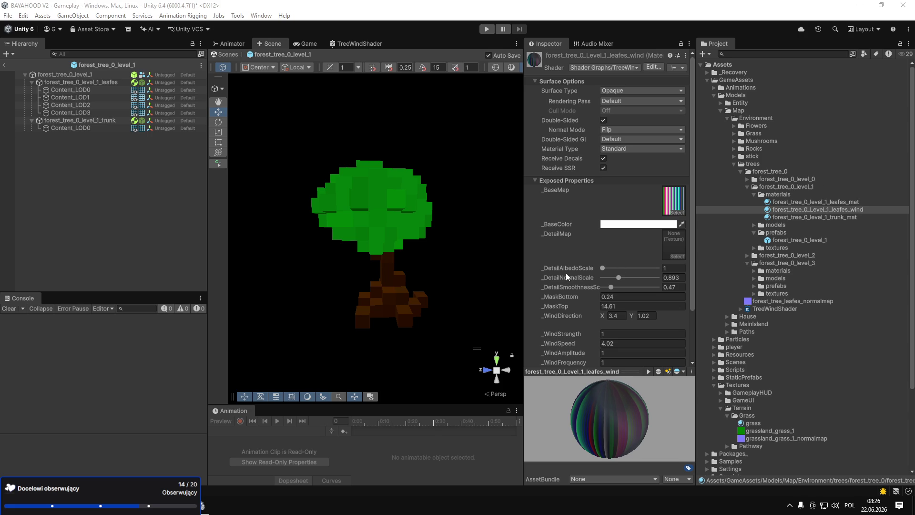
# Return to Unity, check the leaves object, and start renaming the other level 1 leaf material.
pyautogui.hotkey('alt', 'Tab')
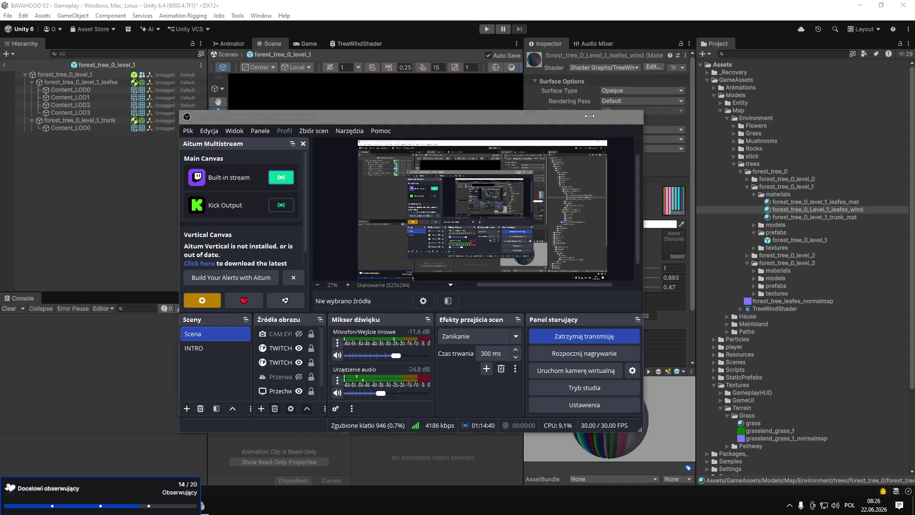
pyautogui.click(589, 117)
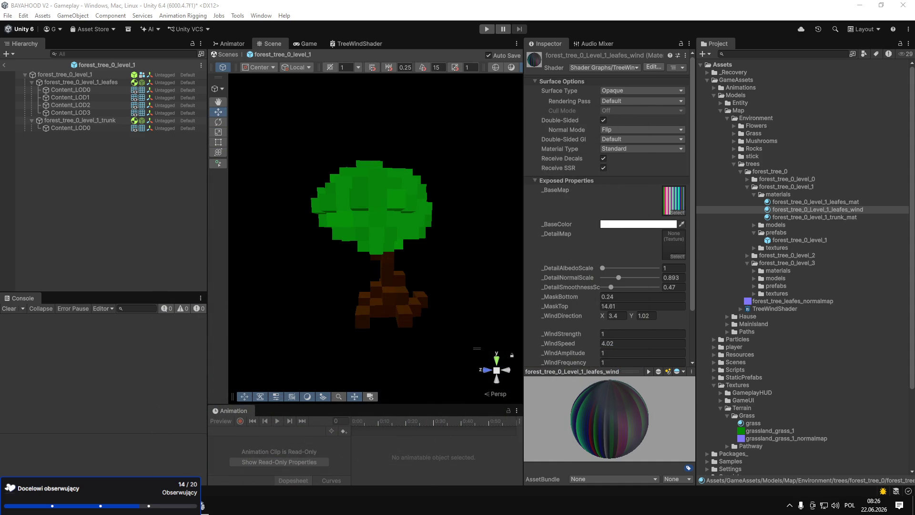
pyautogui.click(799, 211)
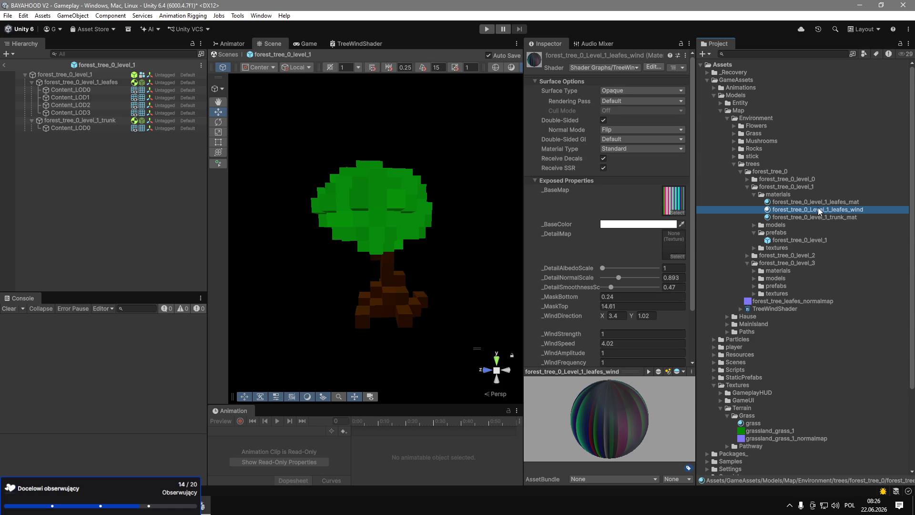
pyautogui.click(107, 83)
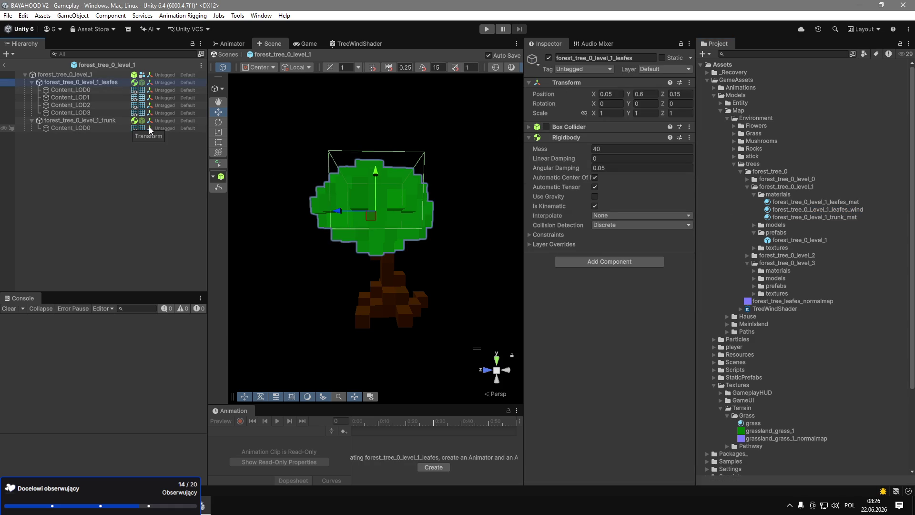
pyautogui.click(788, 210)
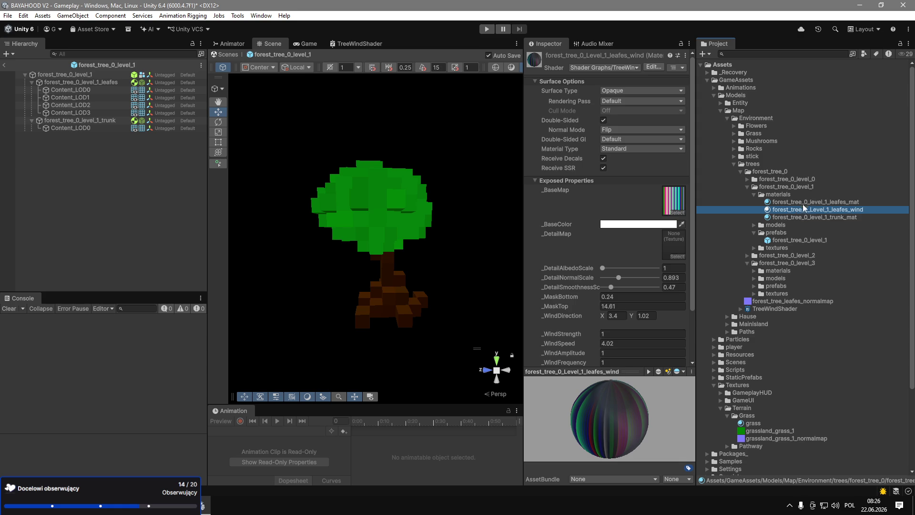
pyautogui.click(805, 202)
pyautogui.click(805, 201)
# Rename the level 1 leafes_mat material to leafes_LOD and expand the level 1 textures folder.
pyautogui.press('End')
pyautogui.press('BackSpace')
pyautogui.press('BackSpace')
pyautogui.press('BackSpace')
pyautogui.write('LOD')
pyautogui.press('Return')
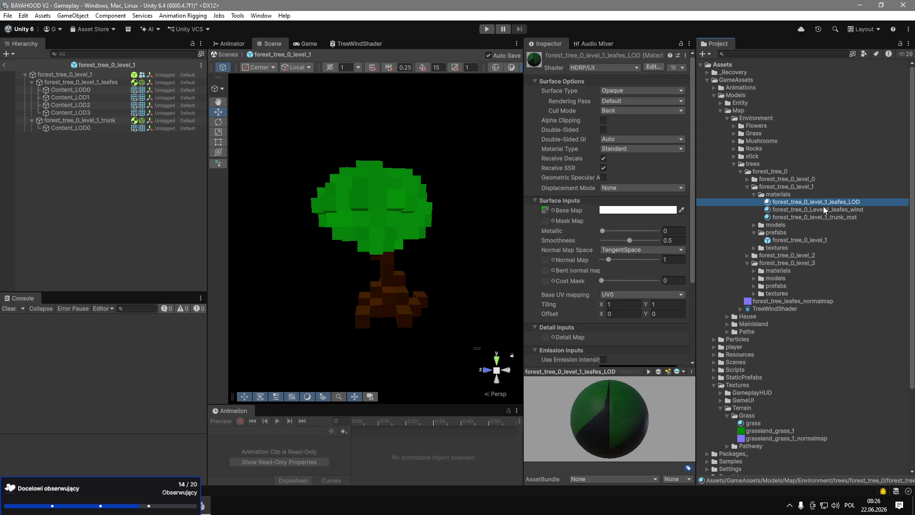
pyautogui.click(755, 195)
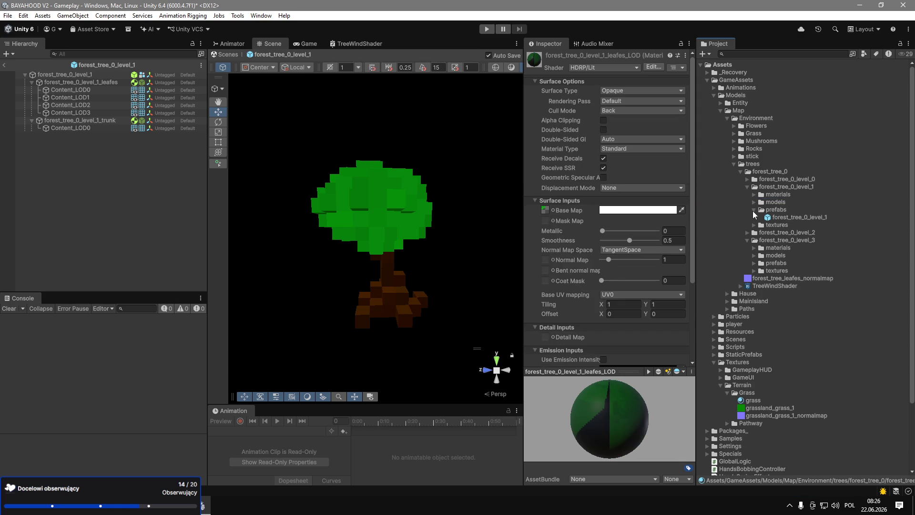
pyautogui.click(753, 224)
pyautogui.click(752, 227)
# Rename the level 1 leaf textures to forest_tree_0_Level_1_leafes_wind and leafes_LOD.
pyautogui.click(829, 240)
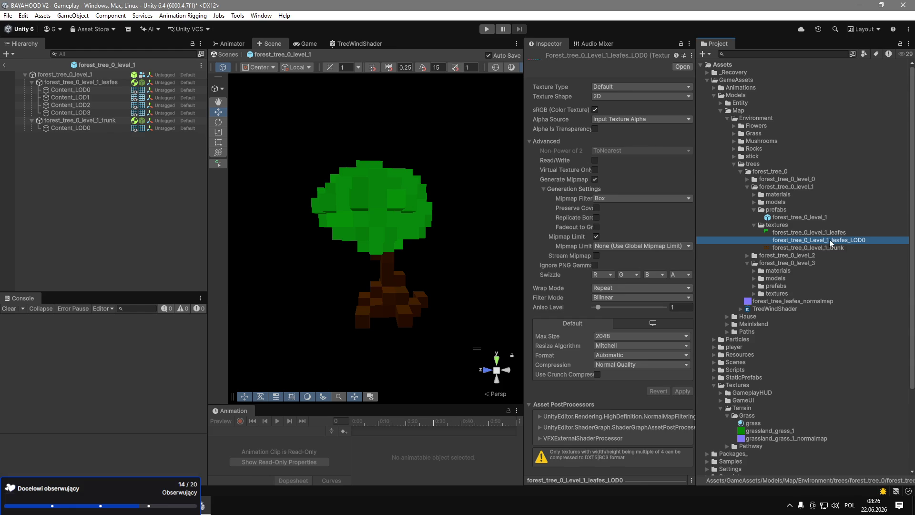
pyautogui.press('F2')
pyautogui.press('End')
pyautogui.press('BackSpace')
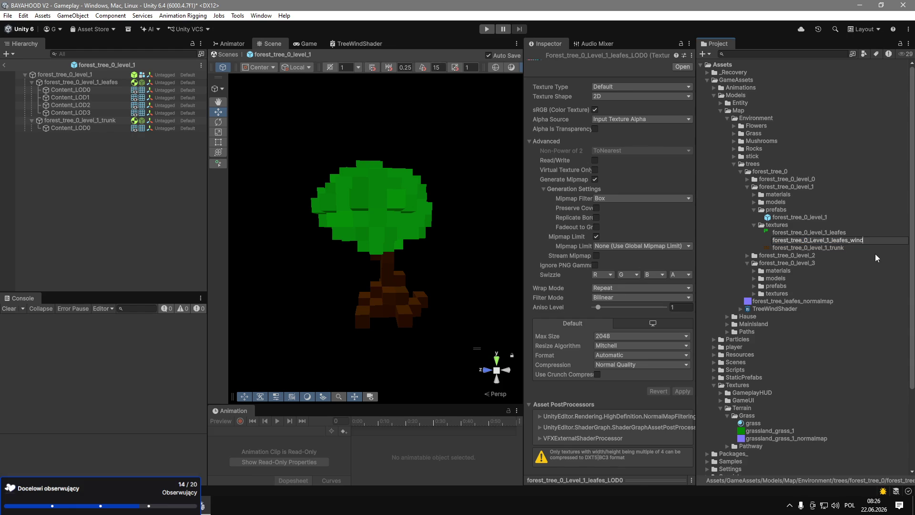
pyautogui.press('BackSpace')
pyautogui.press('BackSpace')
pyautogui.write('nd')
pyautogui.press('Return')
pyautogui.press('Up')
pyautogui.press('End')
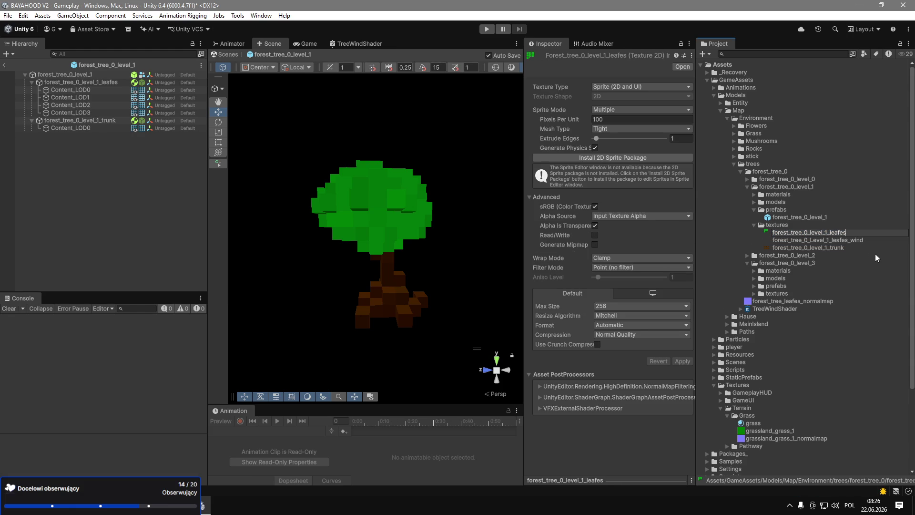
pyautogui.write('_LOD')
pyautogui.press('Return')
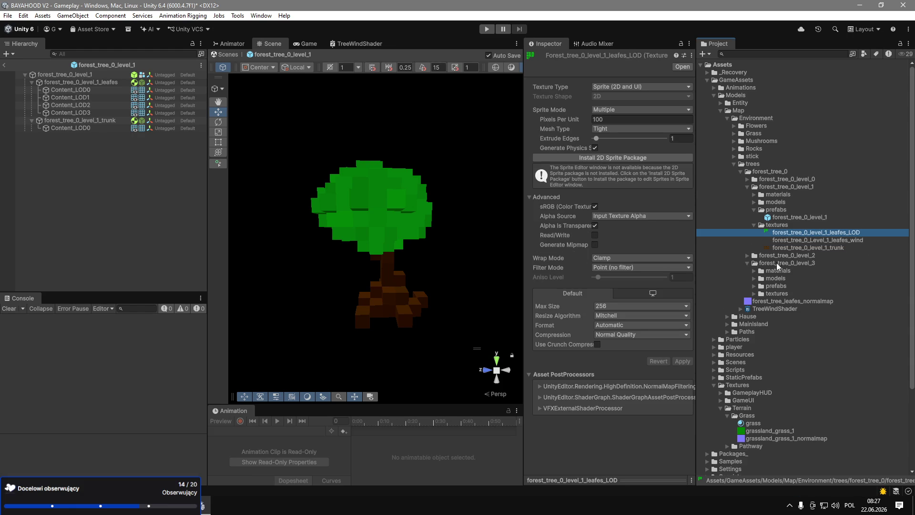
# Rename the level 2 LOD0 leaf texture to forest_tree_0_Level_2_leafes_wind.
pyautogui.click(747, 255)
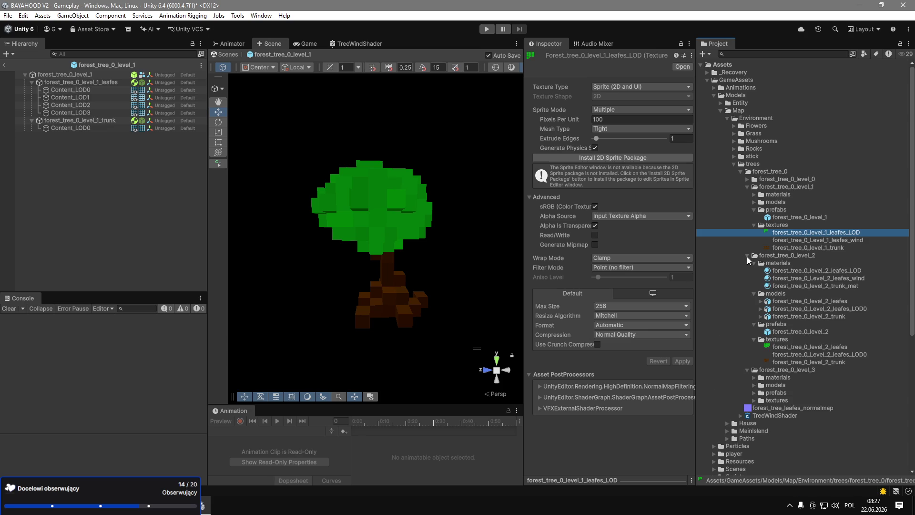
pyautogui.click(819, 356)
pyautogui.press('F2')
pyautogui.click(854, 358)
pyautogui.press('BackSpace')
pyautogui.press('BackSpace')
pyautogui.press('BackSpace')
pyautogui.write('wind')
pyautogui.press('Return')
# Rename the plain level 2 leaf texture to forest_tree_0_level_2_leafes_LOD.
pyautogui.click(846, 340)
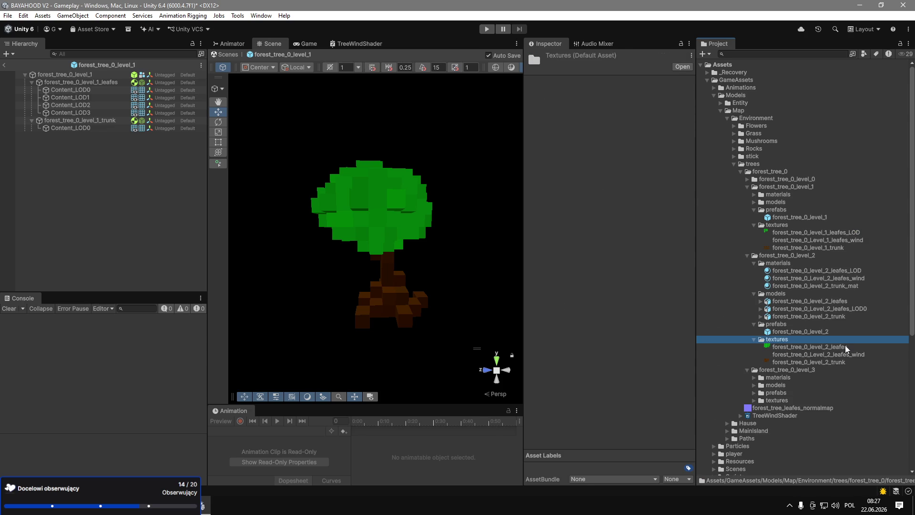
pyautogui.click(845, 347)
pyautogui.press('F2')
pyautogui.press('End')
pyautogui.write('_LOD')
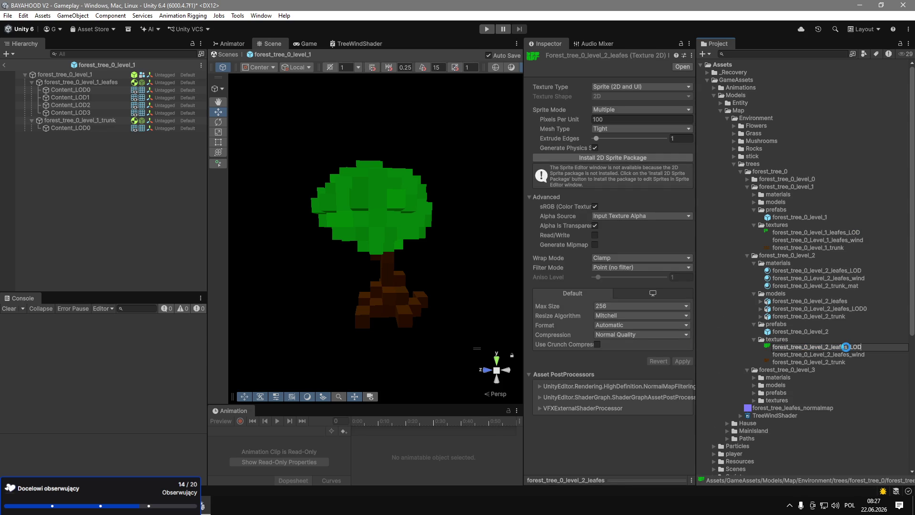
pyautogui.press('Return')
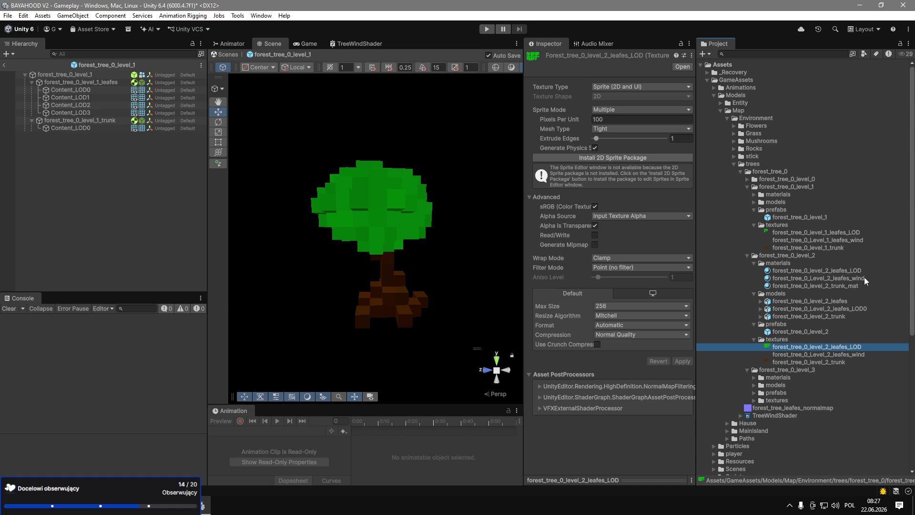
pyautogui.click(750, 371)
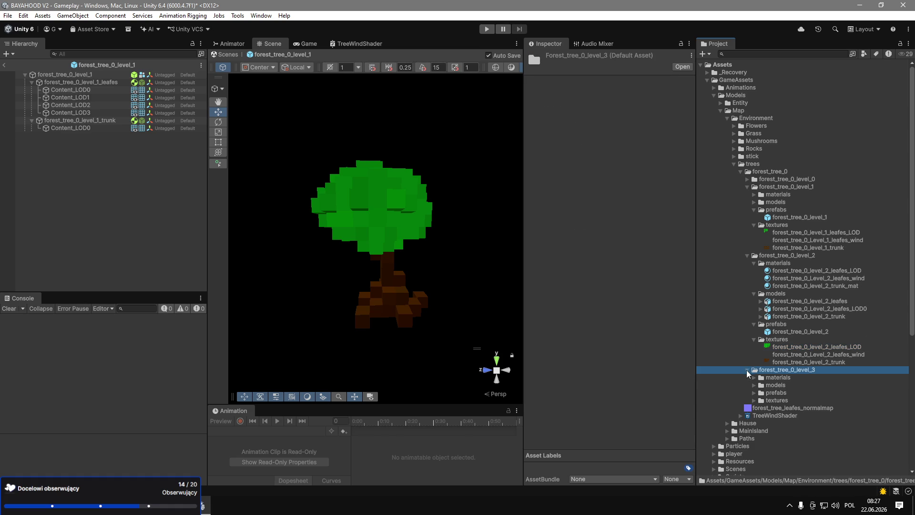
# Open the forest_tree_0_level_3 prefab from the level 3 prefabs folder.
pyautogui.click(753, 392)
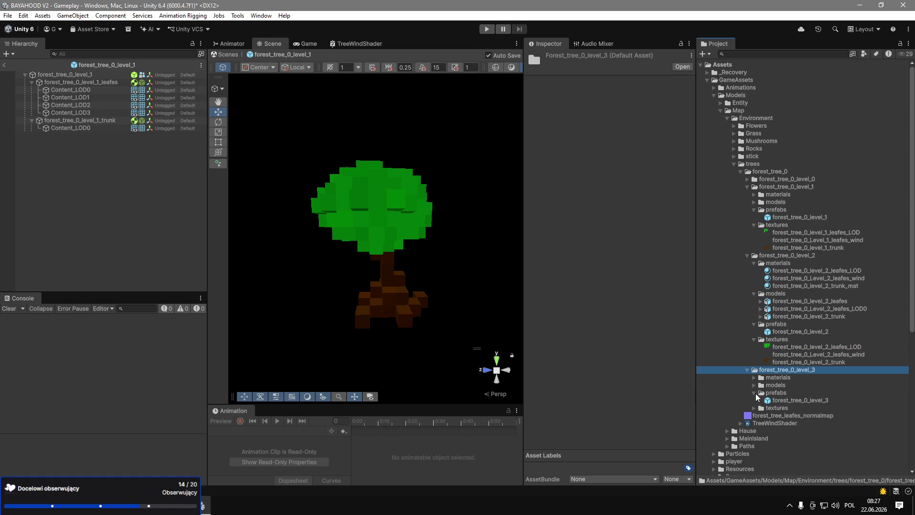
pyautogui.doubleClick(767, 401)
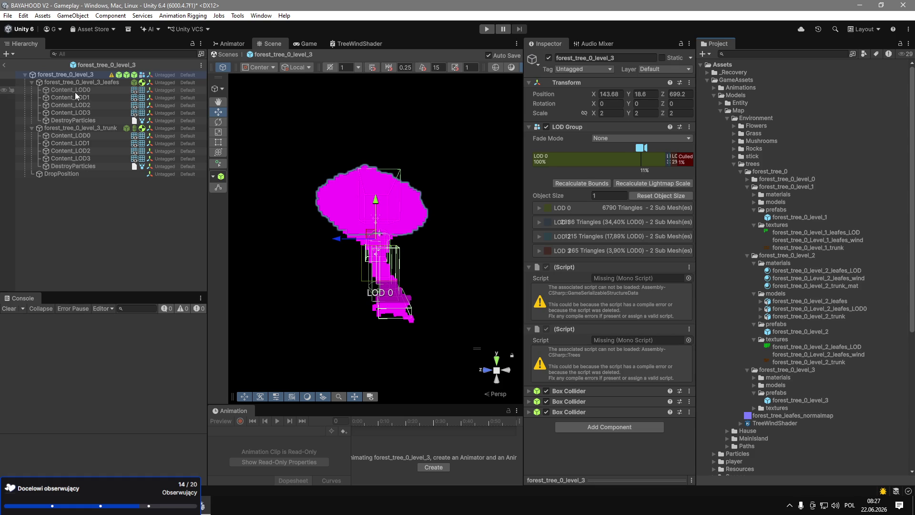
pyautogui.click(753, 377)
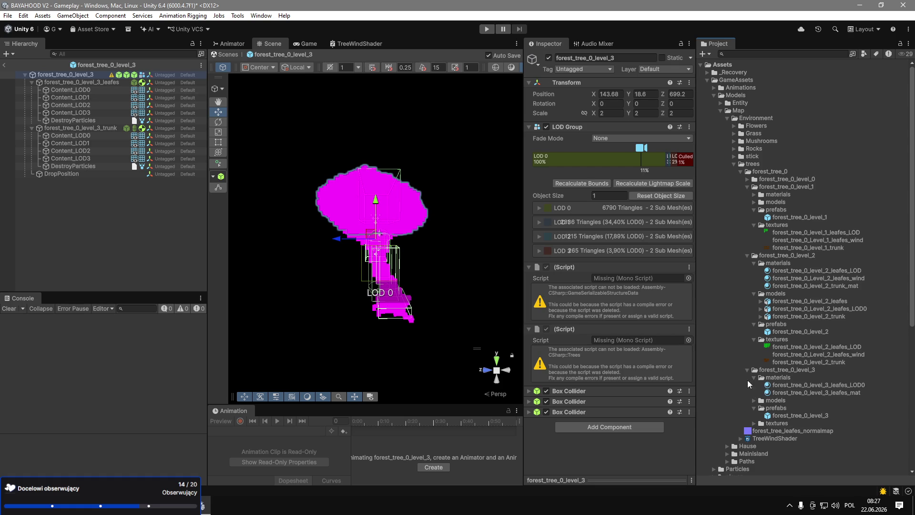
# Remove both missing (Script) components, dismissing the saving-failed warning.
pyautogui.click(688, 269)
pyautogui.click(765, 293)
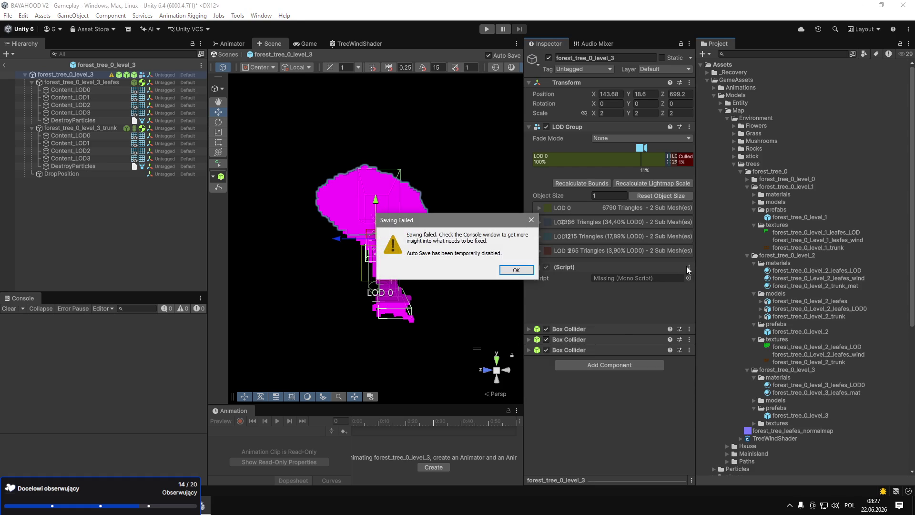
pyautogui.press('Return')
pyautogui.click(689, 266)
pyautogui.click(708, 289)
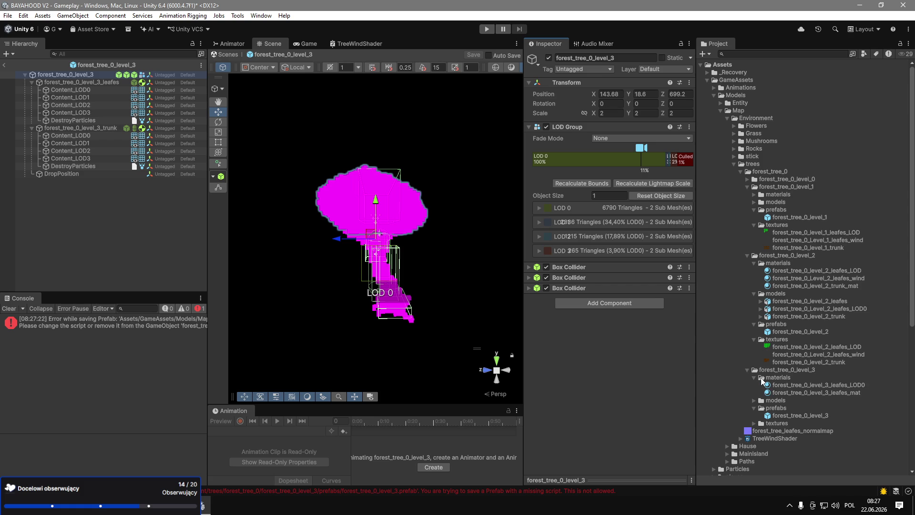
# Select the level 3 LOD0 leaf material in the materials folder.
pyautogui.scroll(-3, 767, 383)
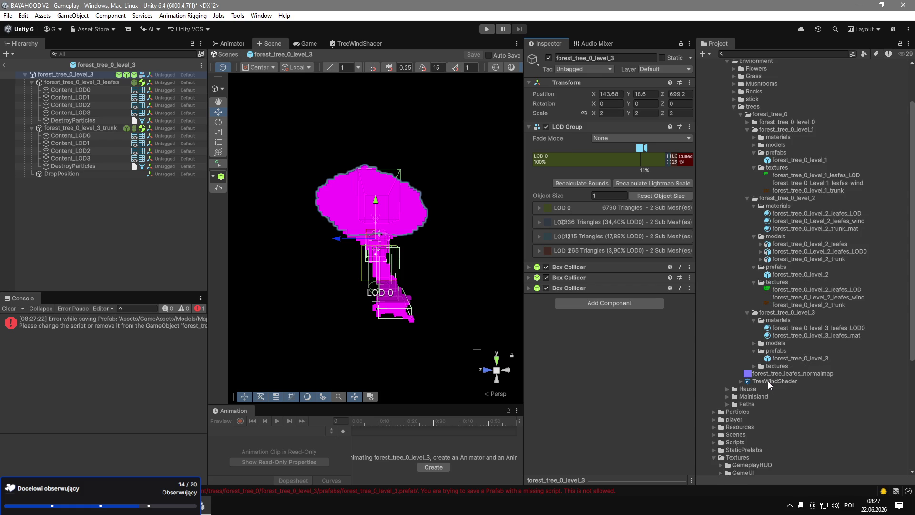
pyautogui.rightClick(784, 322)
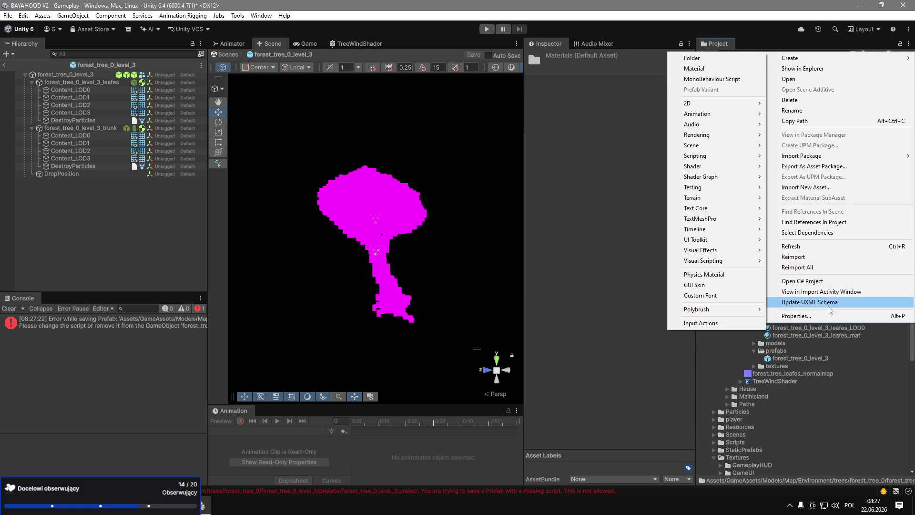
pyautogui.click(828, 328)
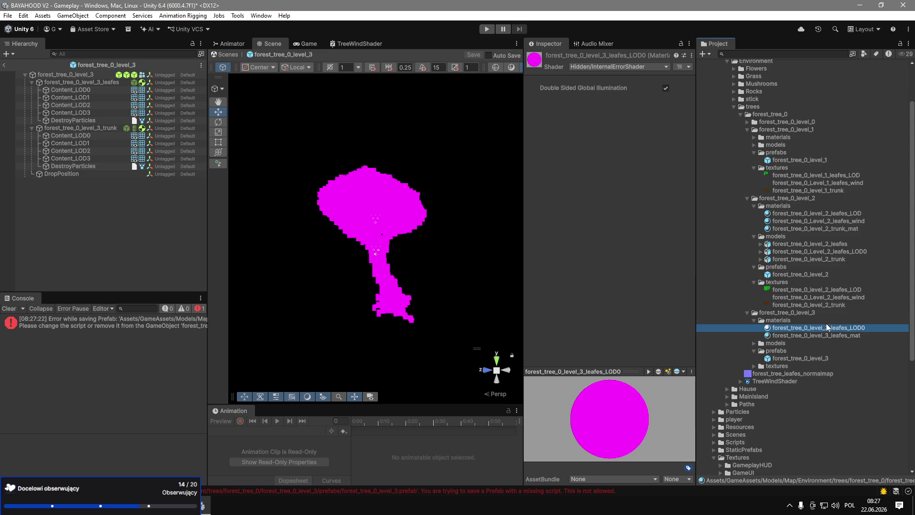
# Set leafes_LOD0 to TreeWindShader and drop forest_tree_leafes_normalmap into _DetailMap.
pyautogui.moveTo(777, 381); pyautogui.dragTo(608, 66)
pyautogui.click(608, 67)
pyautogui.write('wind')
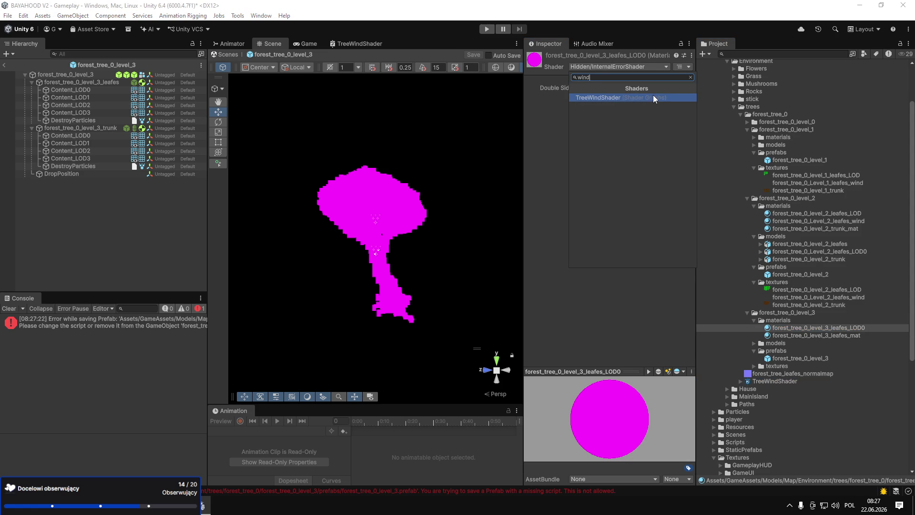
pyautogui.click(654, 99)
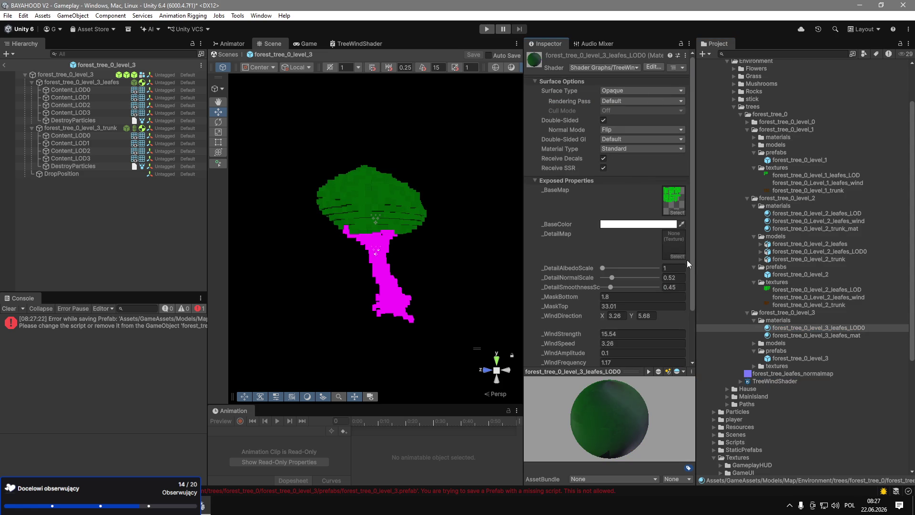
pyautogui.moveTo(752, 373)
pyautogui.mouseDown()
pyautogui.moveTo(761, 376)
pyautogui.moveTo(673, 247)
pyautogui.mouseUp()
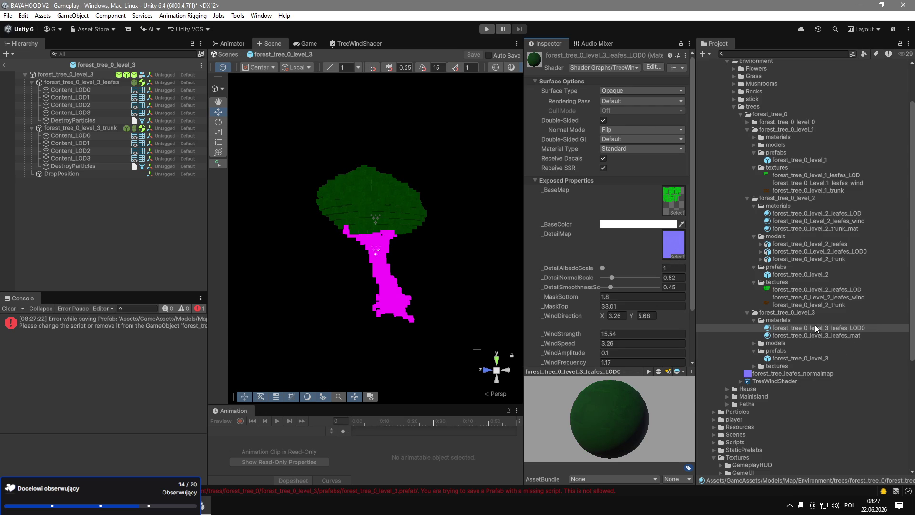
pyautogui.rightClick(780, 321)
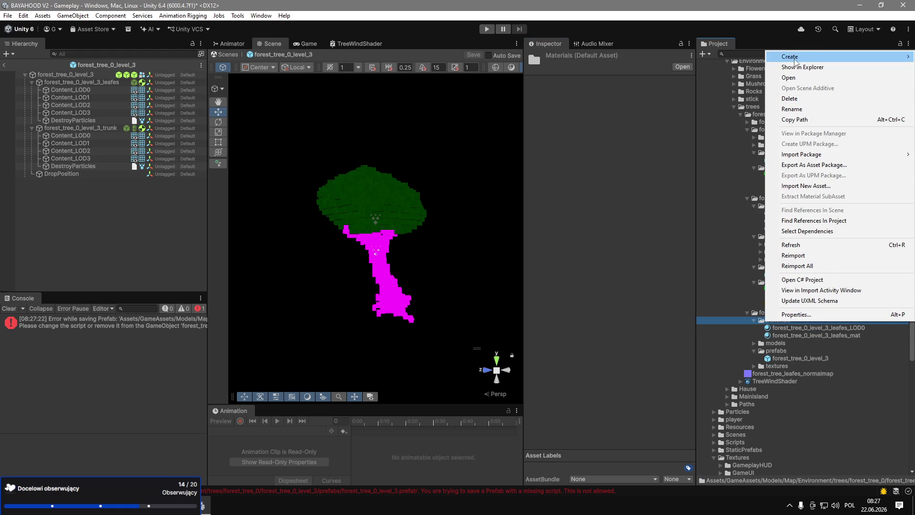
# Create a new material named forest_tree_0_level_3_leafes_LOD in level 3 materials.
pyautogui.click(782, 329)
pyautogui.rightClick(780, 321)
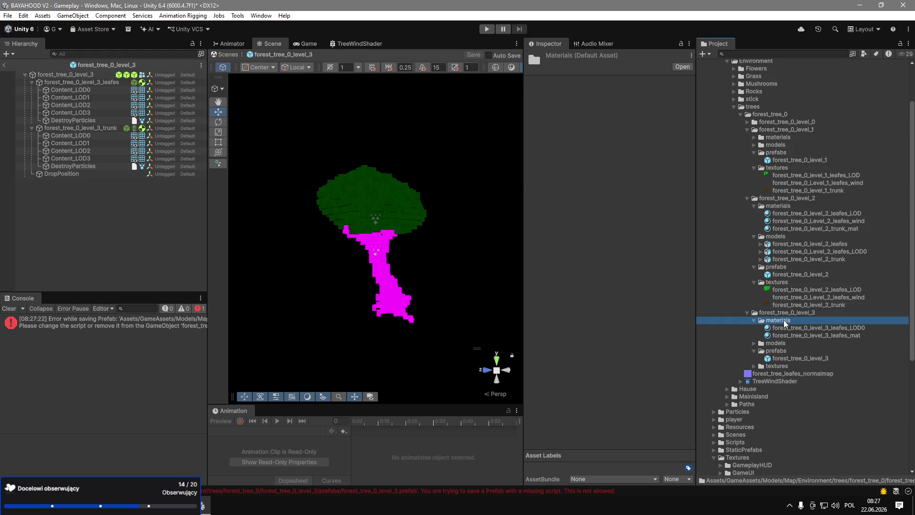
pyautogui.moveTo(812, 56)
pyautogui.click(686, 67)
pyautogui.write('forest_tree_0_level_3_leafes_LOD0')
pyautogui.press('BackSpace')
pyautogui.press('BackSpace')
pyautogui.press('BackSpace')
pyautogui.press('BackSpace')
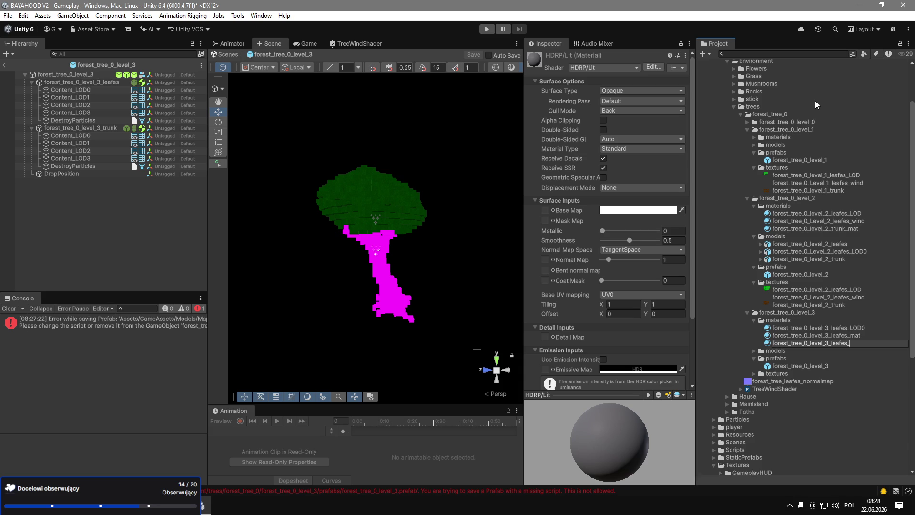
pyautogui.write('LOD')
pyautogui.press('Return')
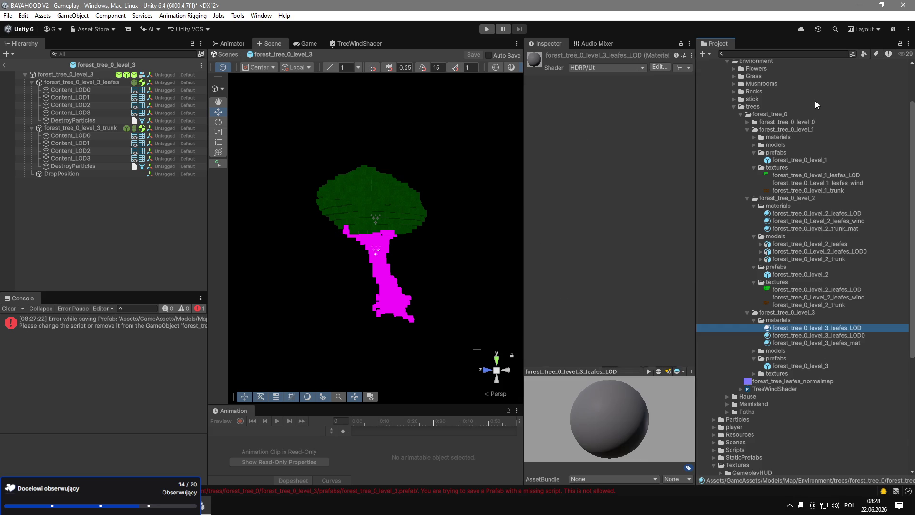
# Rename the leafes_LOD0 material to forest_tree_0_level_3_leafes_wind.
pyautogui.click(860, 335)
pyautogui.press('F2')
pyautogui.press('BackSpace')
pyautogui.press('BackSpace')
pyautogui.press('BackSpace')
pyautogui.write('wind')
pyautogui.press('Return')
# Rename the level 3 leaf textures to leafes_wind and leafes_LOD.
pyautogui.click(754, 373)
pyautogui.click(847, 388)
pyautogui.press('F2')
pyautogui.press('End')
pyautogui.press('BackSpace')
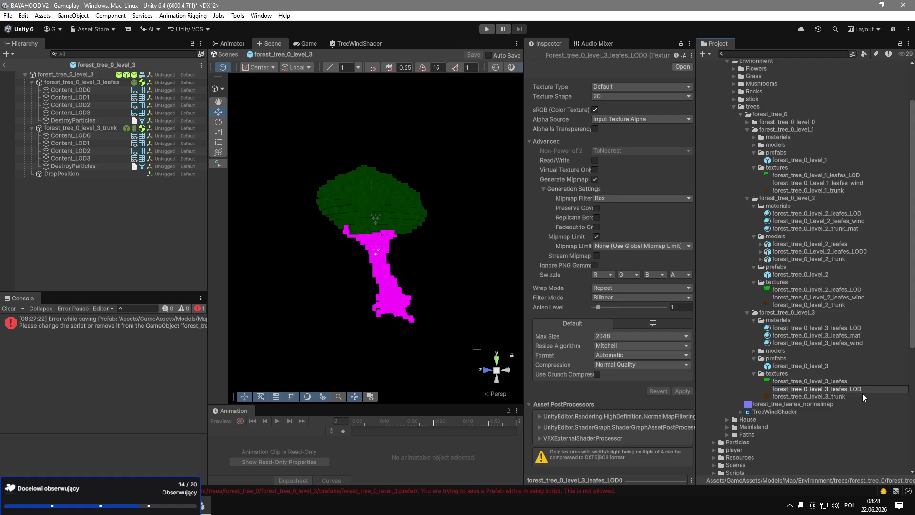
pyautogui.press('Return')
pyautogui.press('Up')
pyautogui.press('F2')
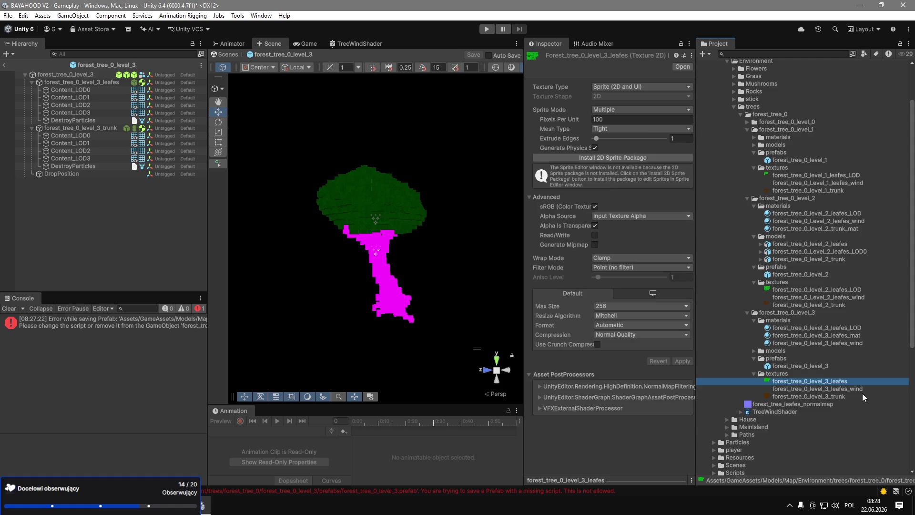
pyautogui.write('OD')
pyautogui.press('Return')
# Set the leafes_LOD texture as the new leafes_LOD material's Base Map.
pyautogui.click(853, 329)
pyautogui.moveTo(842, 384); pyautogui.dragTo(551, 212)
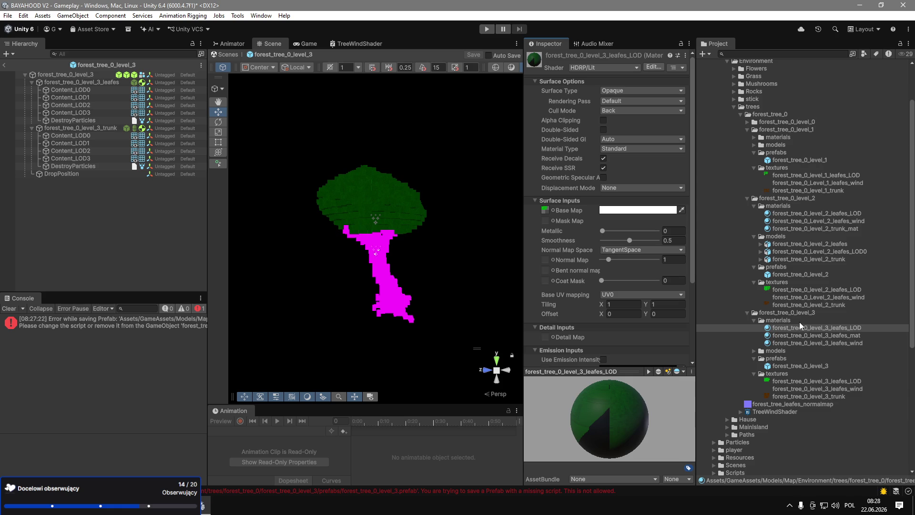
pyautogui.click(799, 212)
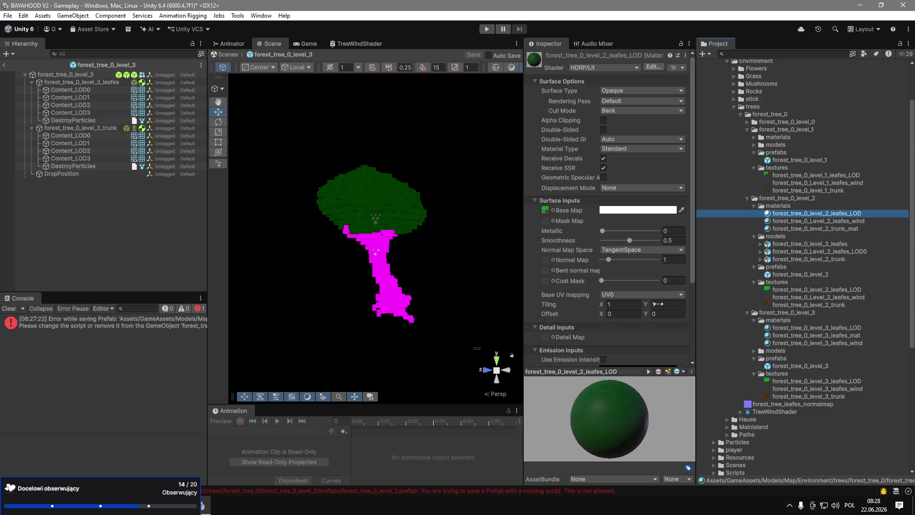
pyautogui.scroll(-3, 615, 305)
pyautogui.click(837, 327)
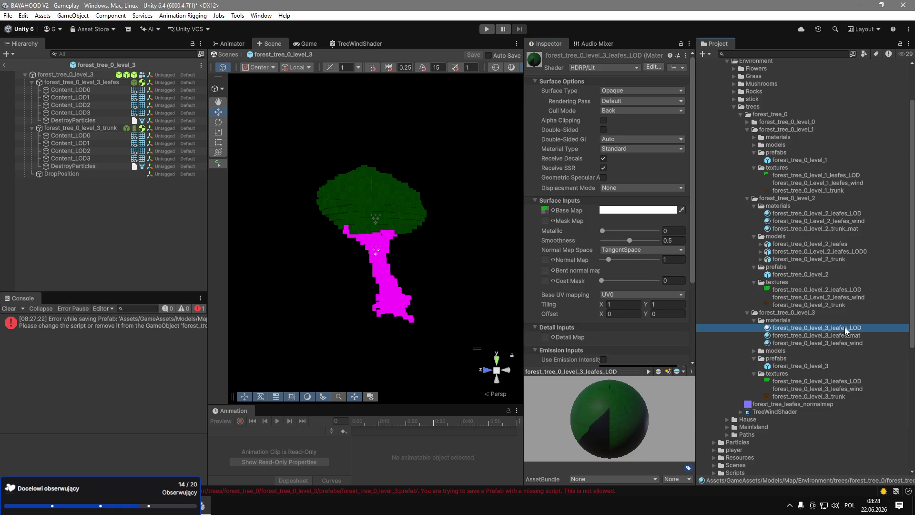
pyautogui.moveTo(844, 328)
pyautogui.mouseDown()
pyautogui.moveTo(51, 139)
pyautogui.moveTo(78, 113)
pyautogui.mouseUp()
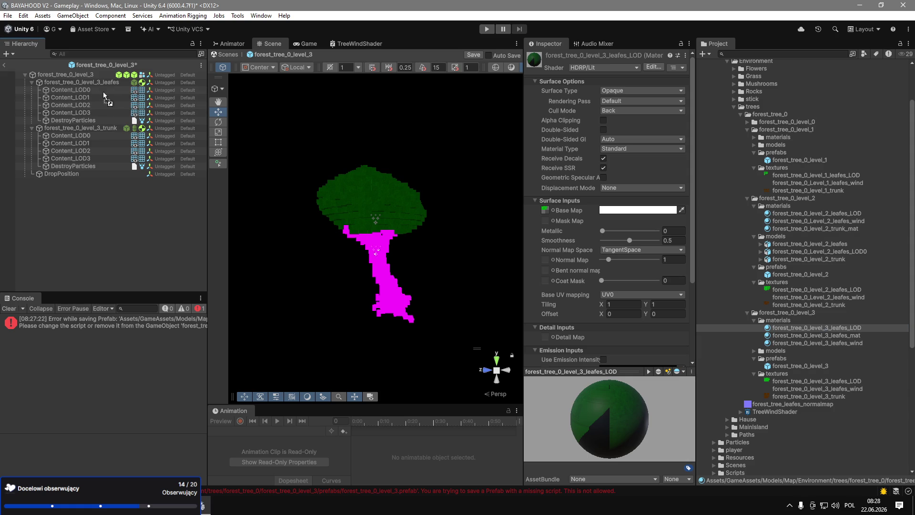
# Check the leaf LOD0–LOD3 objects and select the four trunk LOD objects.
pyautogui.click(97, 87)
pyautogui.click(96, 96)
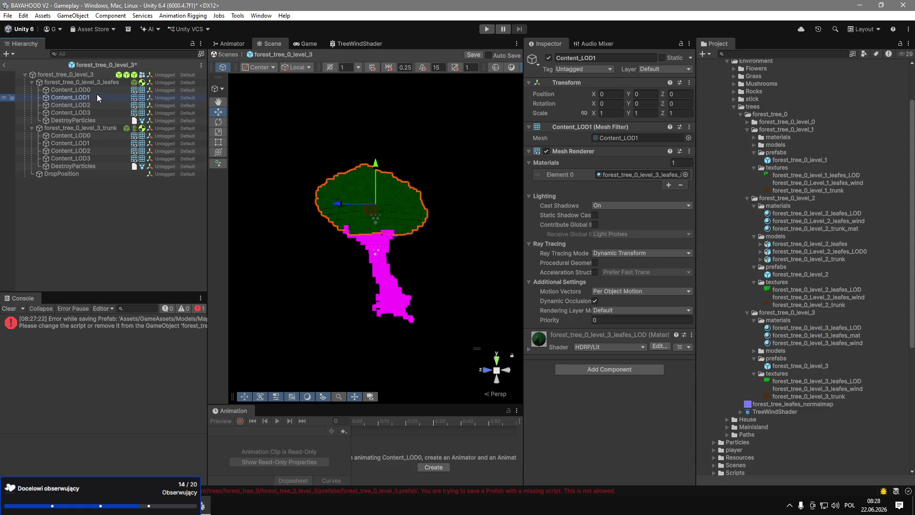
pyautogui.click(96, 104)
pyautogui.click(95, 113)
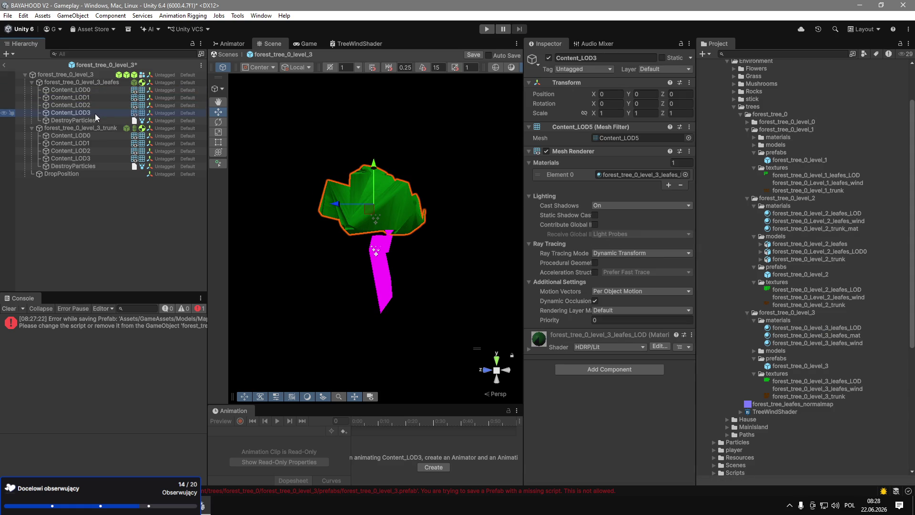
pyautogui.click(106, 136)
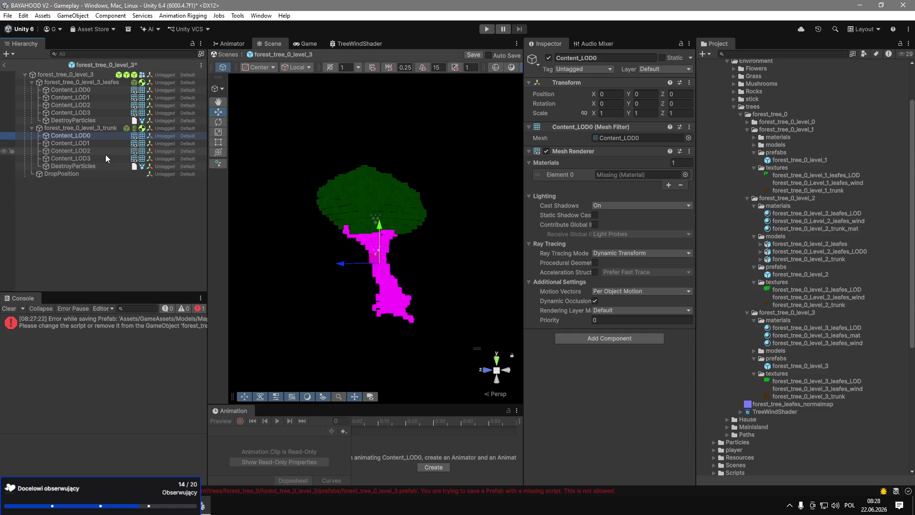
pyautogui.keyDown('shift'); pyautogui.click(106, 156); pyautogui.keyUp('shift')
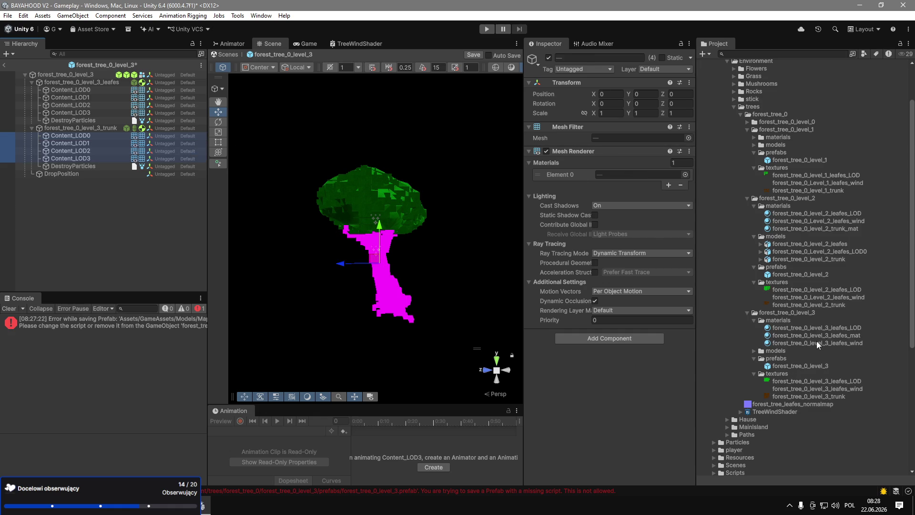
pyautogui.moveTo(857, 336)
pyautogui.mouseDown()
pyautogui.moveTo(786, 318)
pyautogui.moveTo(821, 340)
pyautogui.moveTo(854, 335)
pyautogui.mouseUp()
# Rename leafes_mat to forest_tree_0_level_3_trunk_mat.
pyautogui.click(854, 336)
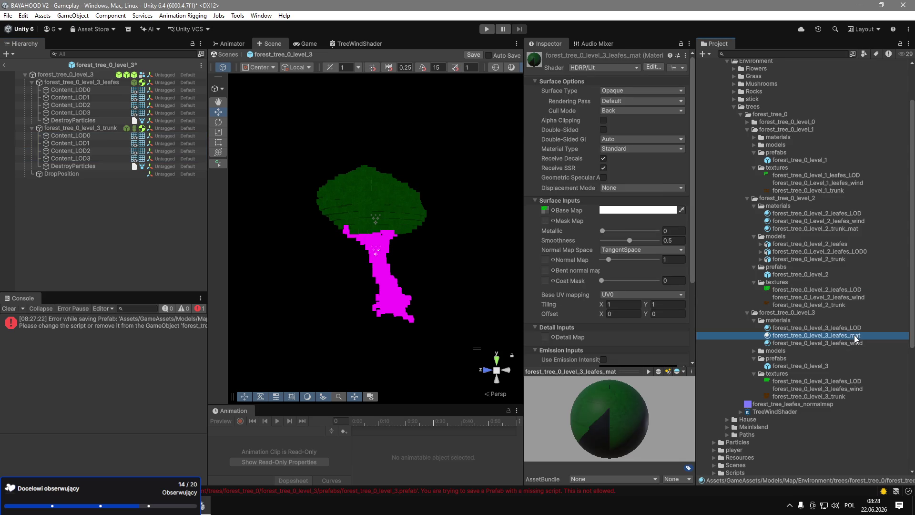
pyautogui.click(858, 343)
pyautogui.click(860, 335)
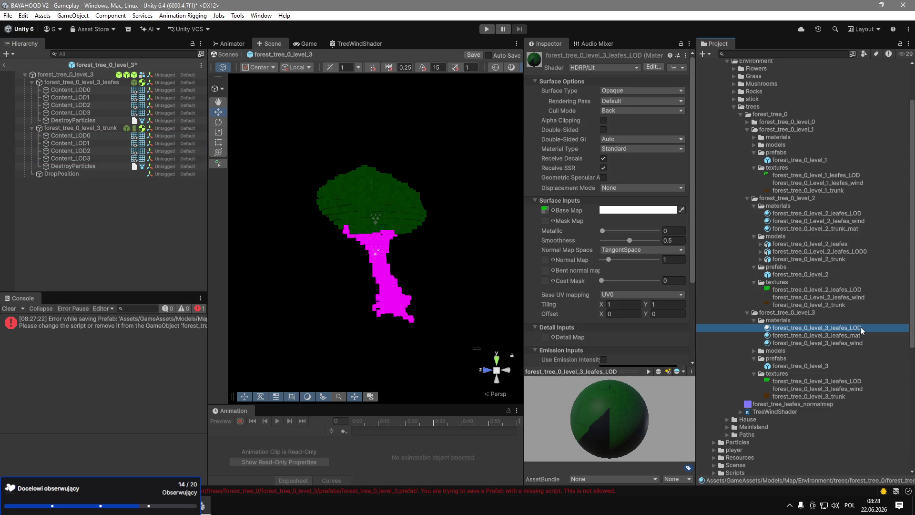
pyautogui.click(862, 343)
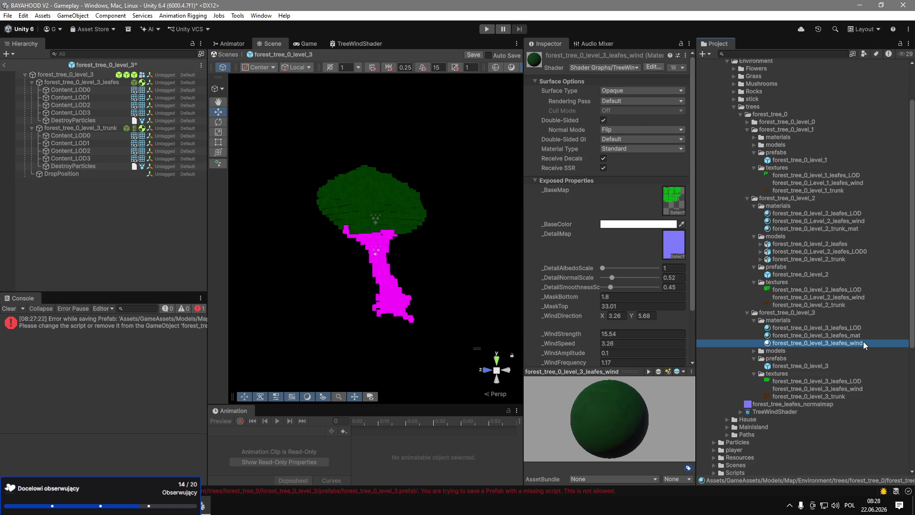
pyautogui.click(862, 328)
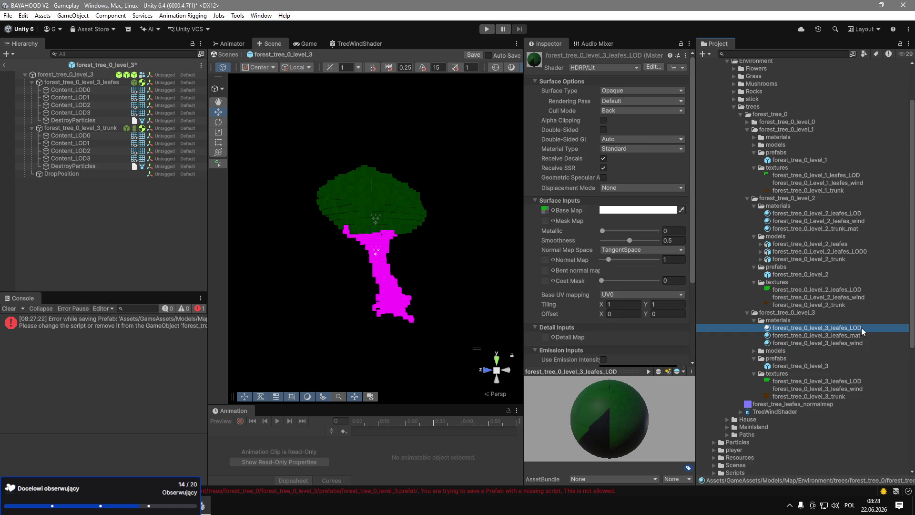
pyautogui.click(865, 343)
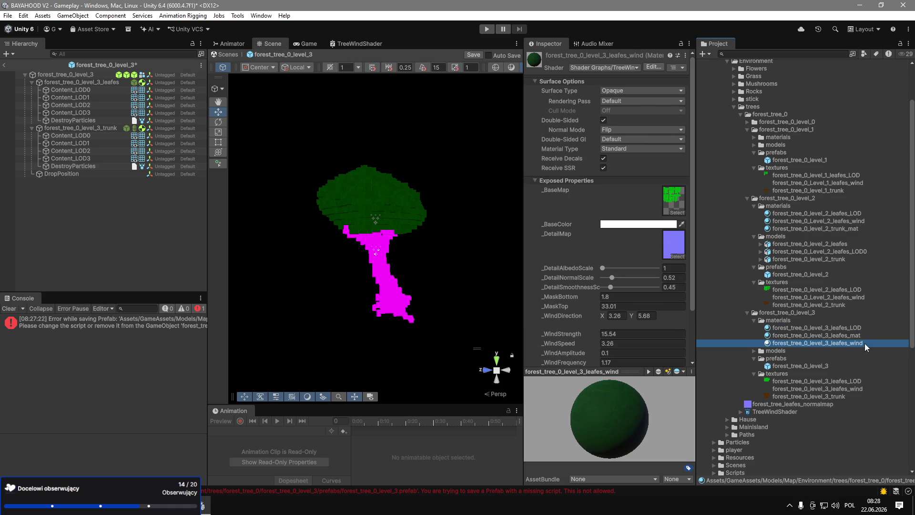
pyautogui.click(863, 336)
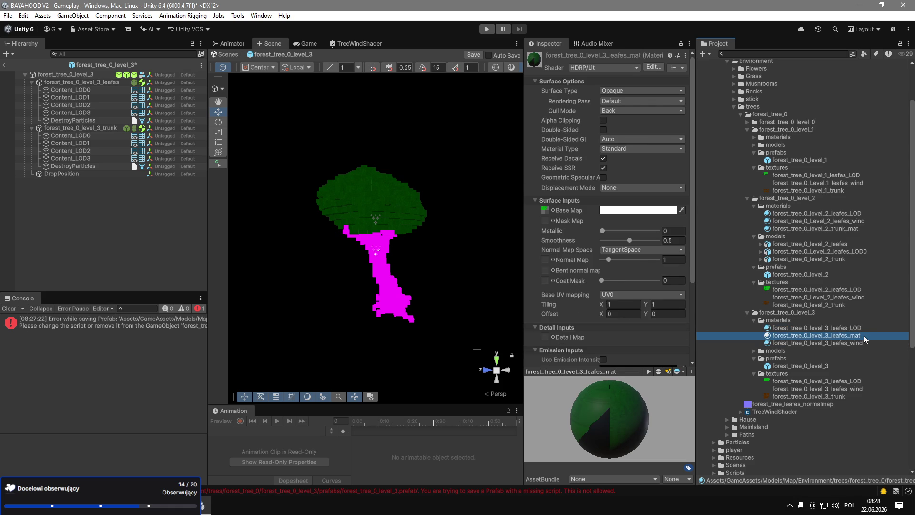
pyautogui.click(845, 335)
pyautogui.press('BackSpace')
pyautogui.press('BackSpace')
pyautogui.press('BackSpace')
pyautogui.write('trunk_mat')
pyautogui.press('Return')
# Put the trunk texture into trunk_mat's Base Map and delete the stray leafes_wind 1–4 copies.
pyautogui.moveTo(785, 396)
pyautogui.mouseDown()
pyautogui.moveTo(567, 188)
pyautogui.moveTo(544, 211)
pyautogui.mouseUp()
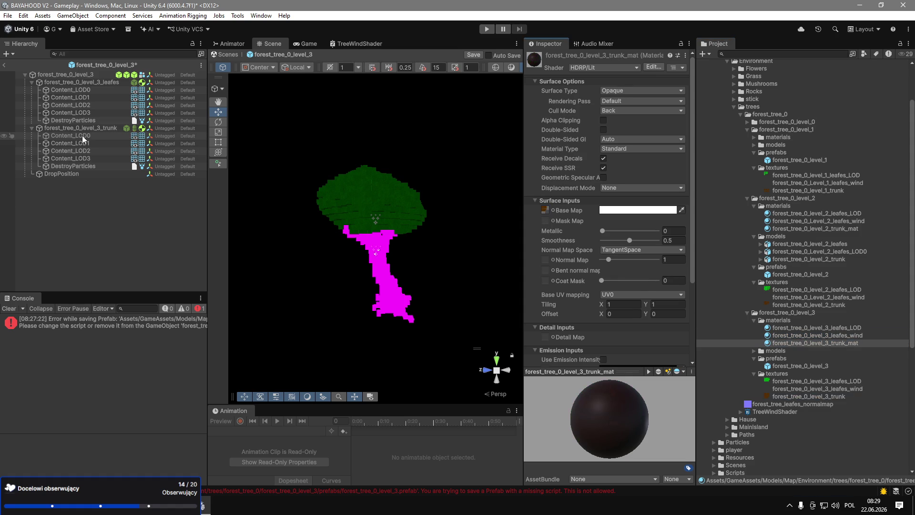
pyautogui.click(82, 135)
pyautogui.keyDown('shift'); pyautogui.click(86, 159); pyautogui.keyUp('shift')
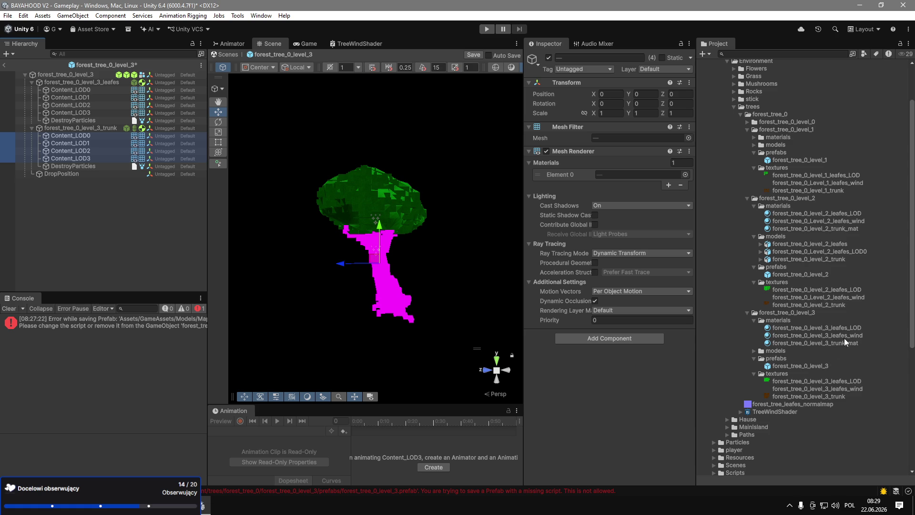
pyautogui.moveTo(846, 394)
pyautogui.mouseDown()
pyautogui.moveTo(611, 176)
pyautogui.moveTo(595, 177)
pyautogui.moveTo(610, 150)
pyautogui.moveTo(592, 155)
pyautogui.mouseUp()
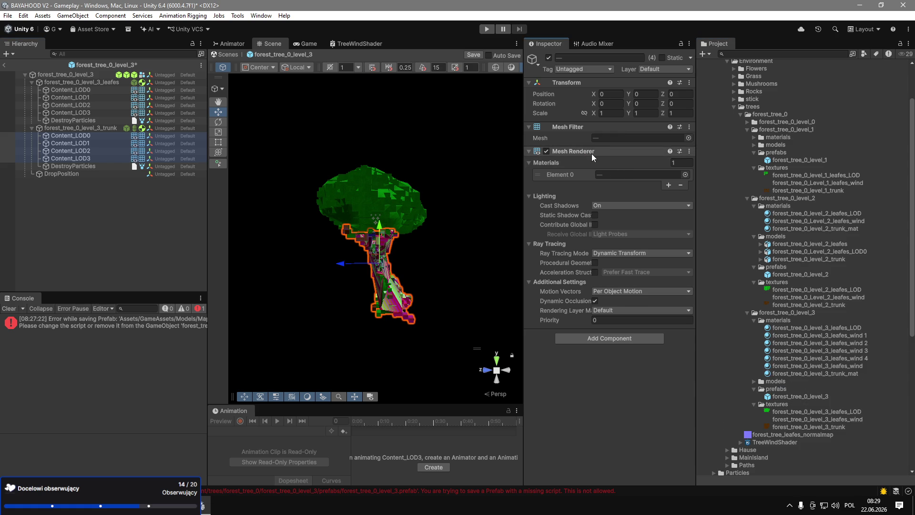
pyautogui.click(823, 336)
pyautogui.keyDown('shift'); pyautogui.click(848, 356); pyautogui.keyUp('shift')
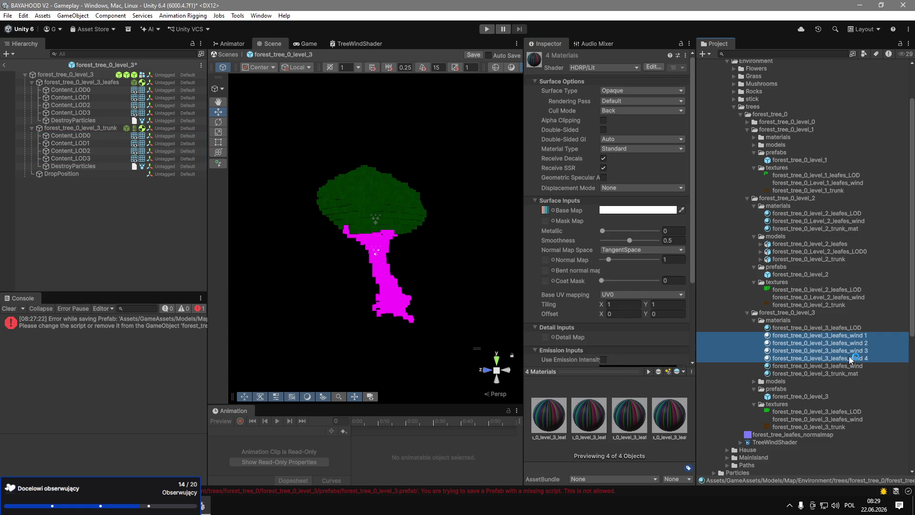
pyautogui.press('Delete')
pyautogui.press('Return')
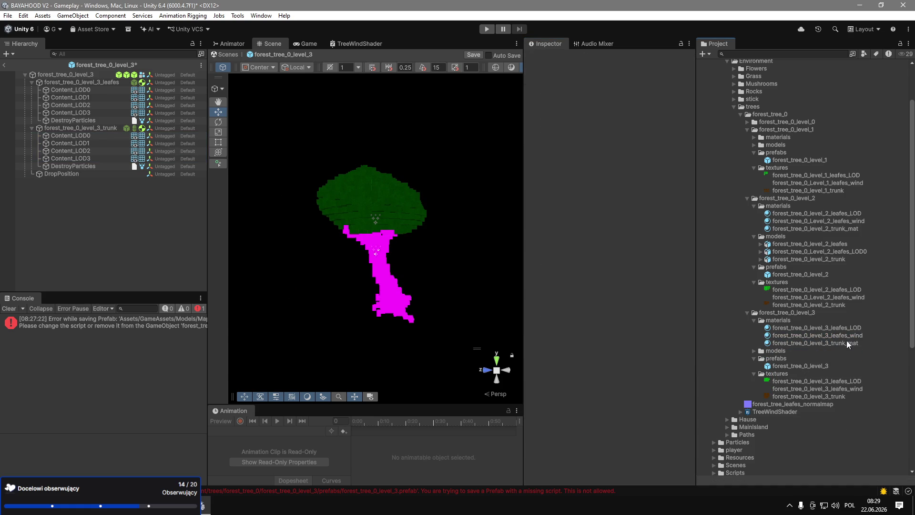
# Assign trunk_mat to all four trunk LODs, Content_LOD0–LOD3.
pyautogui.click(77, 158)
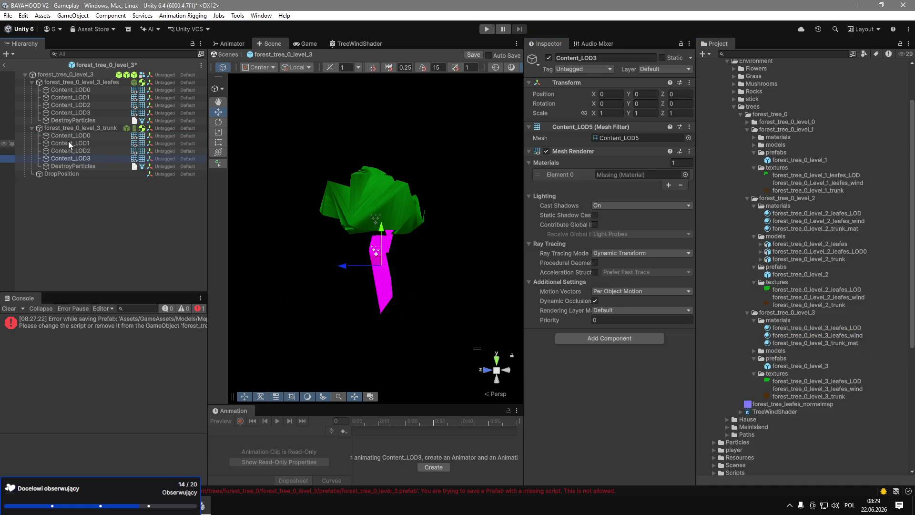
pyautogui.keyDown('shift'); pyautogui.click(95, 143); pyautogui.keyUp('shift')
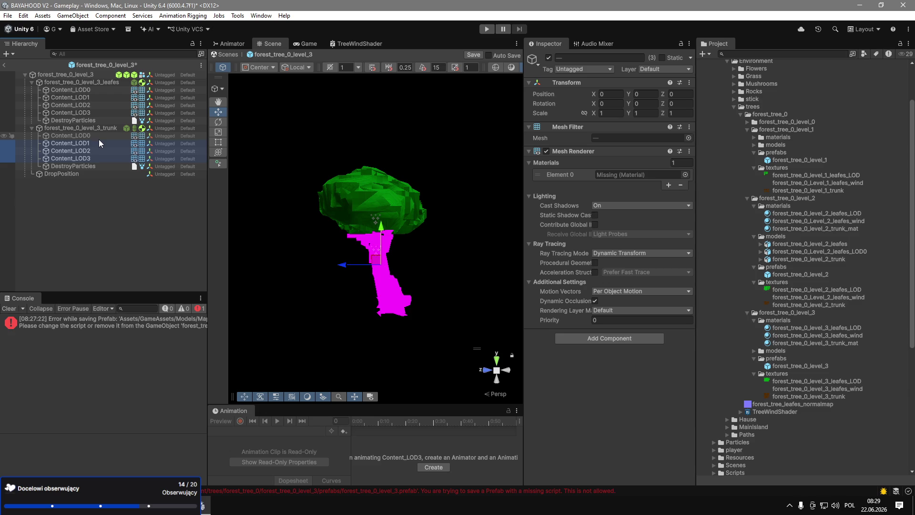
pyautogui.keyDown('shift'); pyautogui.click(99, 135); pyautogui.keyUp('shift')
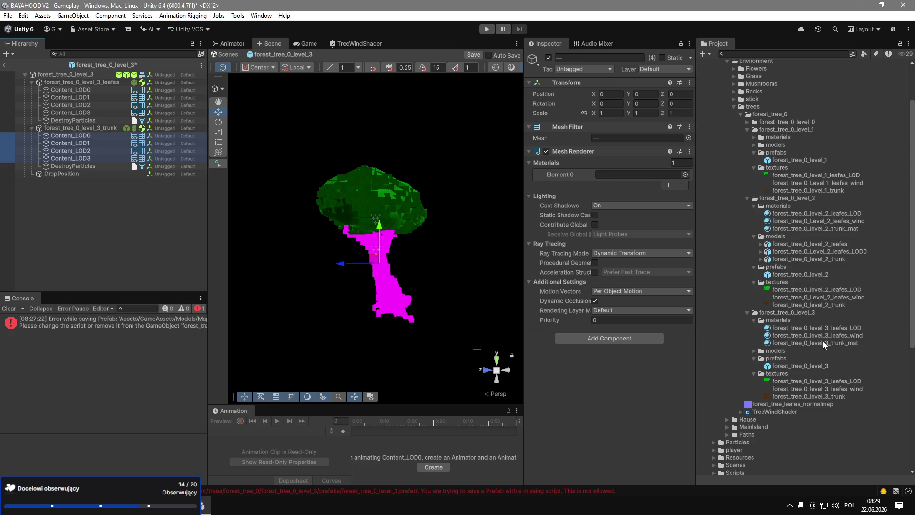
pyautogui.moveTo(850, 343); pyautogui.dragTo(602, 174)
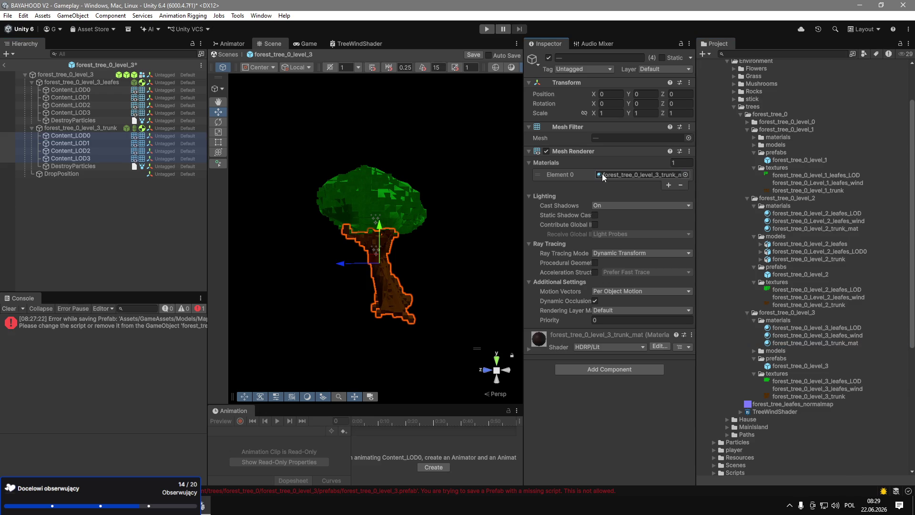
pyautogui.click(80, 135)
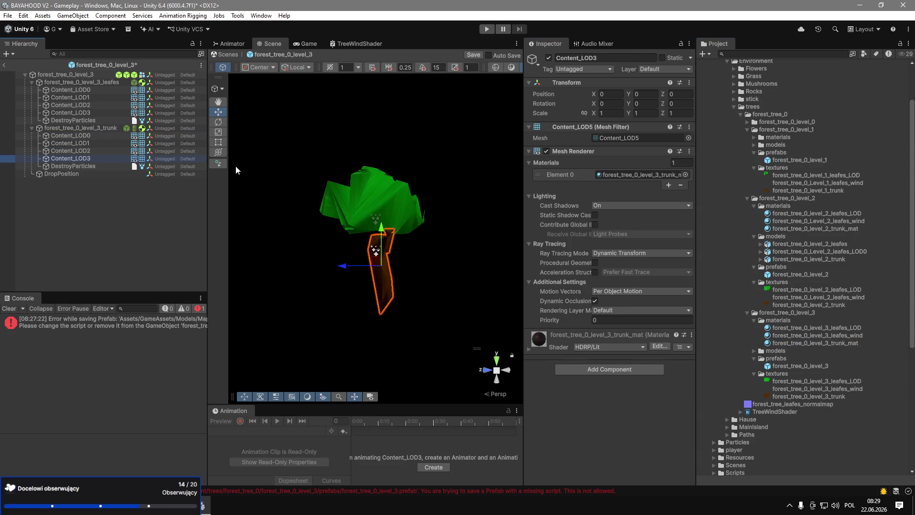
pyautogui.press('Left')
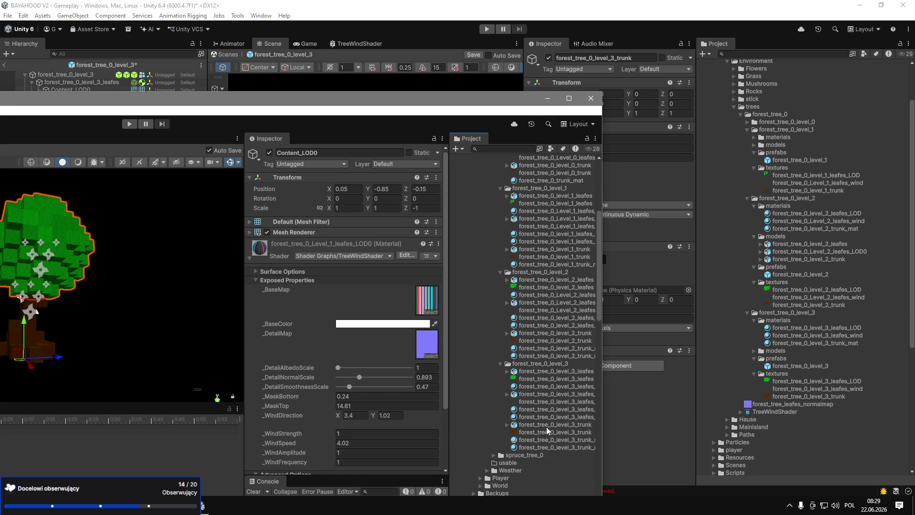
# Inspect the trunk_unlit and trunk_mat materials and find the wood_normal_map_text detail texture.
pyautogui.click(570, 447)
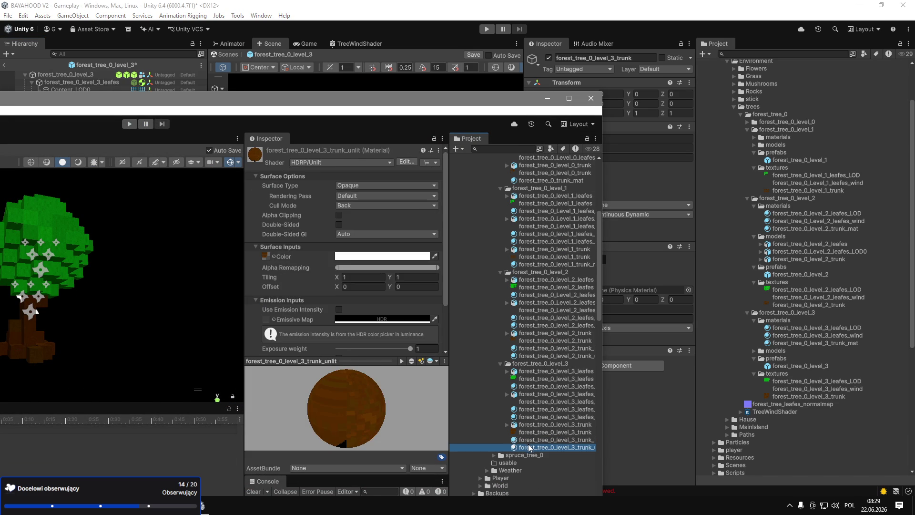
pyautogui.click(530, 439)
pyautogui.scroll(-5, 333, 314)
pyautogui.click(266, 287)
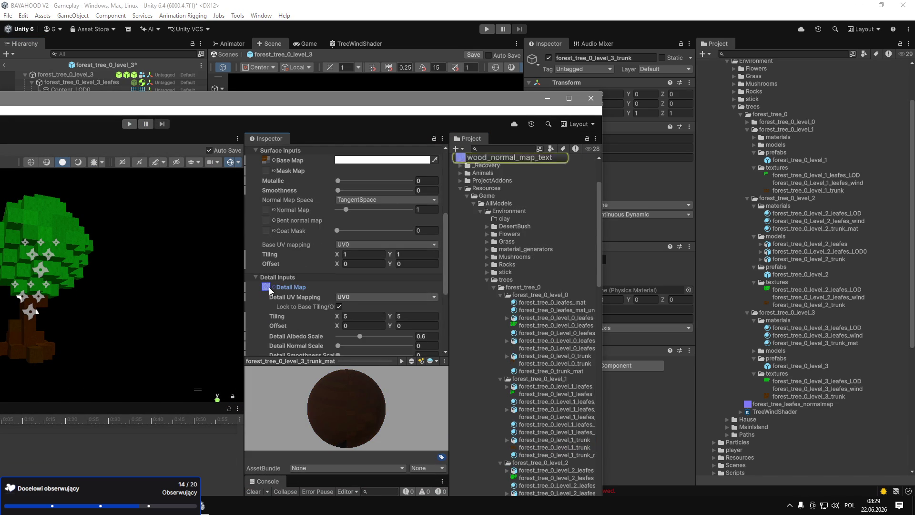
pyautogui.scroll(2, 500, 159)
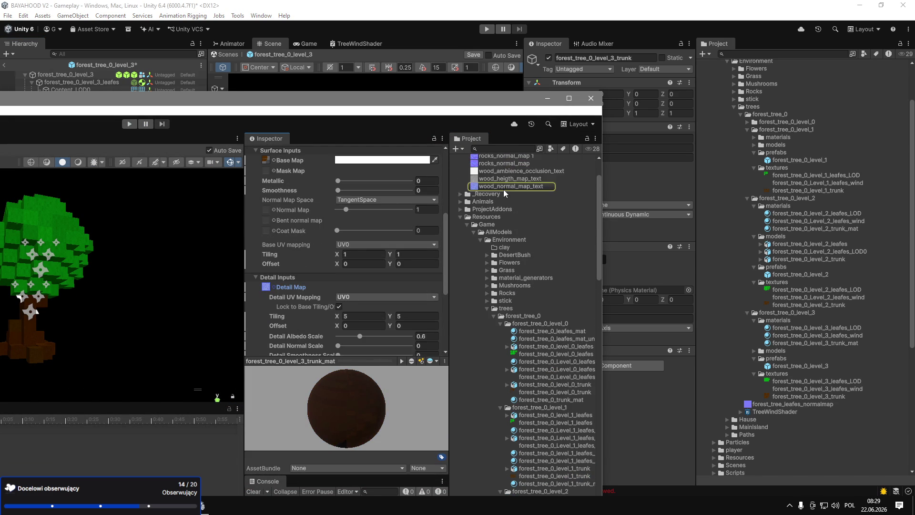
pyautogui.scroll(1, 504, 213)
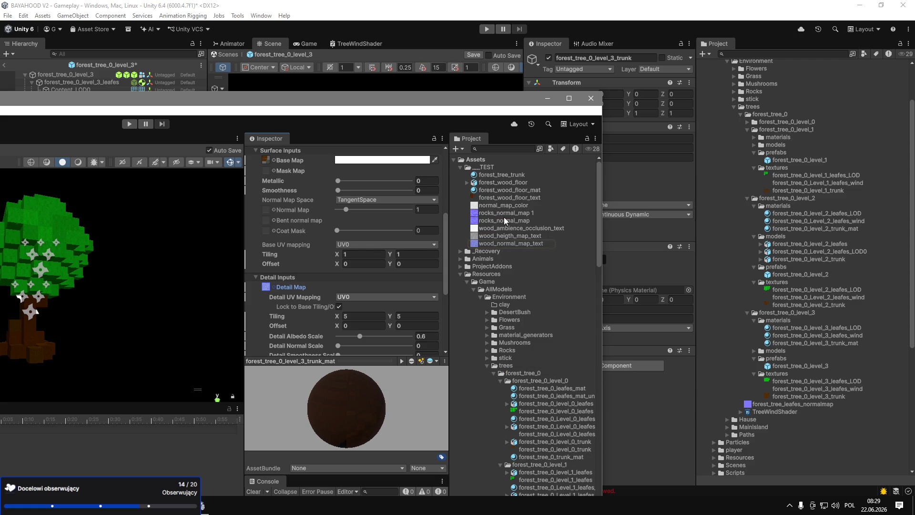
pyautogui.scroll(-1, 504, 233)
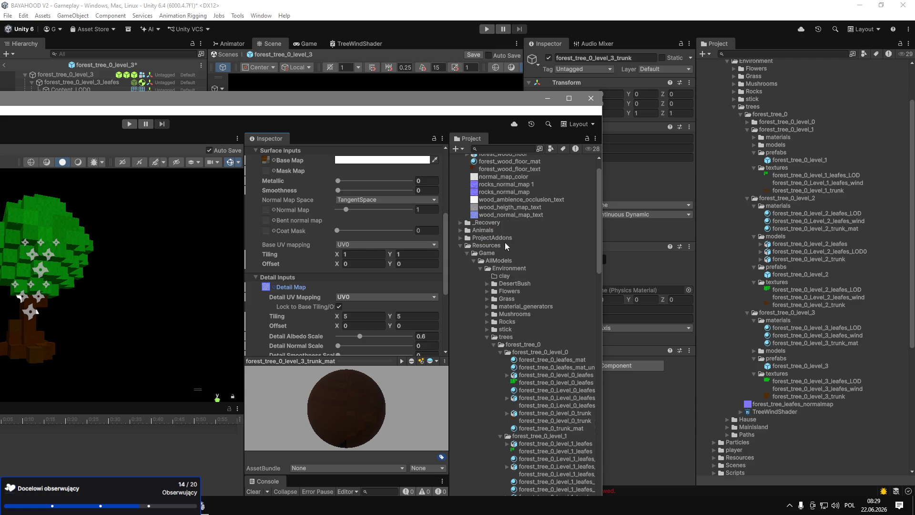
# View the rocks_normal_map image in Photos, then close the viewer.
pyautogui.click(488, 192)
pyautogui.doubleClick(488, 192)
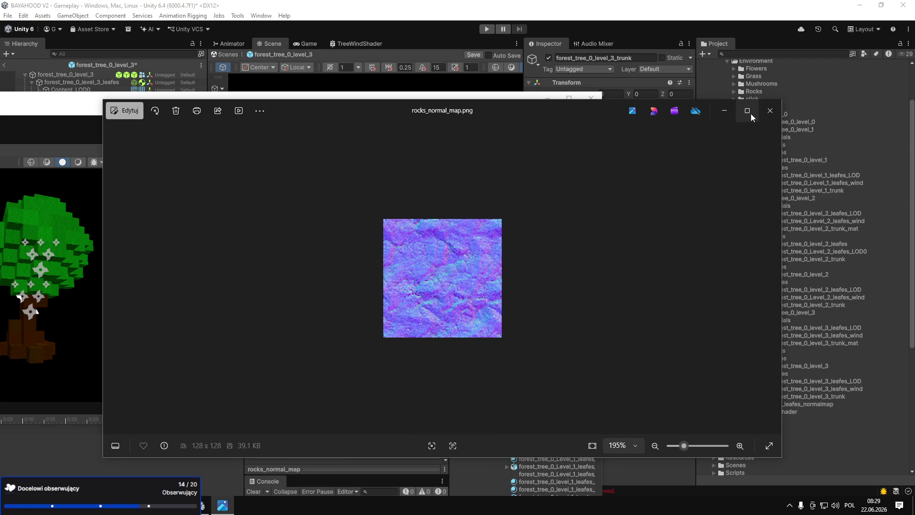
pyautogui.click(770, 110)
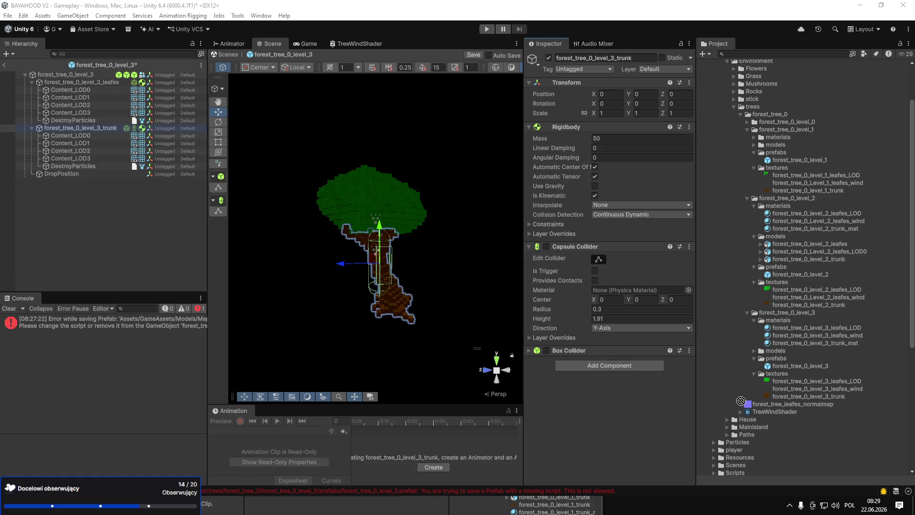
# Import the wood normal map into forest_tree_0 and rename it forest_tree_trunk_normalmap.
pyautogui.moveTo(770, 110); pyautogui.dragTo(770, 113)
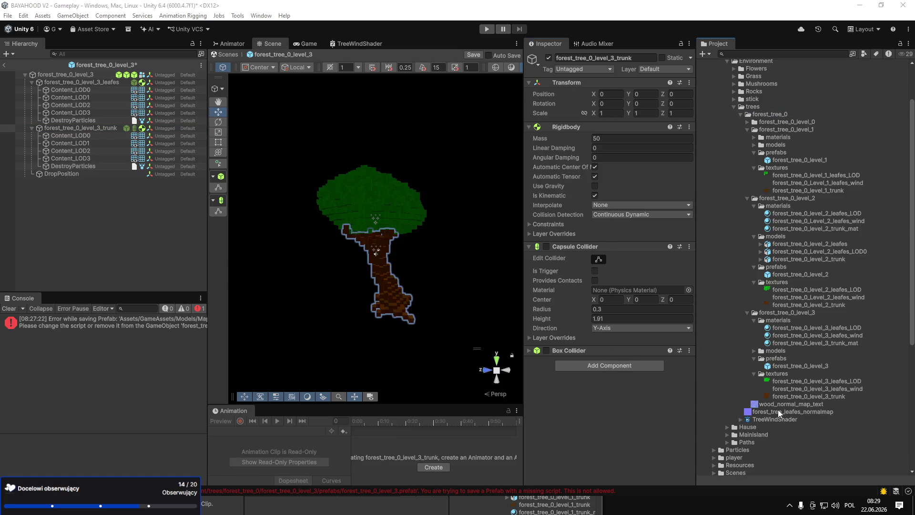
pyautogui.press('F2')
pyautogui.write('f')
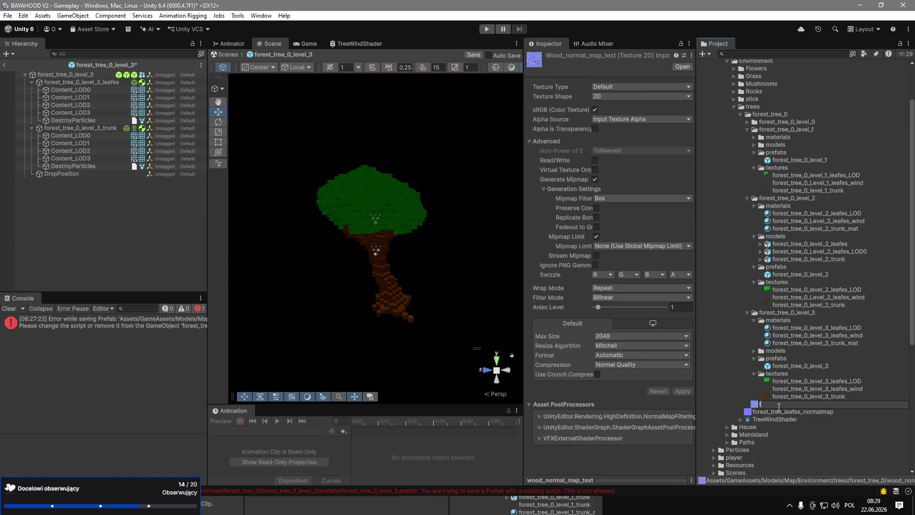
pyautogui.write('orest_treee_t')
pyautogui.write('runk_normal')
pyautogui.write('map')
pyautogui.press('Return')
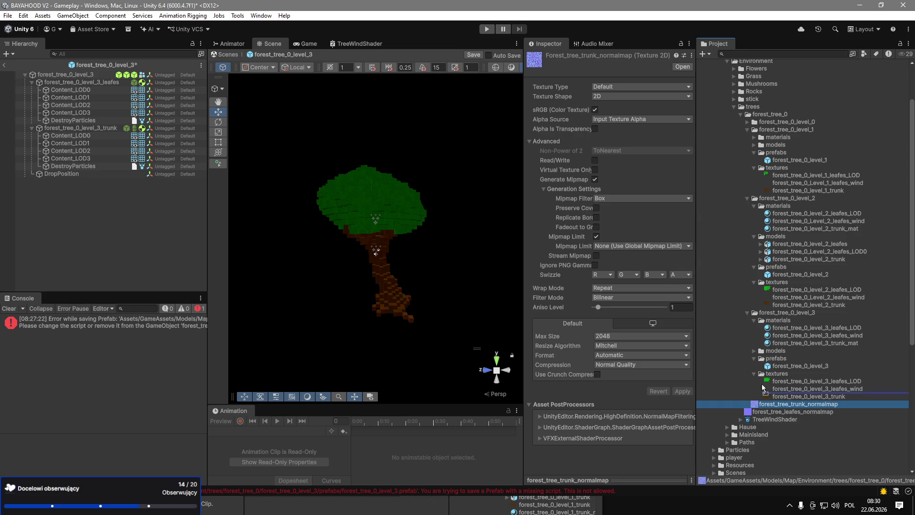
# Import forest_tree_trunk_normalmap as a Normal map with Point filtering and apply.
pyautogui.click(604, 86)
pyautogui.click(653, 109)
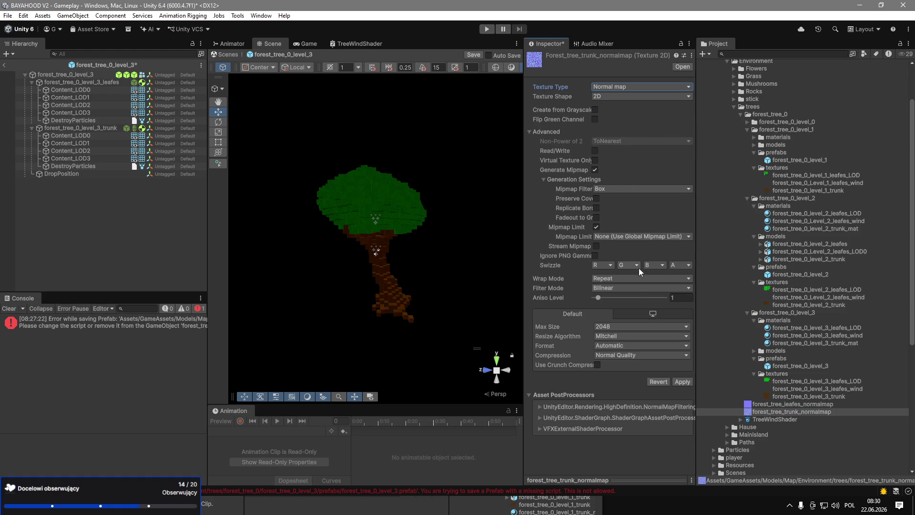
pyautogui.click(630, 291)
pyautogui.click(631, 297)
pyautogui.click(682, 381)
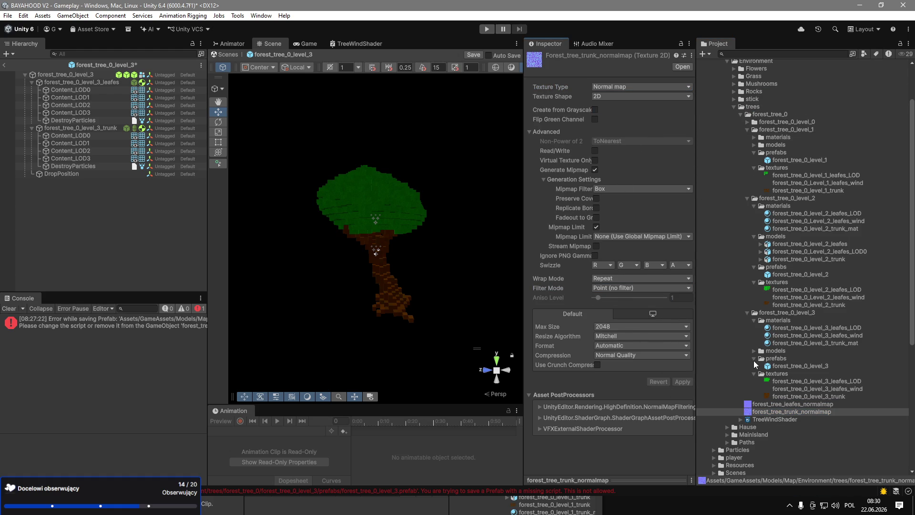
# Collapse the level prefabs, textures and models folders, expanding the materials folders.
pyautogui.click(747, 123)
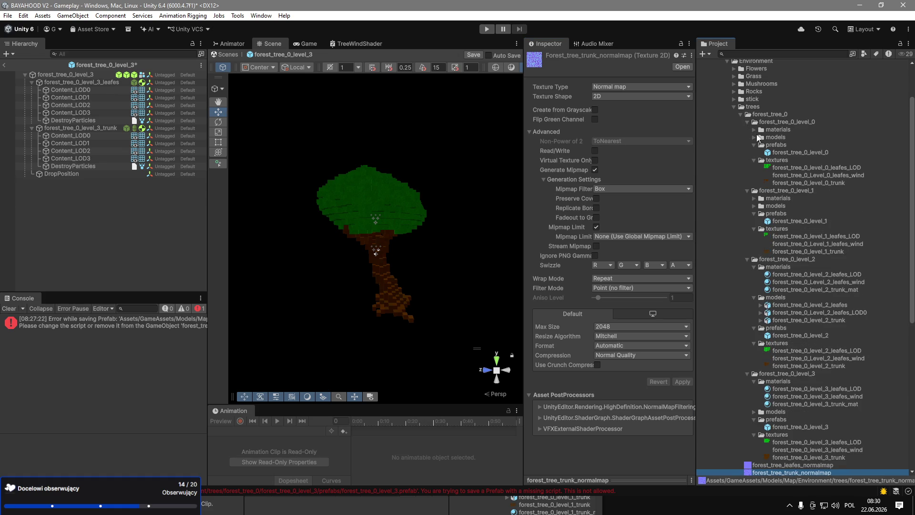
pyautogui.click(754, 144)
pyautogui.click(753, 153)
pyautogui.click(754, 130)
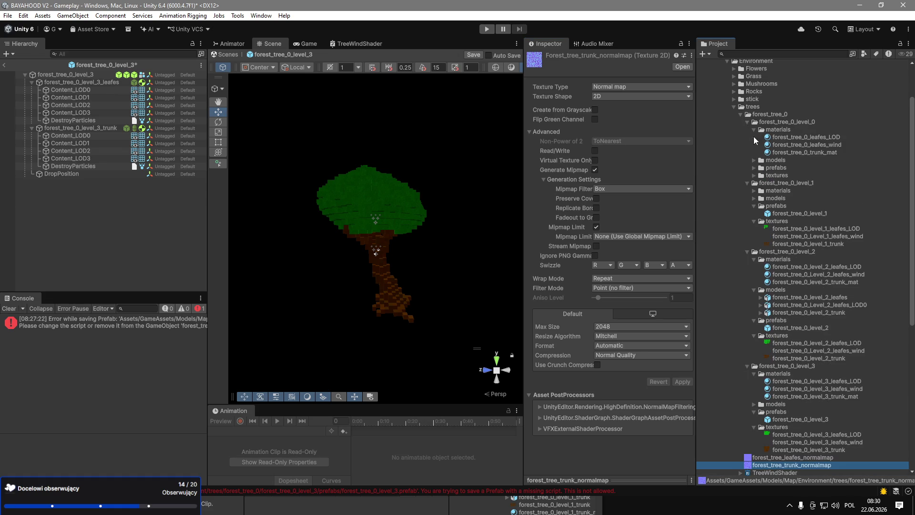
pyautogui.click(753, 206)
pyautogui.click(753, 213)
pyautogui.click(753, 229)
pyautogui.click(753, 236)
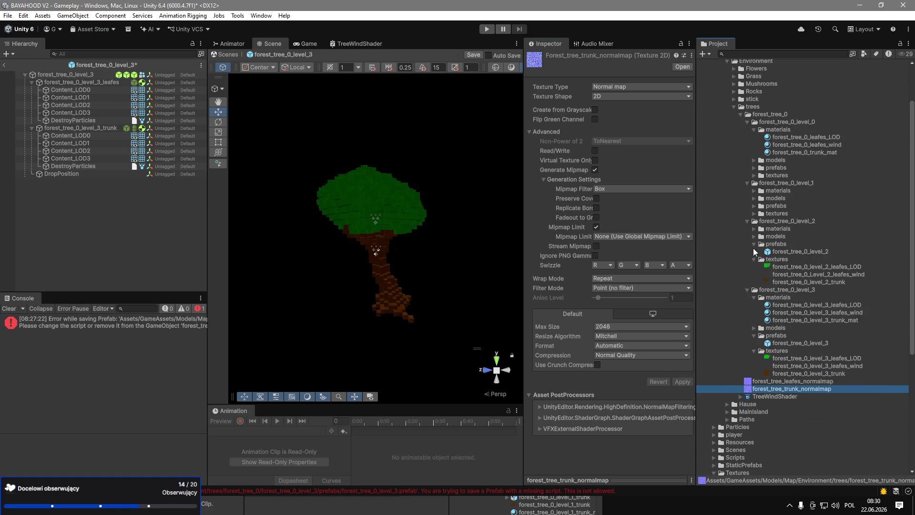
pyautogui.click(754, 248)
pyautogui.click(753, 244)
pyautogui.click(754, 251)
pyautogui.click(753, 229)
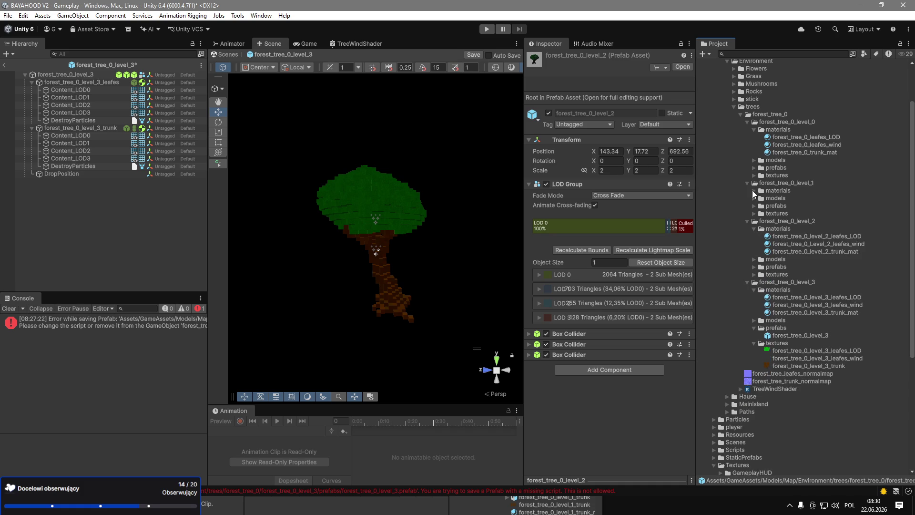
# Select the trunk materials of levels 0, 1, 2 and 3 together.
pyautogui.click(753, 190)
pyautogui.click(755, 352)
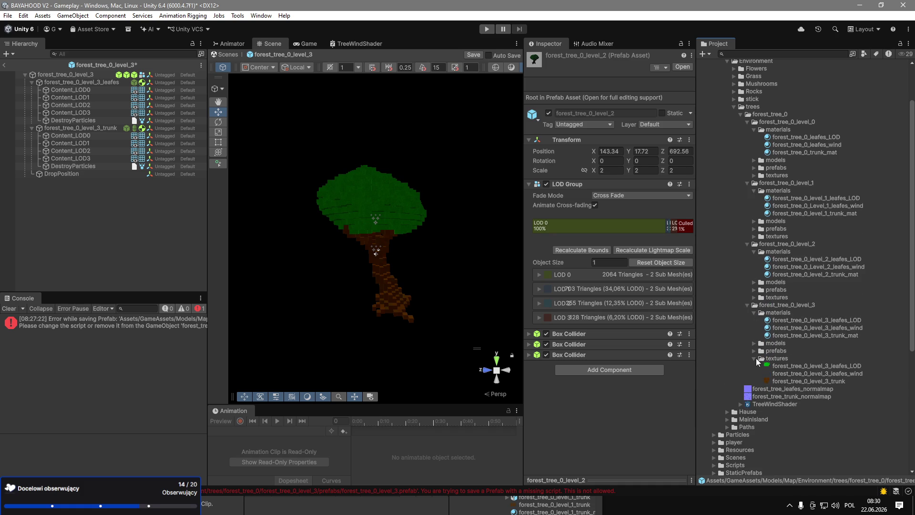
pyautogui.click(755, 358)
pyautogui.click(839, 328)
pyautogui.click(839, 334)
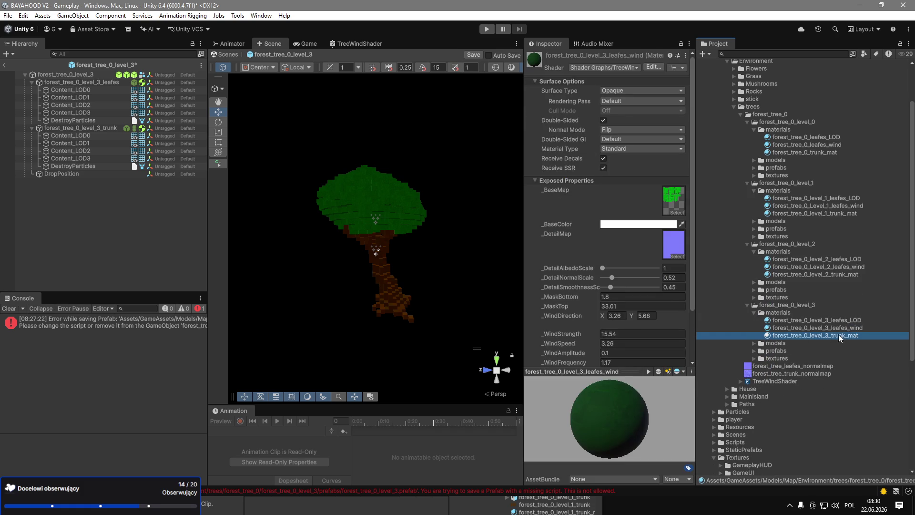
pyautogui.keyDown('ctrl'); pyautogui.click(835, 274); pyautogui.keyUp('ctrl')
pyautogui.keyDown('ctrl'); pyautogui.click(837, 213); pyautogui.keyUp('ctrl')
# Assign forest_tree_trunk_normalmap as their Detail Map and adjust the detail albedo scale.
pyautogui.keyDown('ctrl'); pyautogui.click(808, 152); pyautogui.keyUp('ctrl')
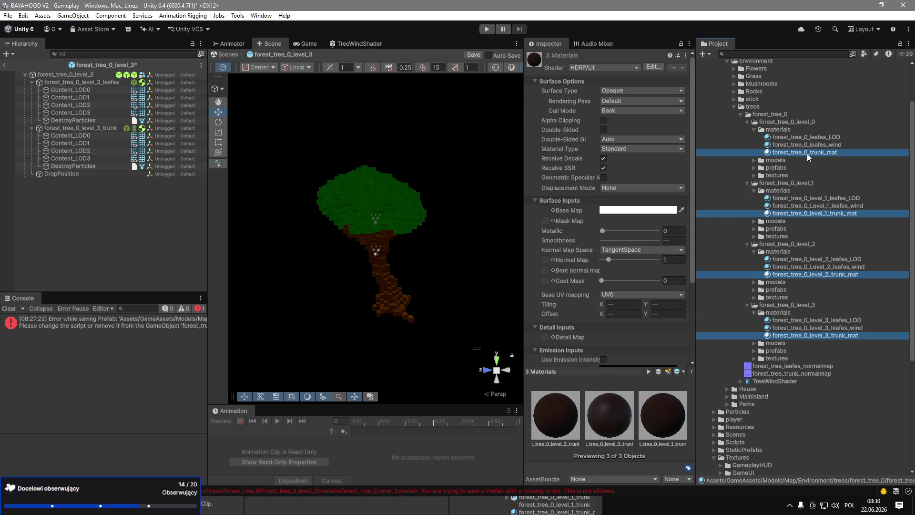
pyautogui.moveTo(774, 374)
pyautogui.mouseDown()
pyautogui.moveTo(732, 358)
pyautogui.moveTo(551, 338)
pyautogui.mouseUp()
pyautogui.scroll(-3, 617, 296)
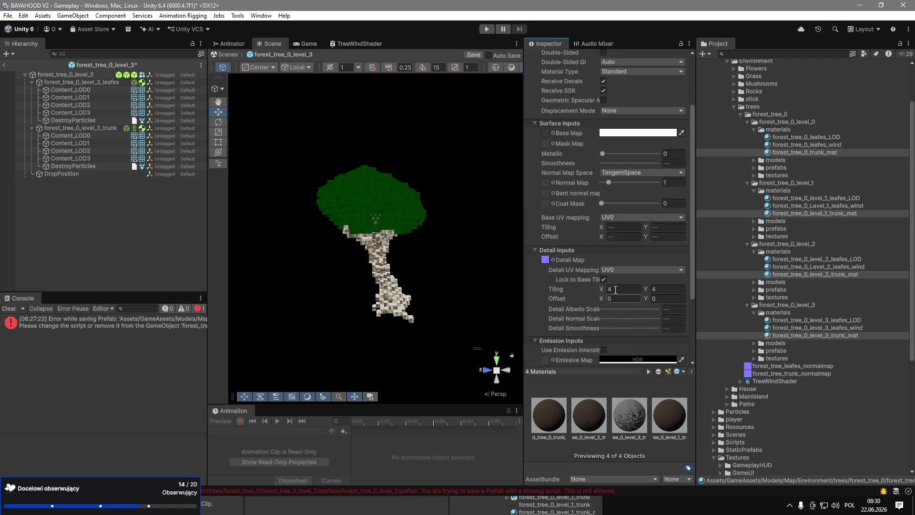
pyautogui.click(609, 308)
pyautogui.click(628, 318)
pyautogui.click(628, 329)
pyautogui.moveTo(633, 311)
pyautogui.mouseDown()
pyautogui.moveTo(657, 309)
pyautogui.moveTo(582, 308)
pyautogui.moveTo(643, 318)
pyautogui.moveTo(598, 323)
pyautogui.moveTo(608, 324)
pyautogui.mouseUp()
pyautogui.scroll(5, 420, 281)
# Set Detail Tiling to 1/1, keep UV0 and adjust detail smoothness and normal strength.
pyautogui.click(622, 289)
pyautogui.write('1')
pyautogui.click(664, 289)
pyautogui.write('1')
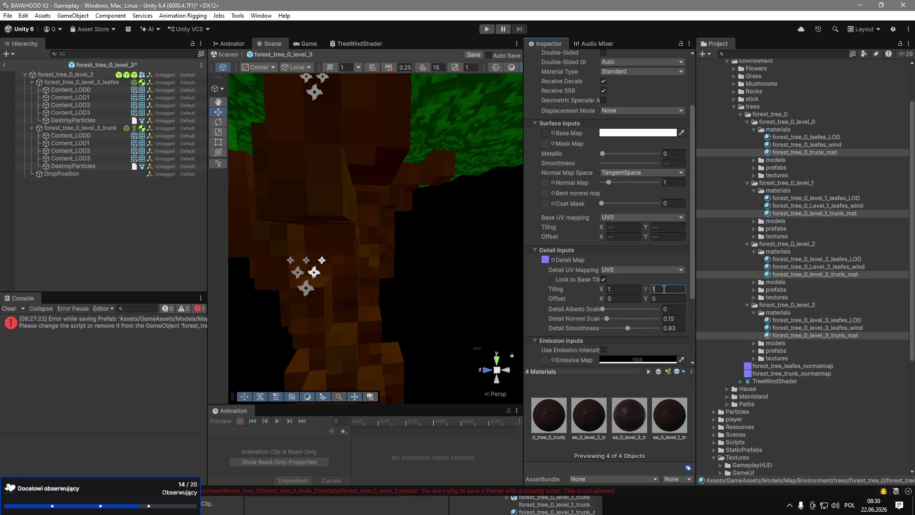
pyautogui.moveTo(633, 329)
pyautogui.mouseDown()
pyautogui.moveTo(600, 328)
pyautogui.moveTo(625, 324)
pyautogui.mouseUp()
pyautogui.click(614, 270)
pyautogui.click(619, 281)
pyautogui.moveTo(607, 316)
pyautogui.mouseDown()
pyautogui.moveTo(621, 323)
pyautogui.moveTo(604, 323)
pyautogui.mouseUp()
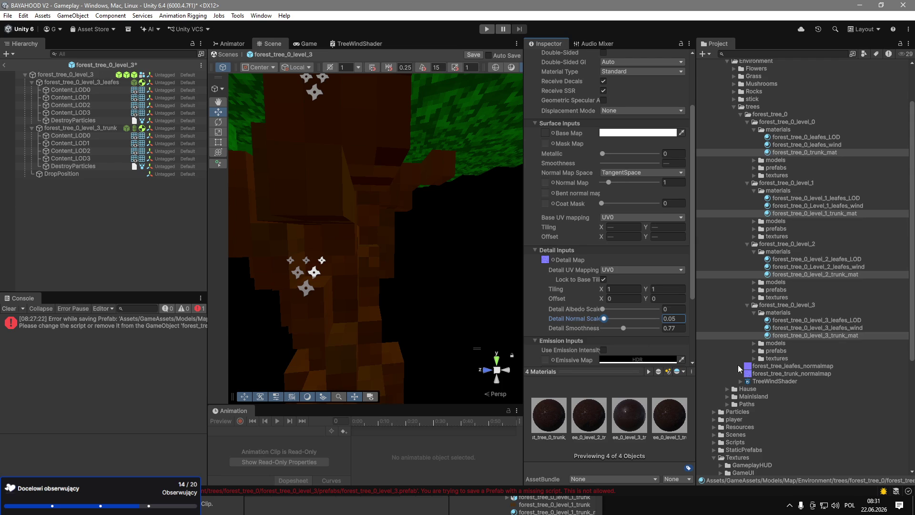
# Reassign the trunk normal map as detail map and set Detail Normal Scale to 1.
pyautogui.moveTo(758, 373); pyautogui.dragTo(544, 261)
pyautogui.moveTo(377, 143)
pyautogui.mouseDown()
pyautogui.moveTo(364, 94)
pyautogui.moveTo(329, 150)
pyautogui.moveTo(278, 176)
pyautogui.moveTo(271, 218)
pyautogui.moveTo(286, 241)
pyautogui.moveTo(294, 305)
pyautogui.mouseUp()
pyautogui.moveTo(603, 309); pyautogui.dragTo(613, 313)
pyautogui.moveTo(614, 319); pyautogui.dragTo(660, 319)
pyautogui.scroll(-5, 400, 242)
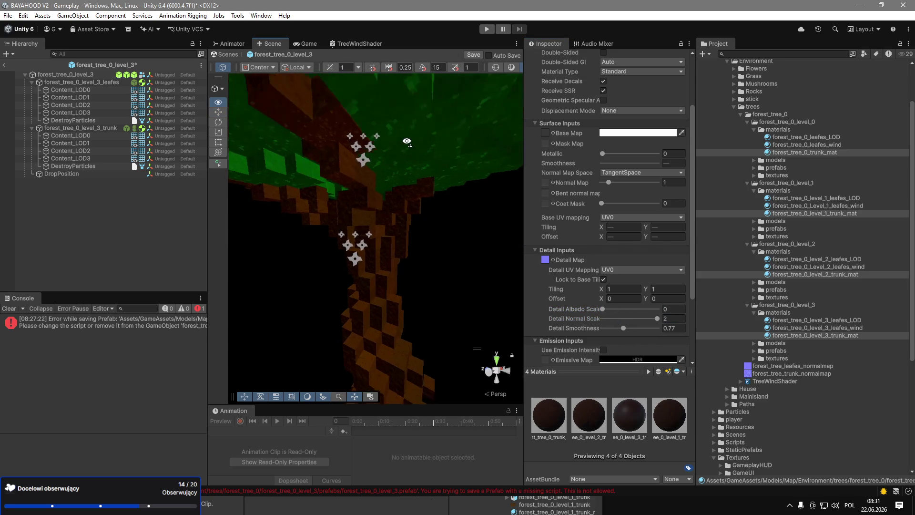
pyautogui.doubleClick(665, 319)
pyautogui.write('1')
pyautogui.moveTo(408, 265)
pyautogui.mouseDown()
pyautogui.moveTo(359, 193)
pyautogui.moveTo(499, 227)
pyautogui.mouseUp()
pyautogui.moveTo(630, 330); pyautogui.dragTo(616, 329)
# Set detail smoothness to 0.5, return to the Gameplay scene, and collapse PLAYER and Island.
pyautogui.write('0.5')
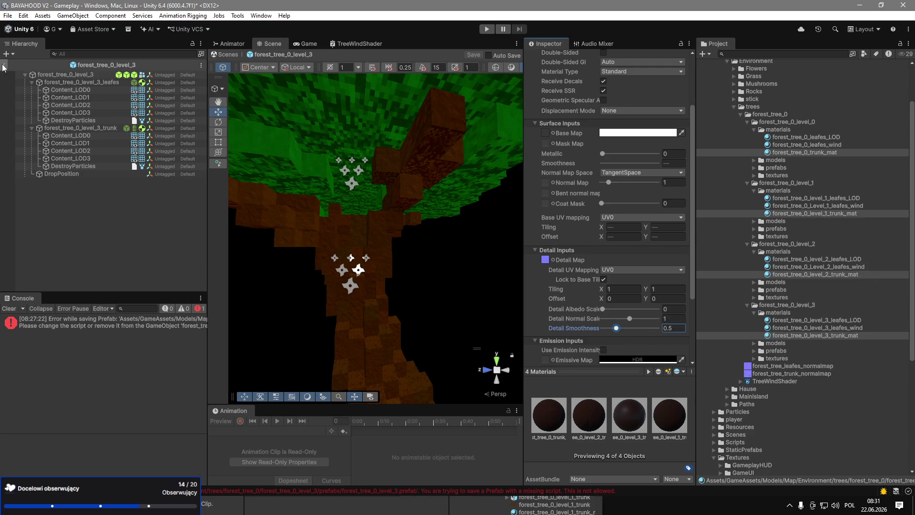
pyautogui.click(4, 65)
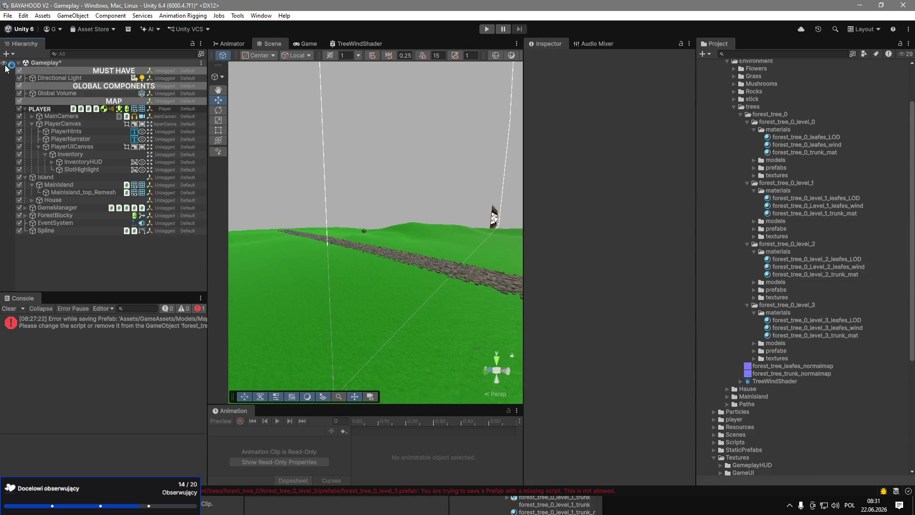
pyautogui.click(25, 108)
pyautogui.click(26, 115)
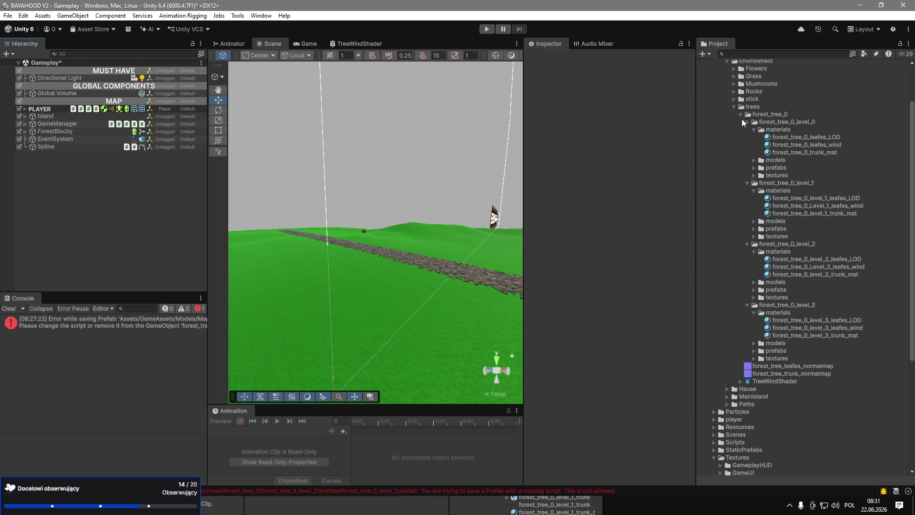
# Clear the console errors and restore down the Unity editor window.
pyautogui.click(10, 309)
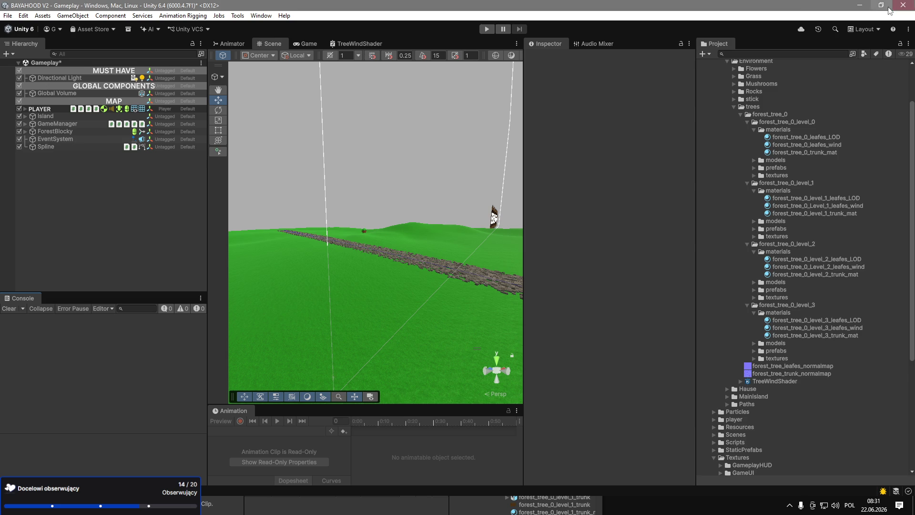
pyautogui.click(881, 6)
pyautogui.moveTo(619, 9)
pyautogui.mouseDown()
pyautogui.moveTo(617, 133)
pyautogui.moveTo(632, 2)
pyautogui.mouseUp()
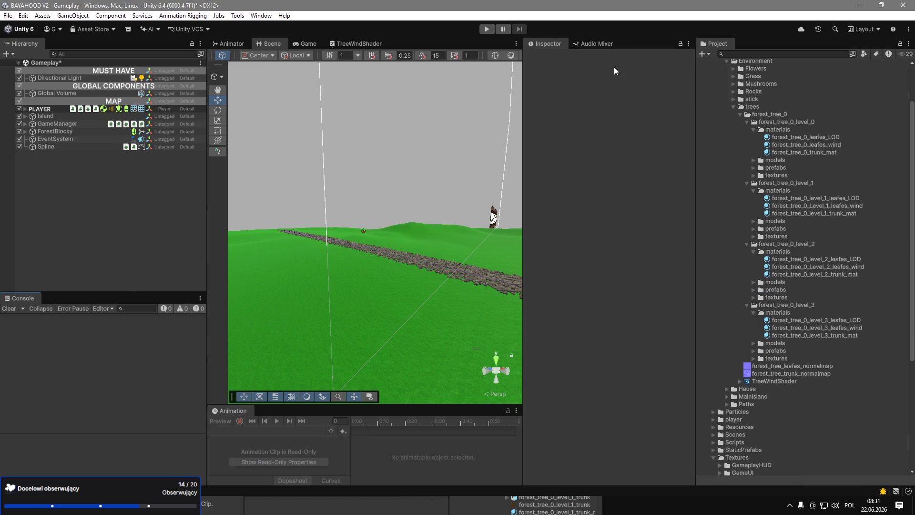
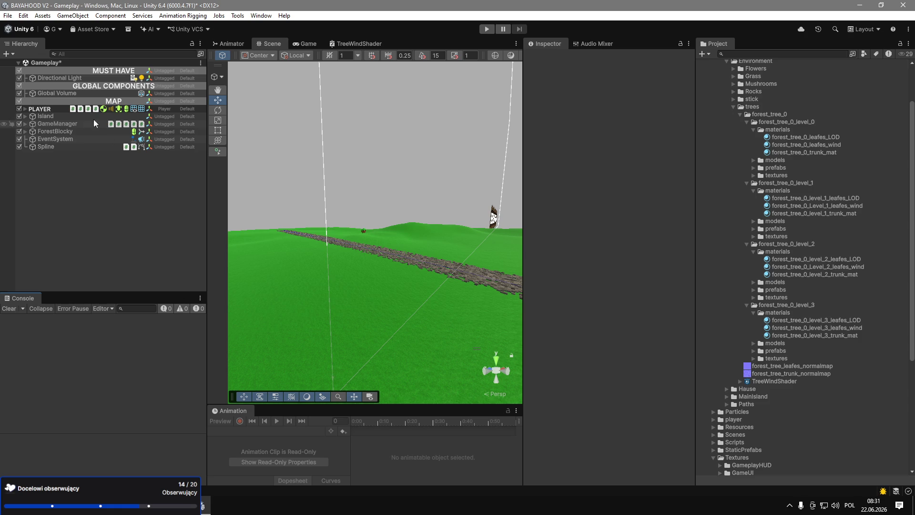
# Move Island to the bottom of the Hierarchy and create an empty child object under it.
pyautogui.moveTo(27, 120); pyautogui.dragTo(42, 189)
pyautogui.click(26, 147)
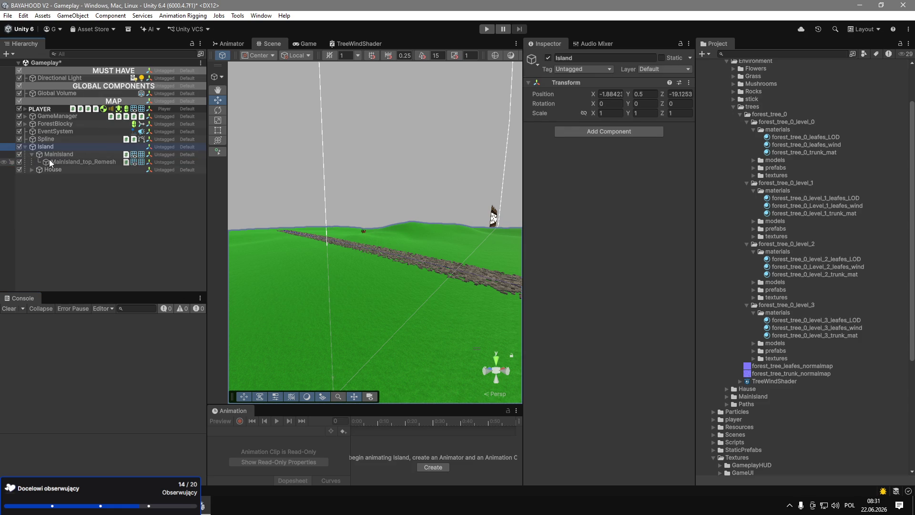
pyautogui.rightClick(44, 146)
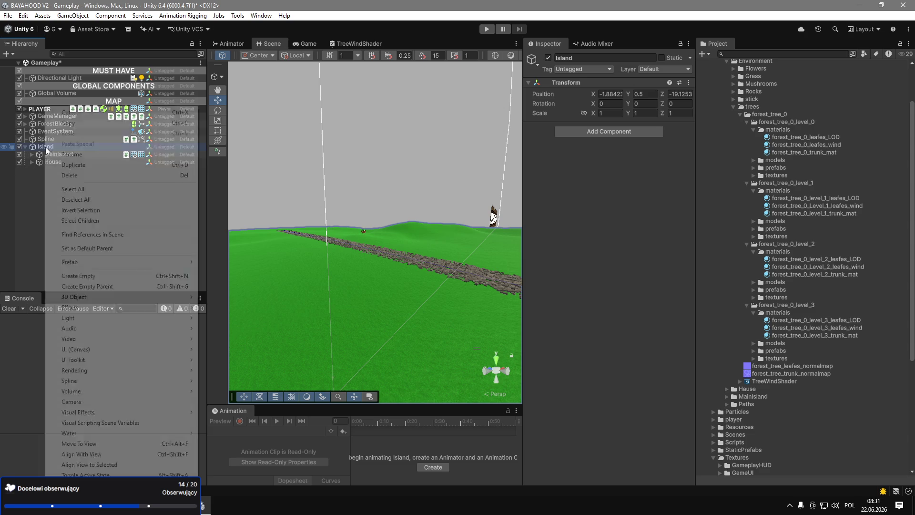
pyautogui.click(147, 271)
# Name the new child object Environment, correcting the misspelled name.
pyautogui.write('Envirovment')
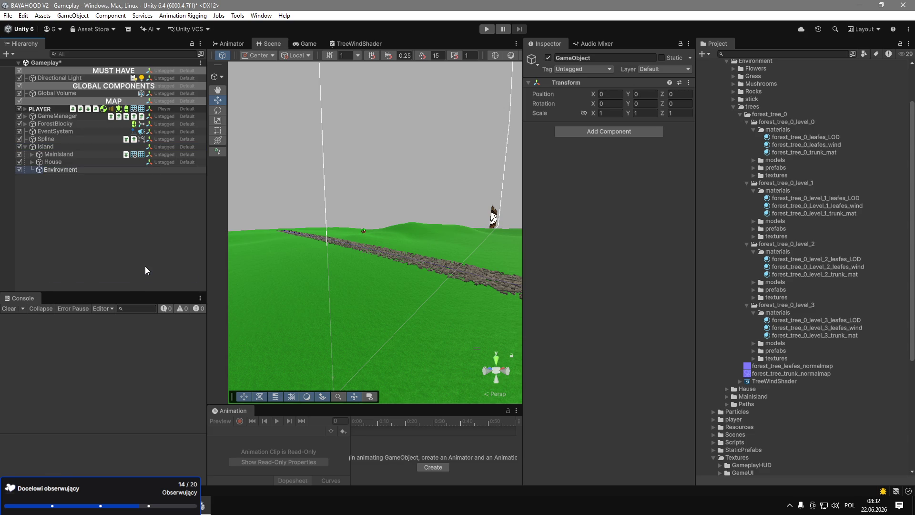
pyautogui.press('Return')
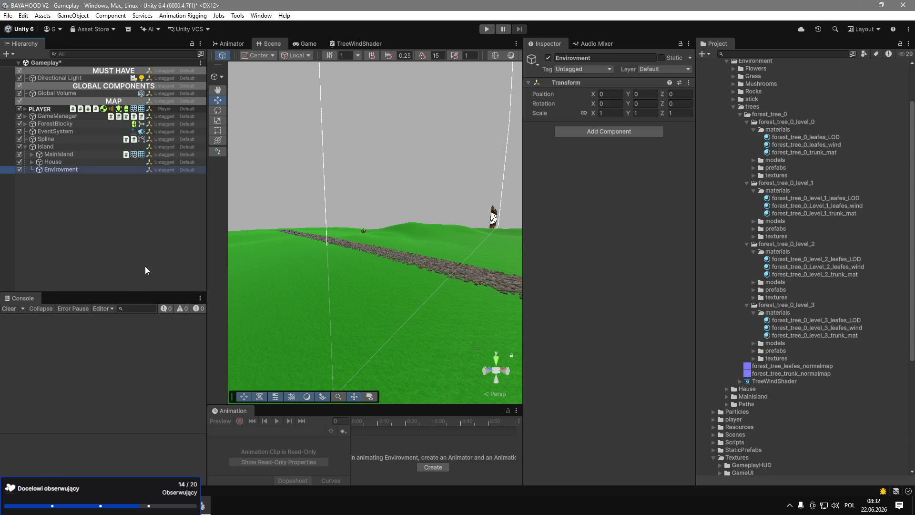
pyautogui.click(70, 171)
pyautogui.write('n')
pyautogui.press('Return')
pyautogui.click(753, 289)
# Drag the forest_tree_0 prefabs level_0 through level_3 onto Environment together.
pyautogui.click(754, 229)
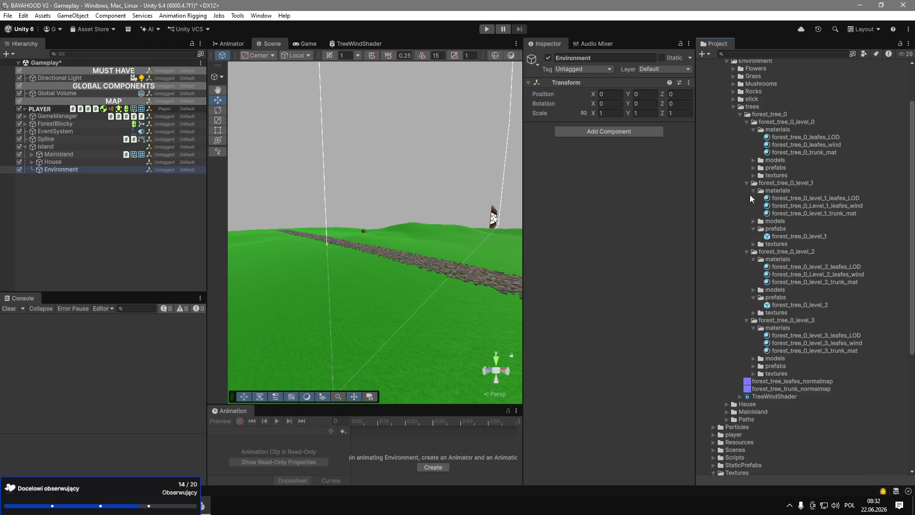
pyautogui.click(753, 168)
pyautogui.click(775, 176)
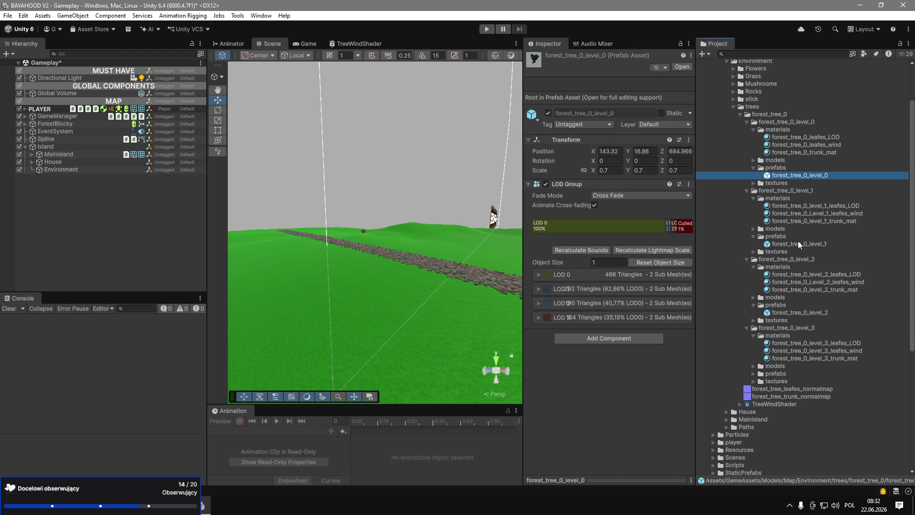
pyautogui.keyDown('ctrl'); pyautogui.click(791, 243); pyautogui.keyUp('ctrl')
pyautogui.keyDown('ctrl'); pyautogui.click(791, 312); pyautogui.keyUp('ctrl')
pyautogui.click(754, 373)
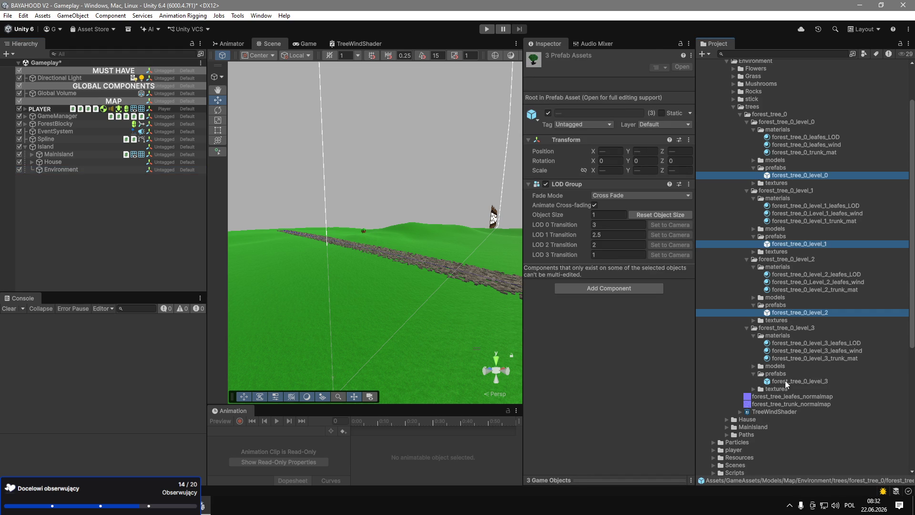
pyautogui.keyDown('ctrl'); pyautogui.click(789, 381); pyautogui.keyUp('ctrl')
pyautogui.moveTo(793, 379)
pyautogui.mouseDown()
pyautogui.moveTo(470, 300)
pyautogui.moveTo(73, 170)
pyautogui.mouseUp()
# Frame the new trees and drill into level_1's leaves down to the Content_LOD0 mesh.
pyautogui.press('f')
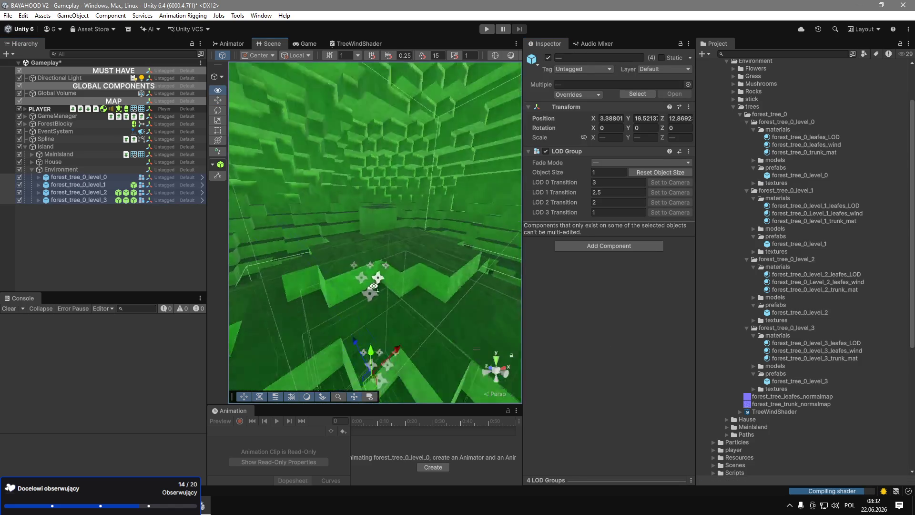
pyautogui.click(79, 200)
pyautogui.moveTo(334, 229)
pyautogui.mouseDown()
pyautogui.moveTo(347, 239)
pyautogui.moveTo(359, 172)
pyautogui.mouseUp()
pyautogui.scroll(-6, 359, 172)
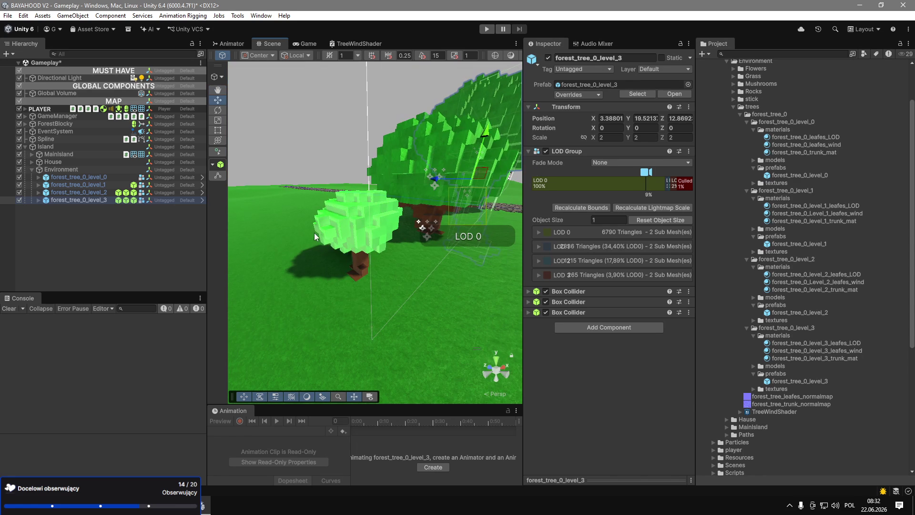
pyautogui.click(96, 185)
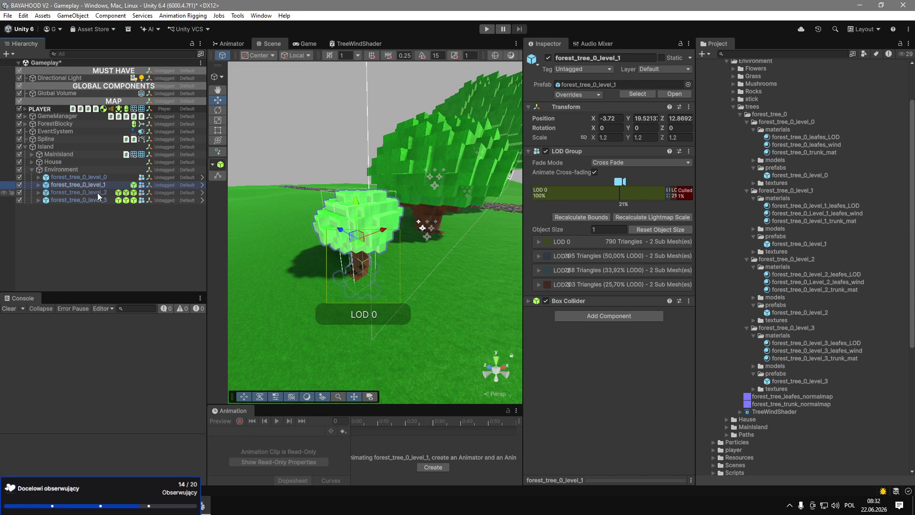
pyautogui.click(39, 185)
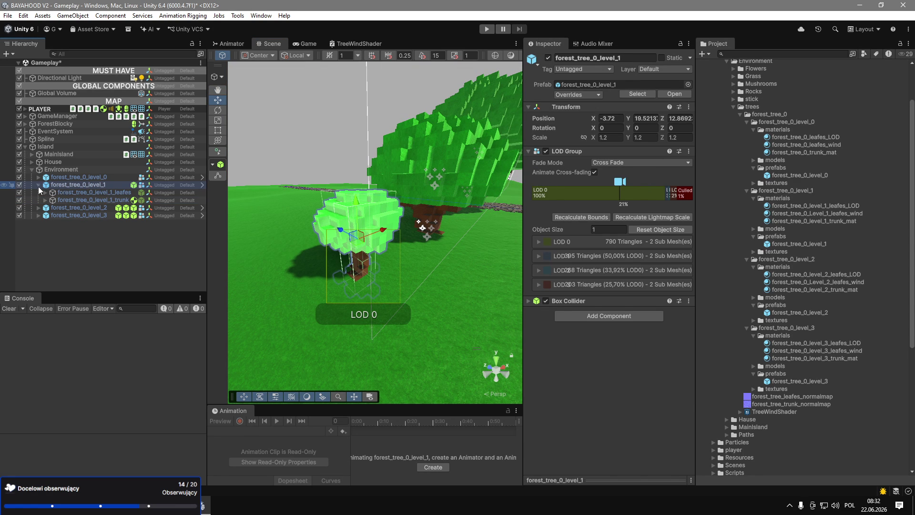
pyautogui.click(87, 192)
pyautogui.click(45, 192)
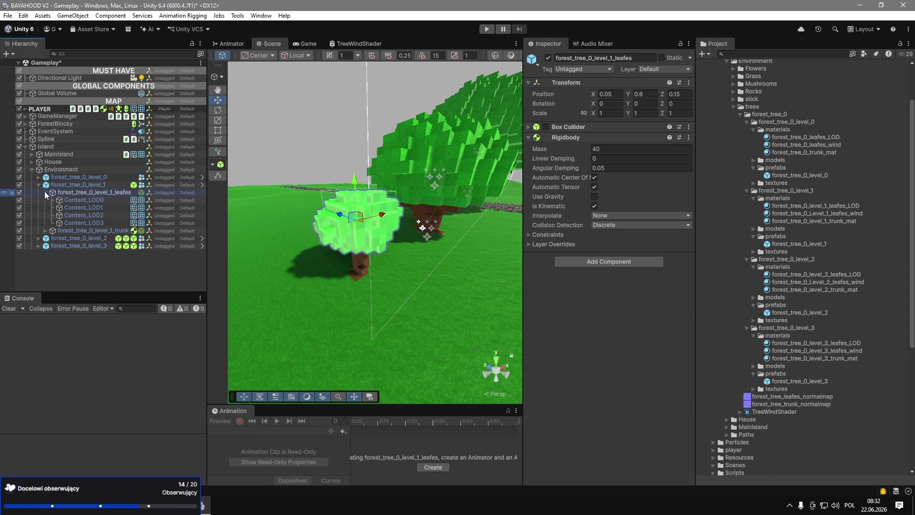
pyautogui.click(80, 202)
# Inspect the leafes_wind and leafes_LOD materials used by the level_1 leaf LOD meshes.
pyautogui.click(664, 176)
pyautogui.click(812, 213)
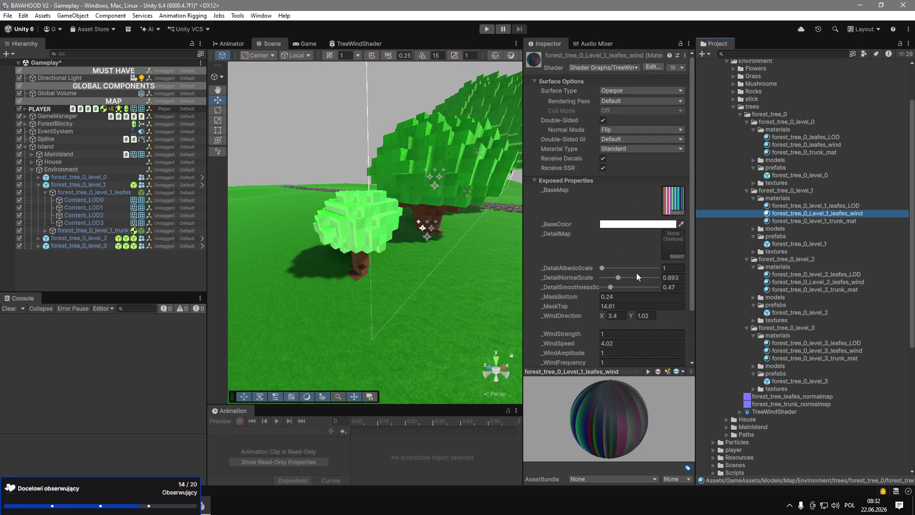
pyautogui.click(108, 210)
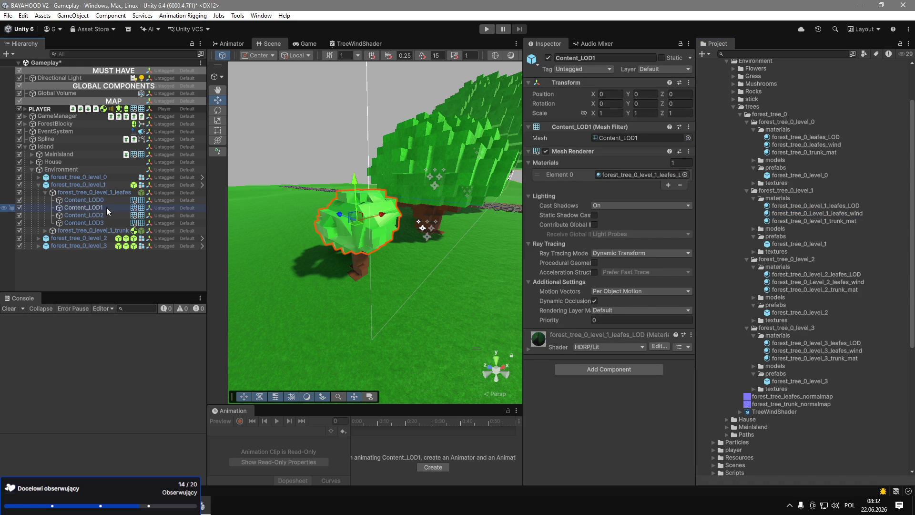
pyautogui.click(836, 214)
pyautogui.click(841, 210)
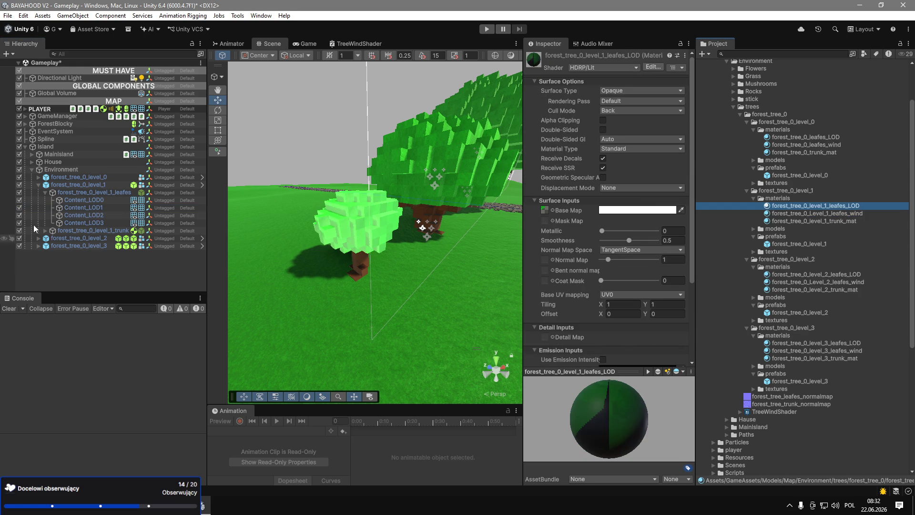
pyautogui.doubleClick(771, 245)
pyautogui.click(103, 104)
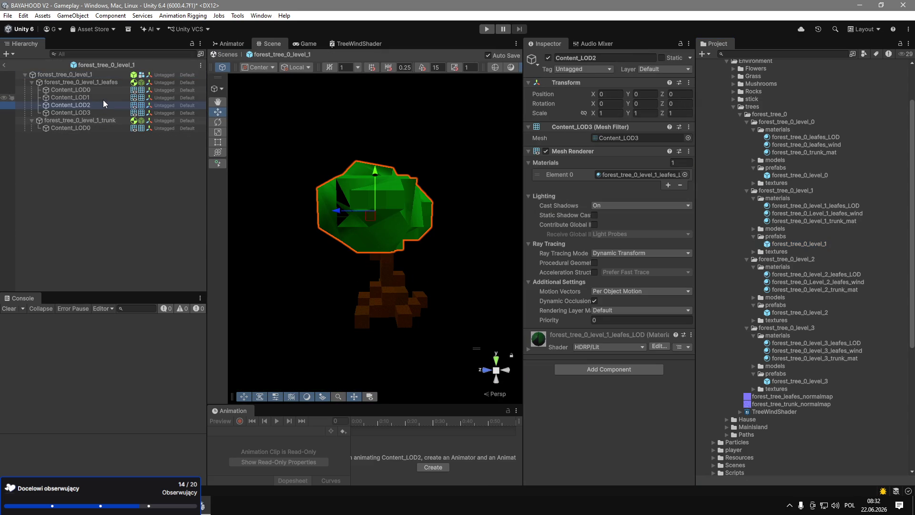
pyautogui.click(638, 175)
pyautogui.click(827, 206)
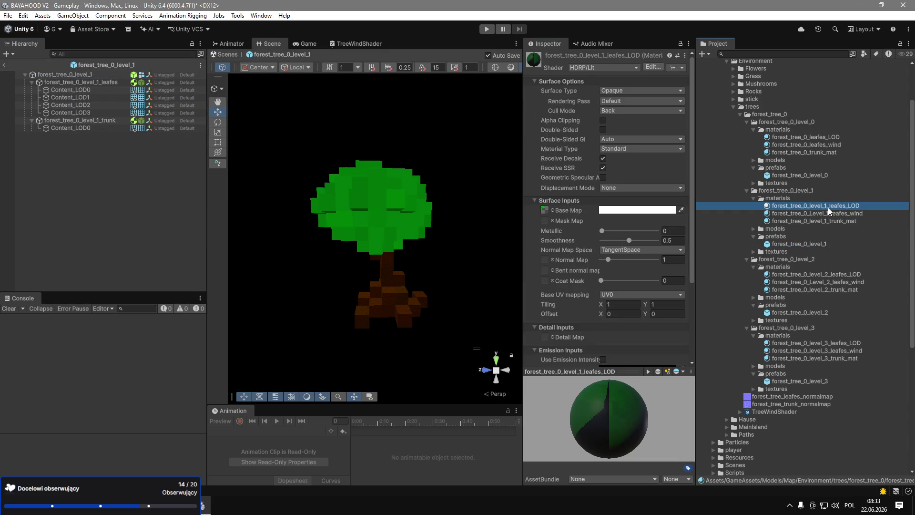
pyautogui.click(91, 90)
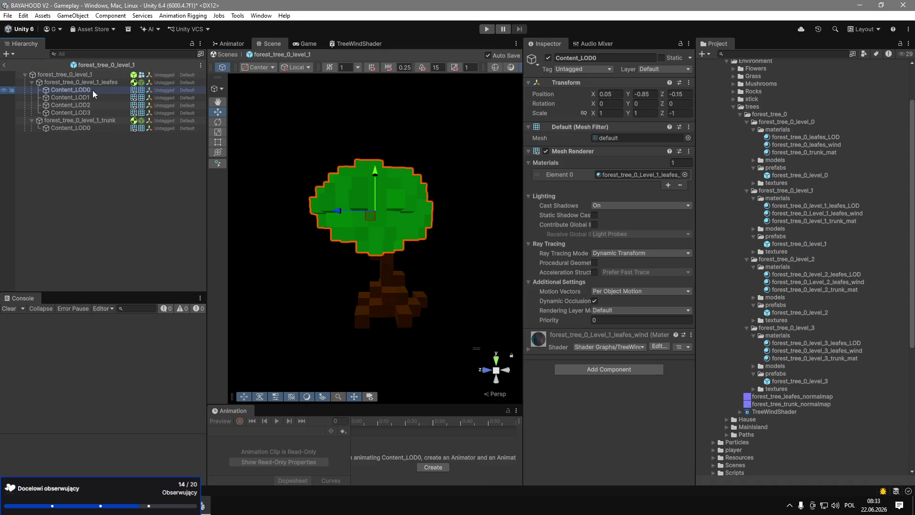
pyautogui.click(655, 174)
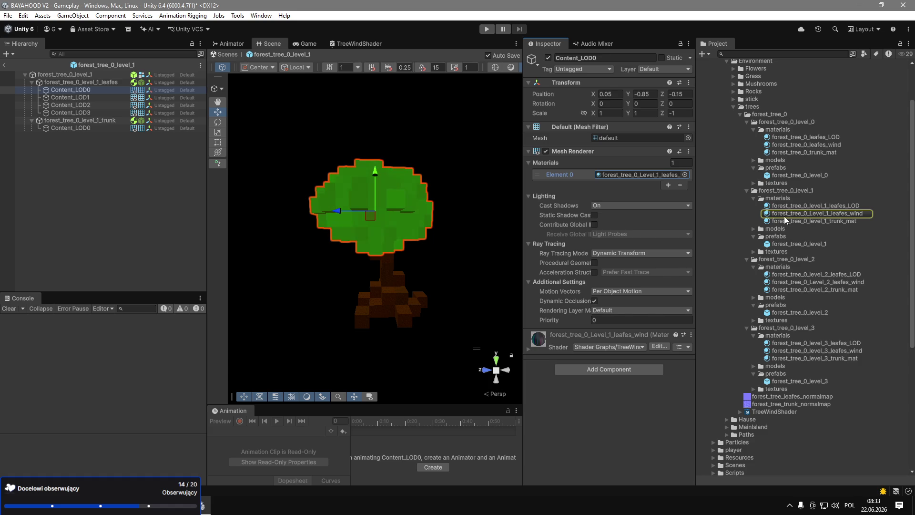
pyautogui.click(795, 213)
pyautogui.click(801, 206)
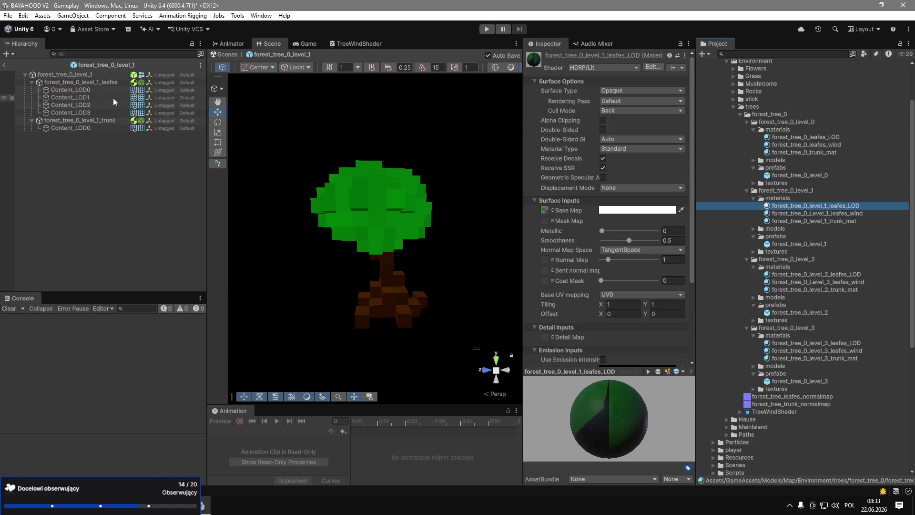
pyautogui.click(114, 98)
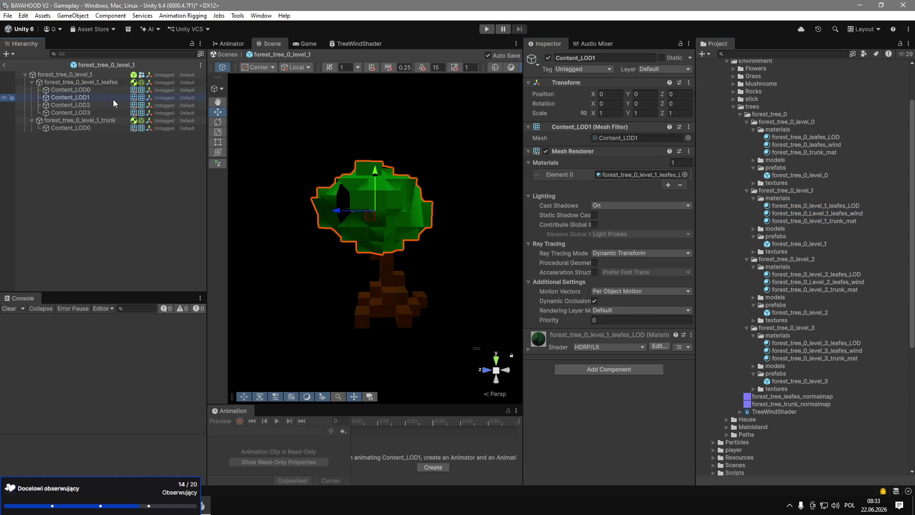
pyautogui.click(638, 175)
pyautogui.click(72, 106)
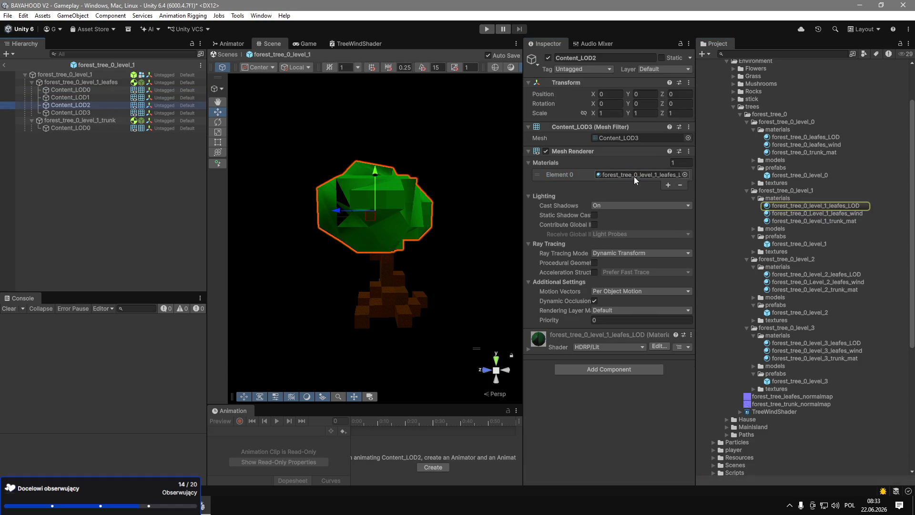
pyautogui.click(95, 112)
pyautogui.click(629, 175)
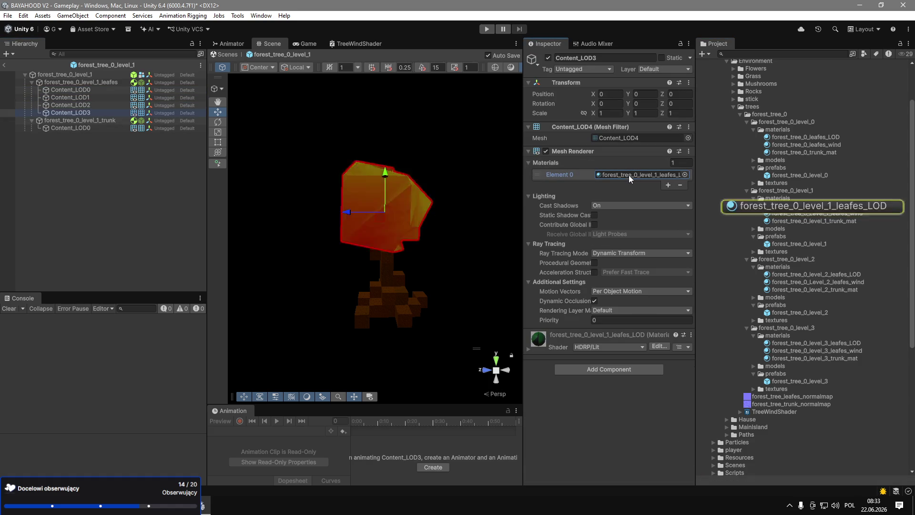
pyautogui.click(4, 65)
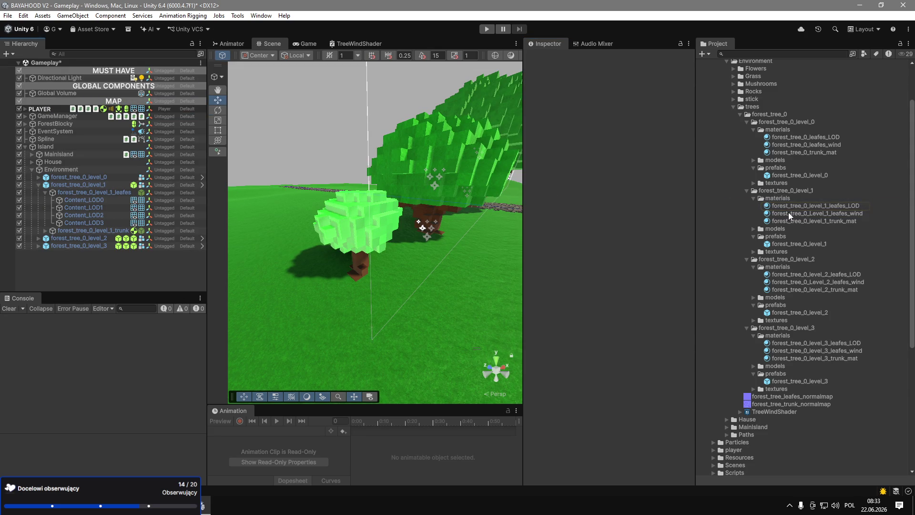
pyautogui.doubleClick(795, 245)
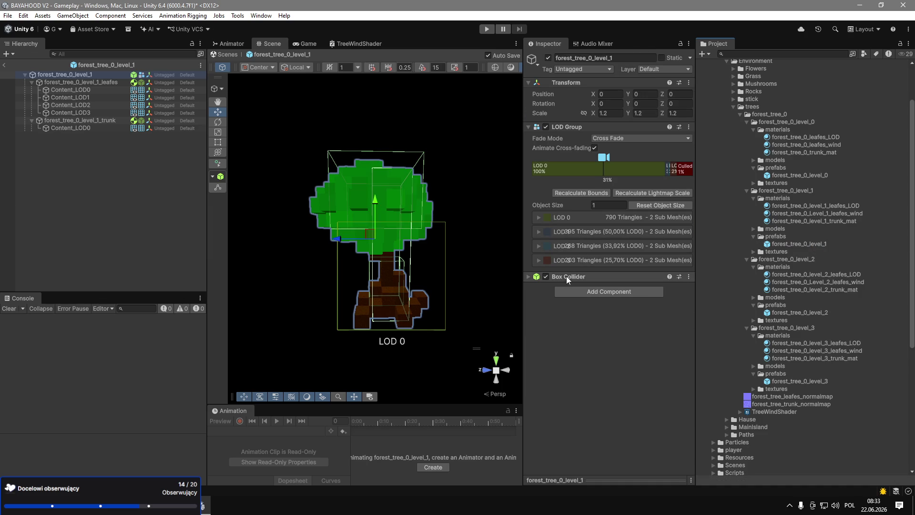
pyautogui.click(77, 129)
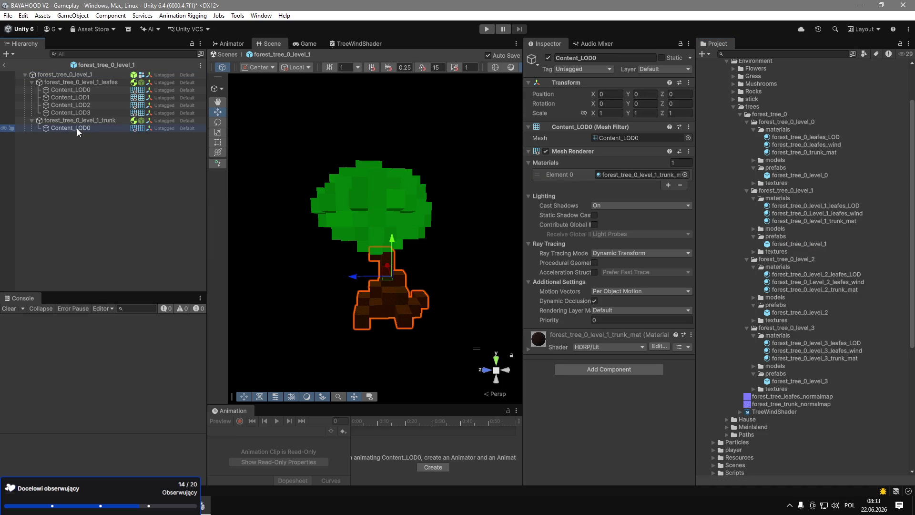
pyautogui.click(4, 69)
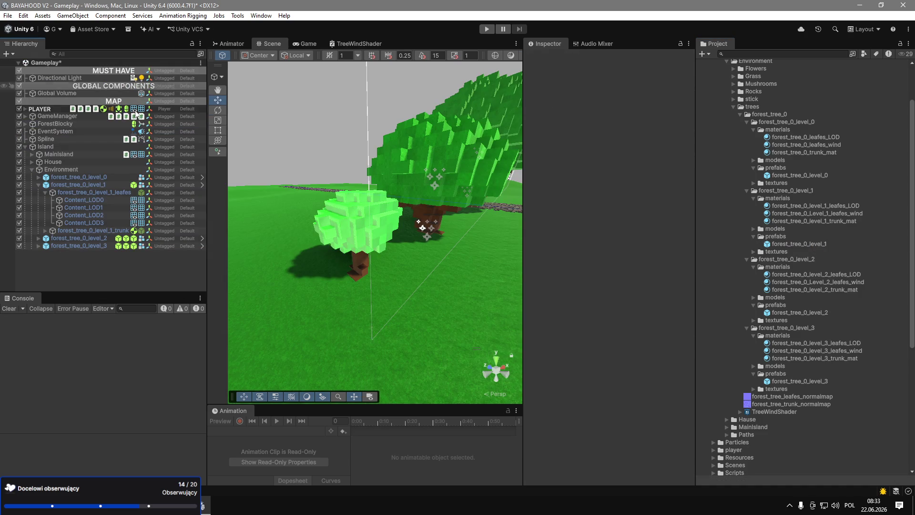
# Inspect the level_1 Content_LOD1 leaves material settings, including Smoothness.
pyautogui.click(105, 210)
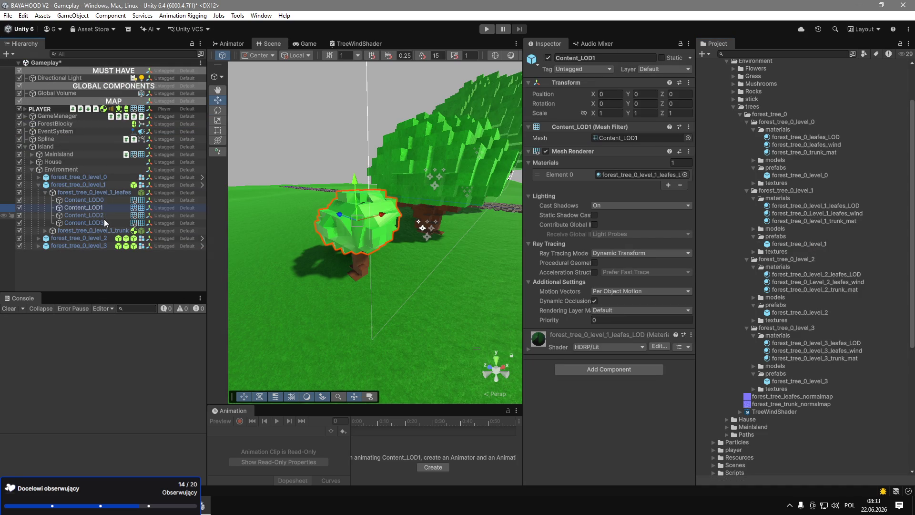
pyautogui.click(619, 338)
pyautogui.scroll(-10, 622, 336)
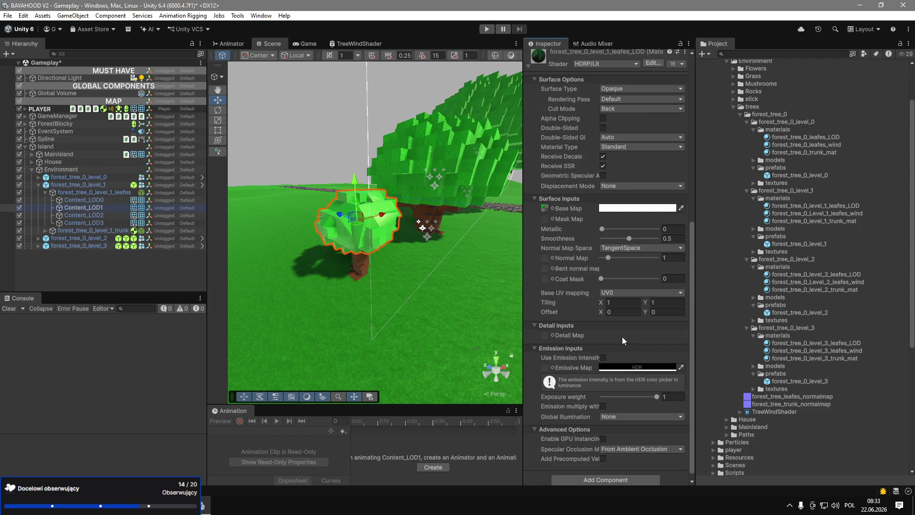
pyautogui.click(626, 242)
pyautogui.scroll(5, 385, 218)
pyautogui.moveTo(385, 218); pyautogui.dragTo(224, 221)
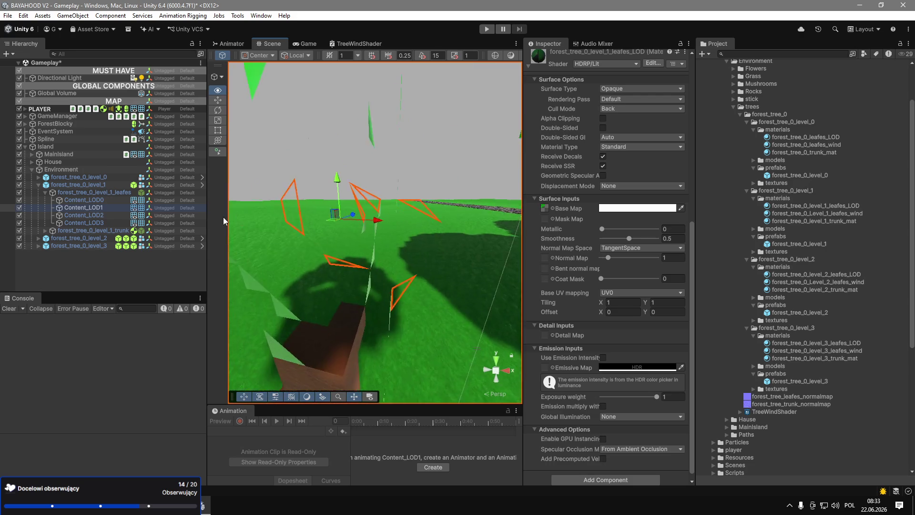
pyautogui.press('f')
pyautogui.click(83, 199)
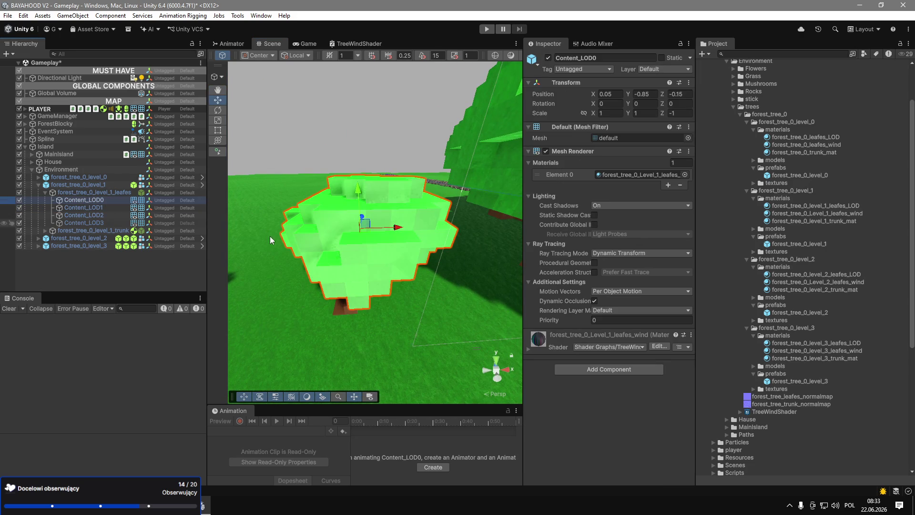
pyautogui.scroll(5, 402, 346)
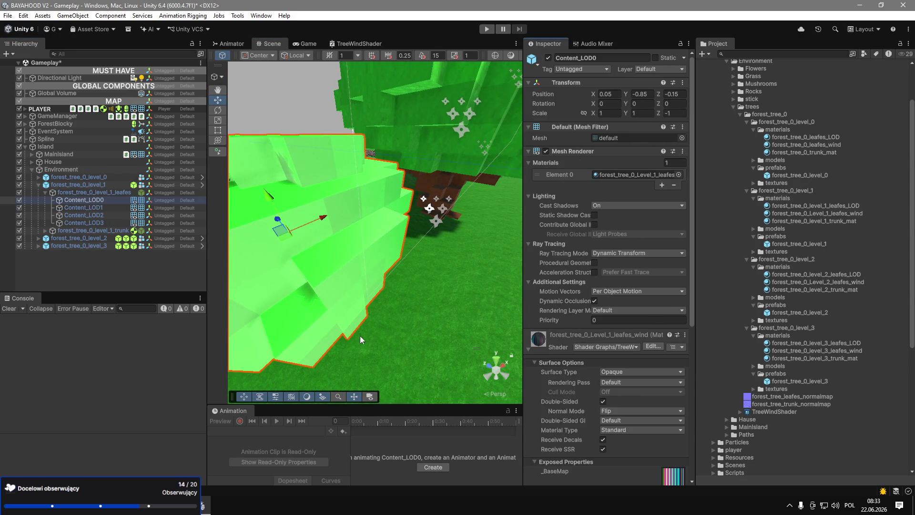
pyautogui.scroll(-8, 598, 369)
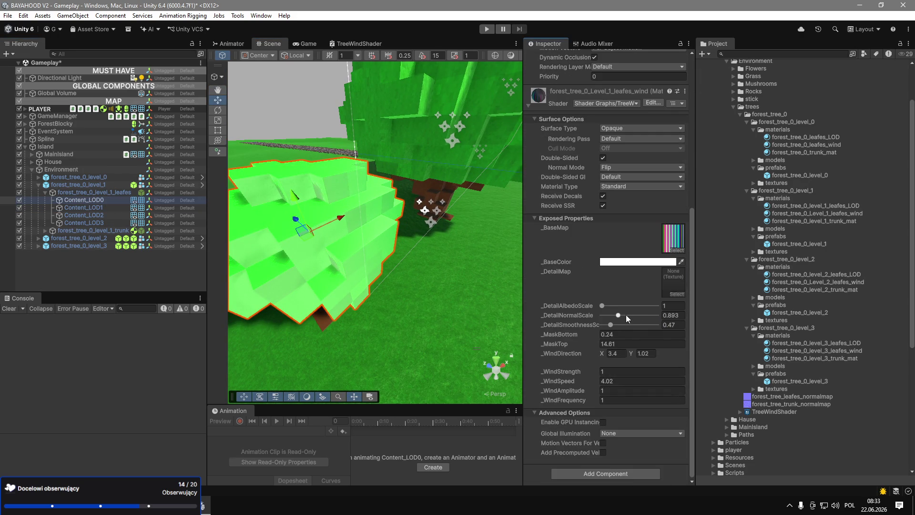
# Inspect the leaf material on forest_tree_0_level_0's Content_LOD0 leaves mesh.
pyautogui.click(39, 177)
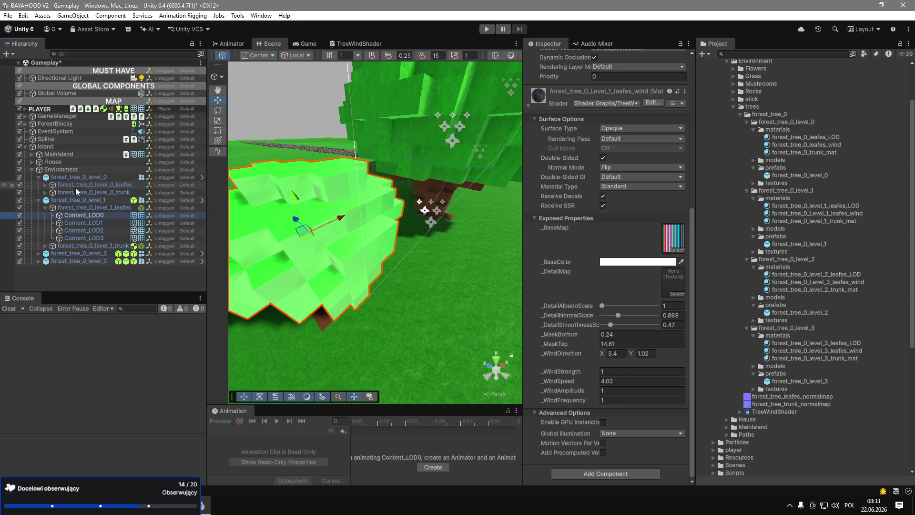
pyautogui.click(46, 185)
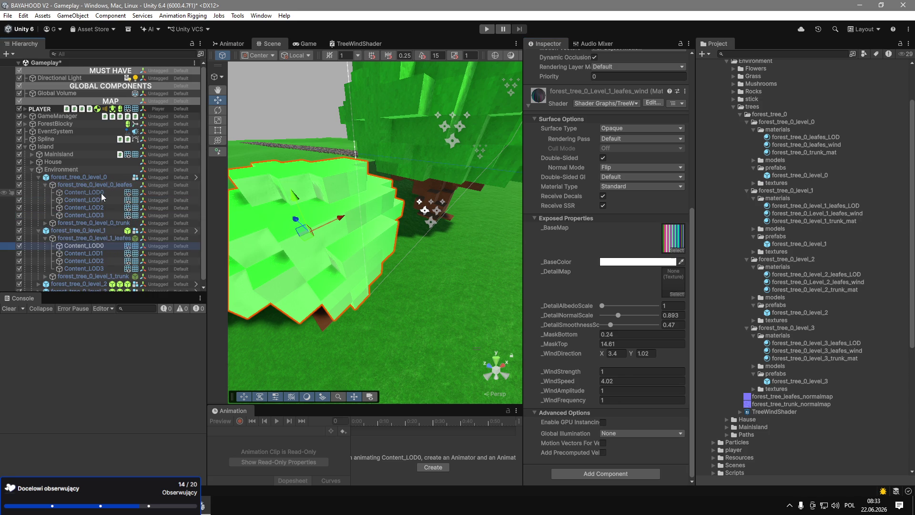
pyautogui.click(101, 194)
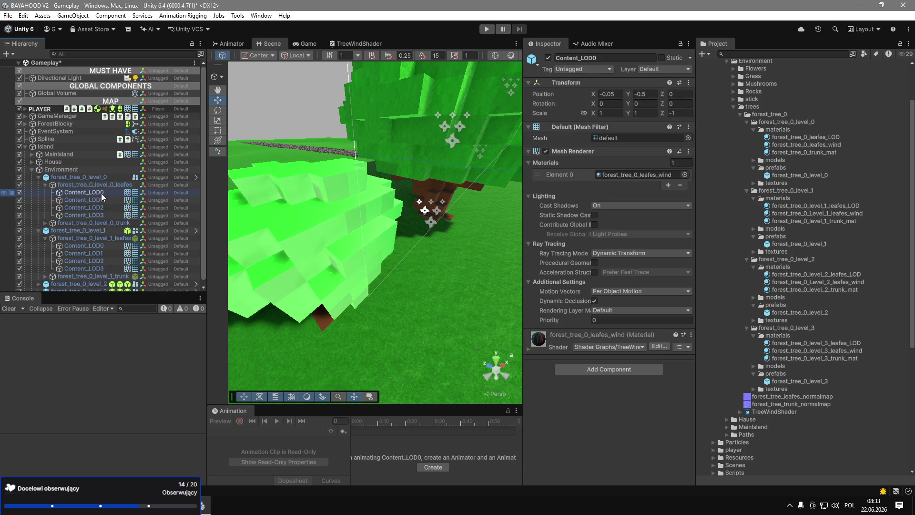
pyautogui.click(620, 343)
pyautogui.scroll(-10, 634, 367)
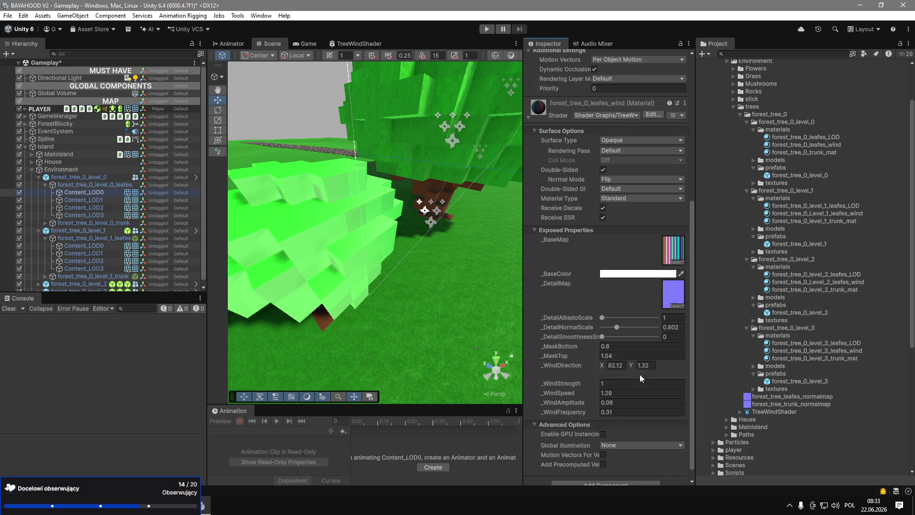
# Check the Level_1_leafes_wind texture and the level_1_leafes_LOD material for the level 1 leaves.
pyautogui.click(114, 249)
pyautogui.click(673, 255)
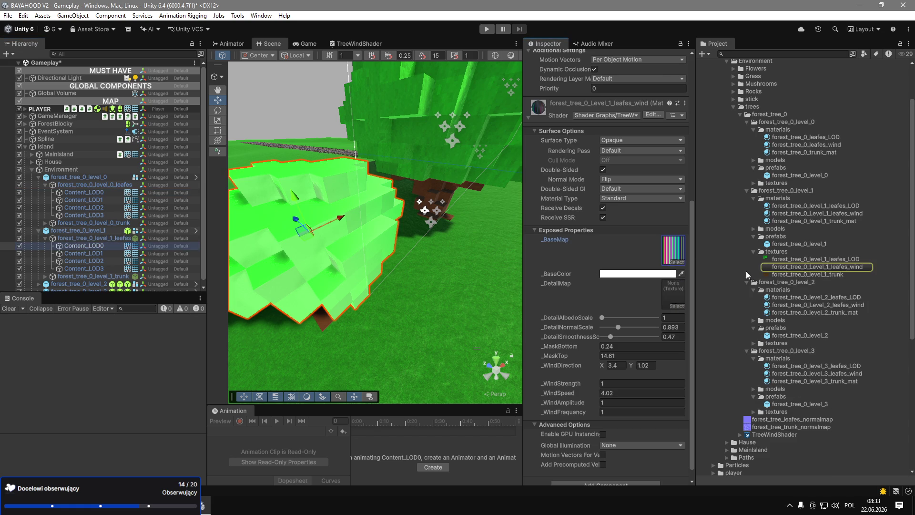
pyautogui.click(789, 268)
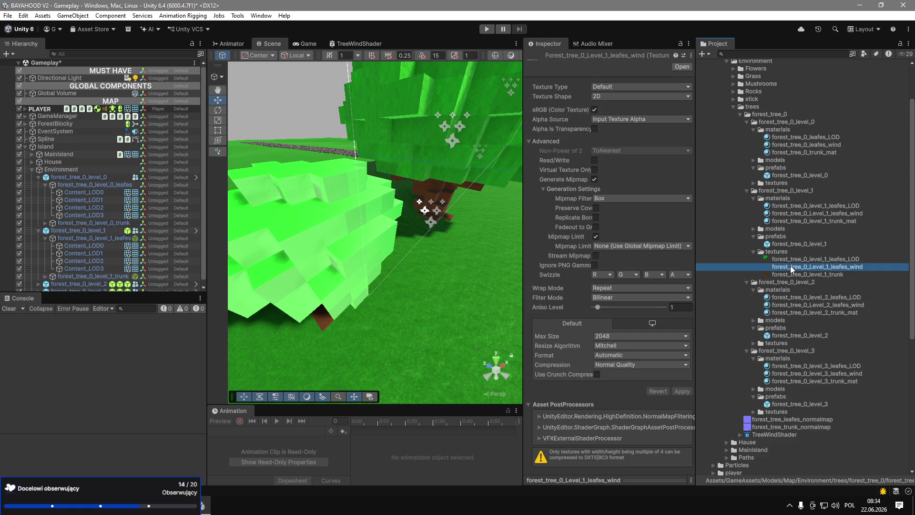
pyautogui.click(859, 207)
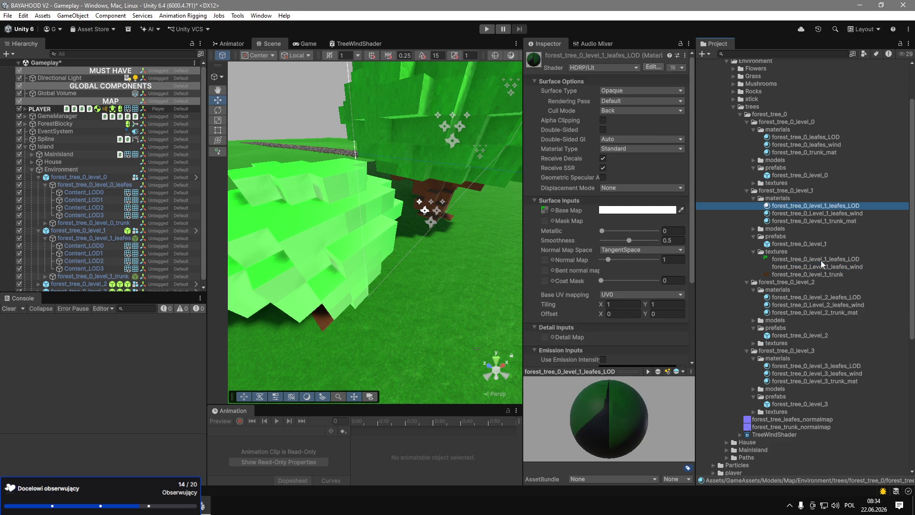
pyautogui.click(543, 211)
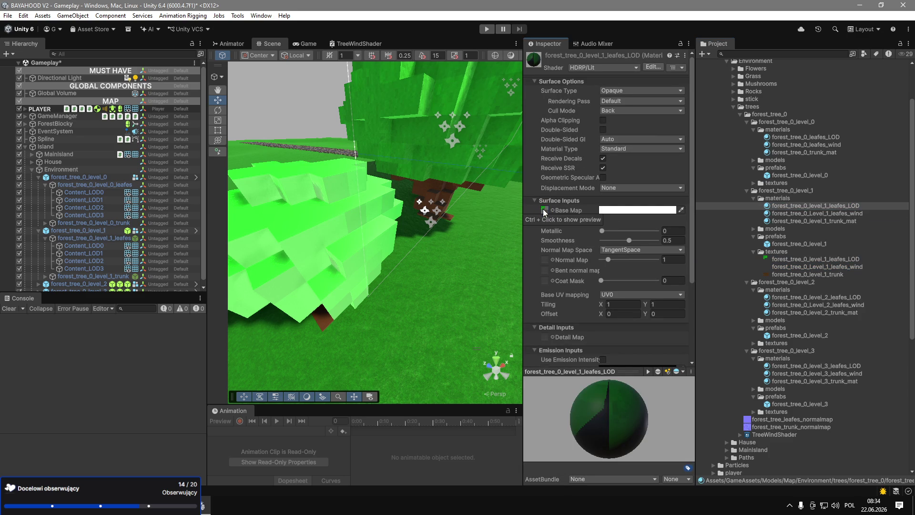
pyautogui.click(809, 208)
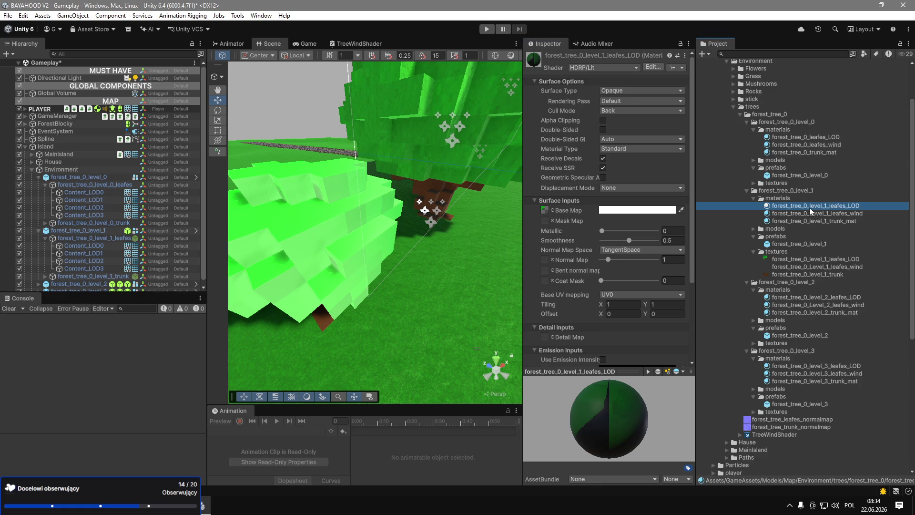
# Try raising the metallic value on the level 1 LOD1 leaves, then revert it.
pyautogui.click(100, 254)
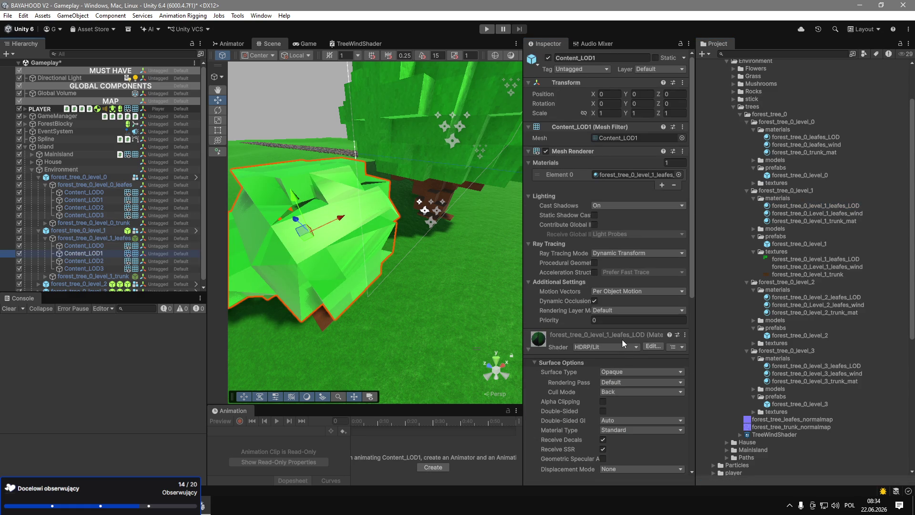
pyautogui.scroll(-5, 622, 339)
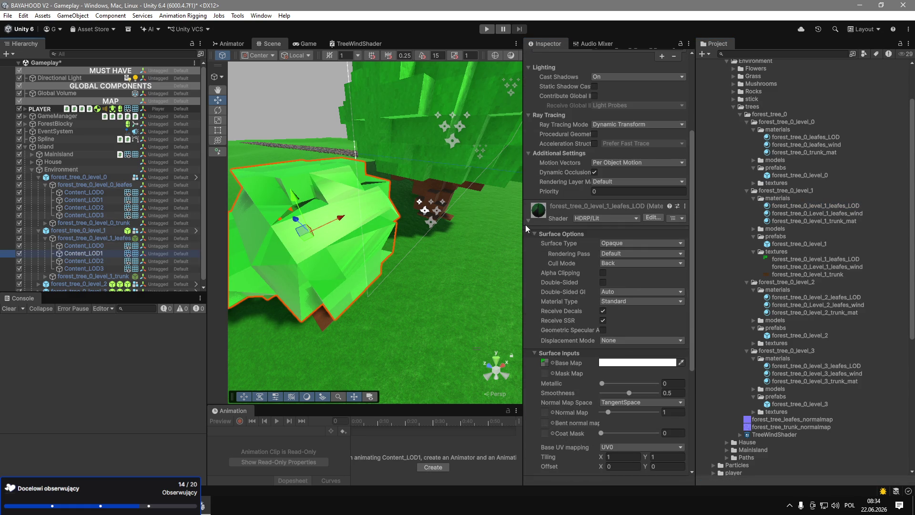
pyautogui.moveTo(602, 383)
pyautogui.mouseDown()
pyautogui.moveTo(641, 384)
pyautogui.moveTo(602, 384)
pyautogui.mouseUp()
pyautogui.press('f')
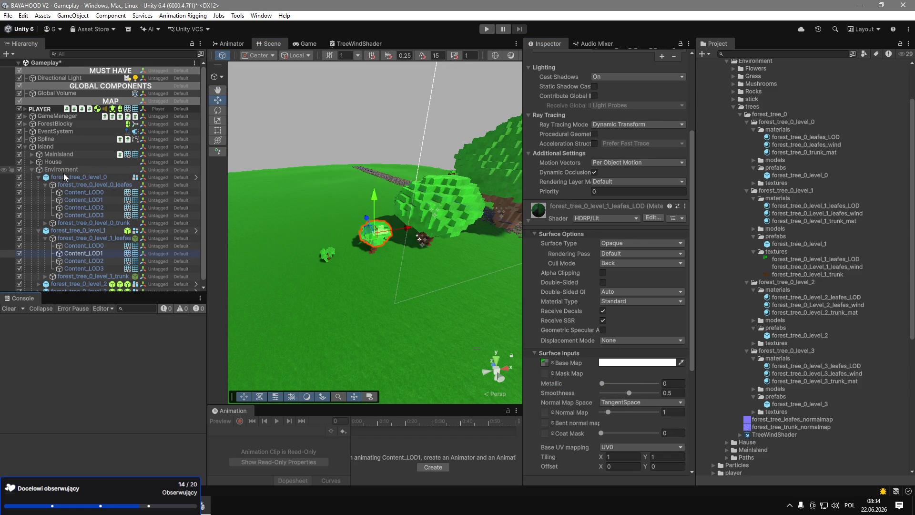
# Locate the base texture of the level 1 leaves' Content_LOD0 mesh in the project.
pyautogui.click(81, 177)
pyautogui.moveTo(334, 205); pyautogui.dragTo(514, 205)
pyautogui.click(94, 245)
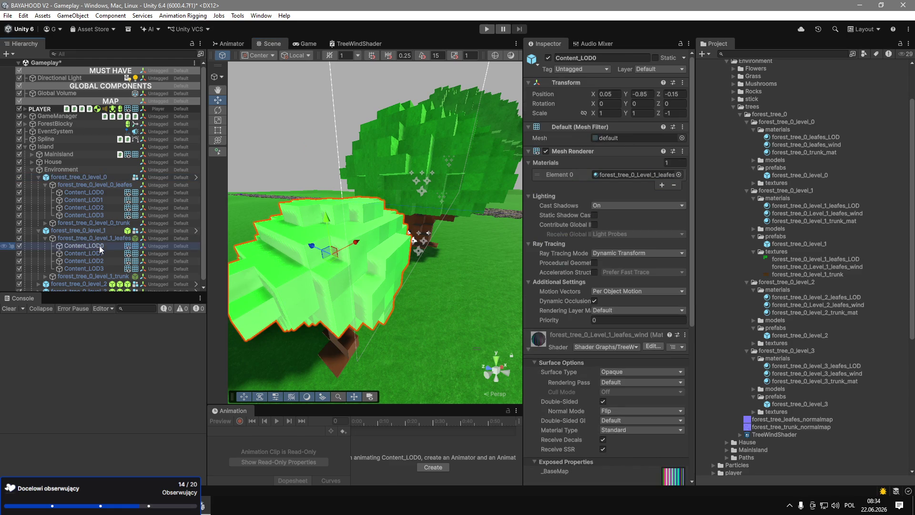
pyautogui.scroll(-5, 588, 349)
pyautogui.click(672, 352)
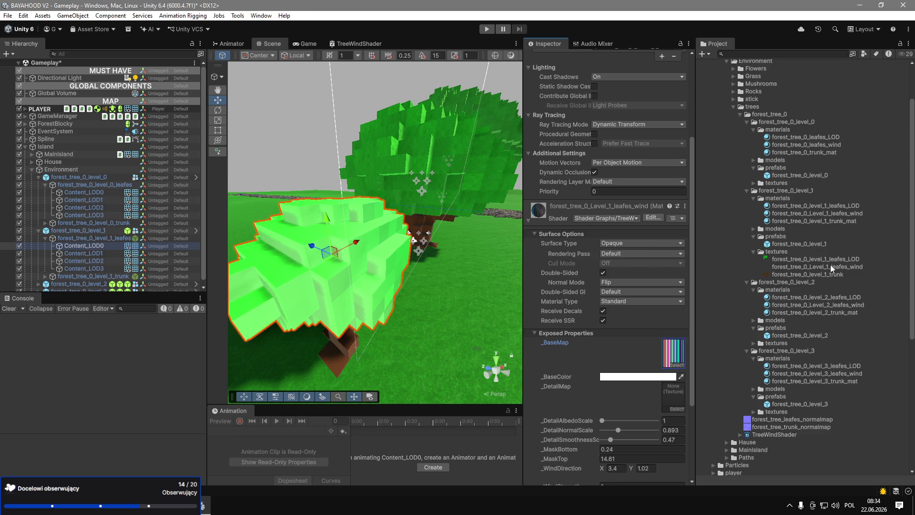
# Copy the properties of the forest_tree_0_Level_1_leafes_wind material.
pyautogui.click(851, 214)
pyautogui.scroll(3, 539, 170)
pyautogui.click(684, 56)
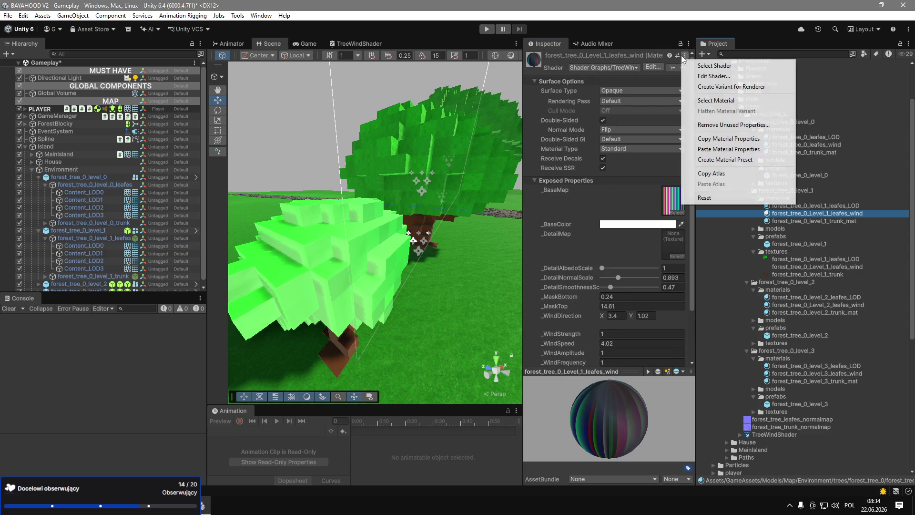
pyautogui.click(726, 143)
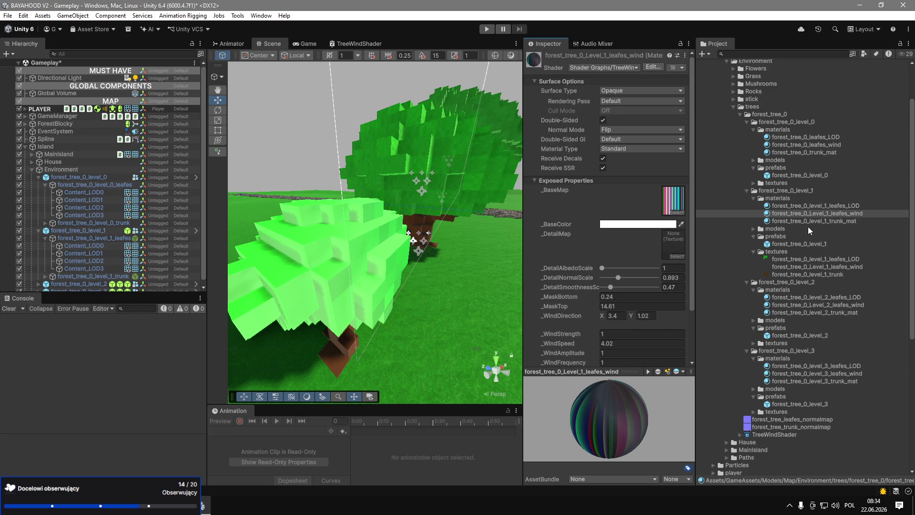
# Compare Level_1 and Level_2 leafes_wind materials and open Level_1's detail map texture picker.
pyautogui.click(813, 307)
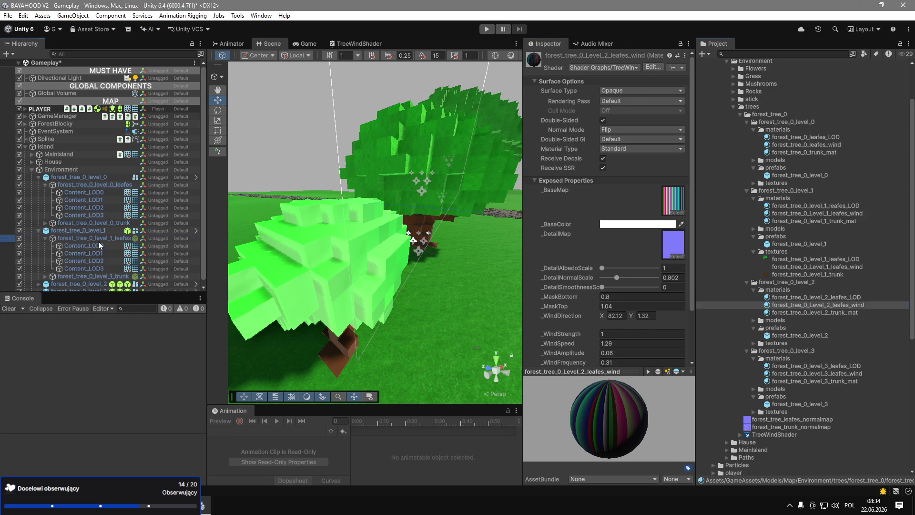
pyautogui.click(98, 242)
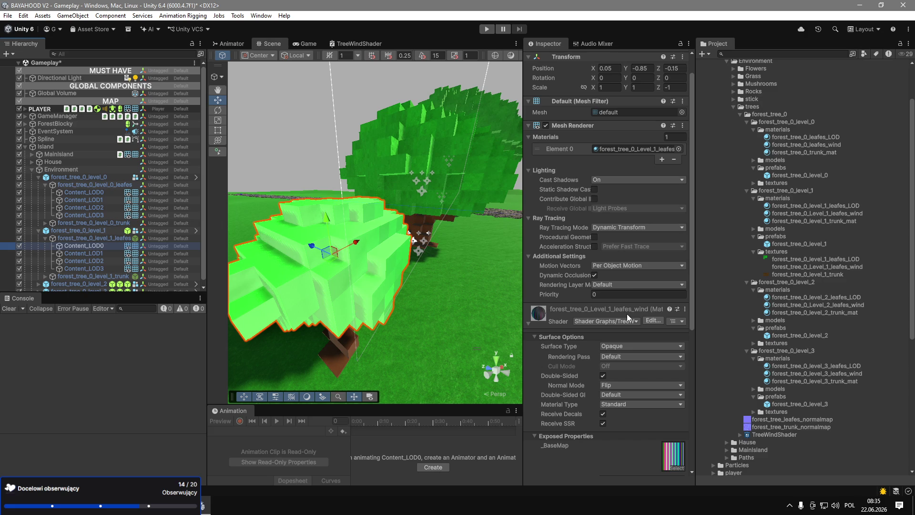
pyautogui.scroll(-4, 627, 314)
pyautogui.click(674, 352)
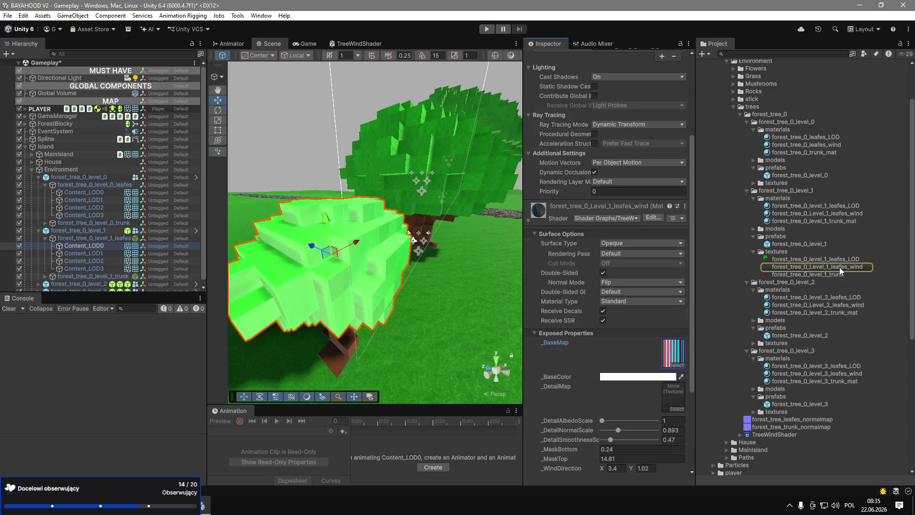
pyautogui.click(828, 214)
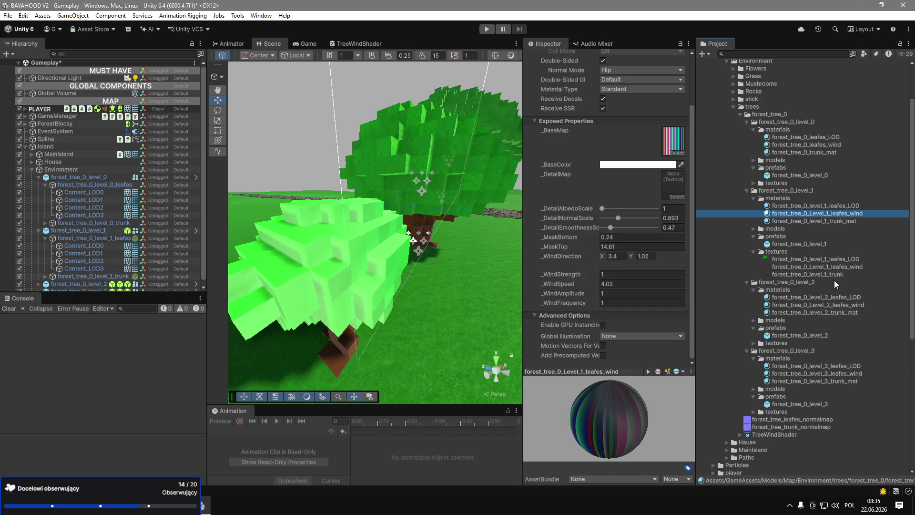
pyautogui.click(840, 305)
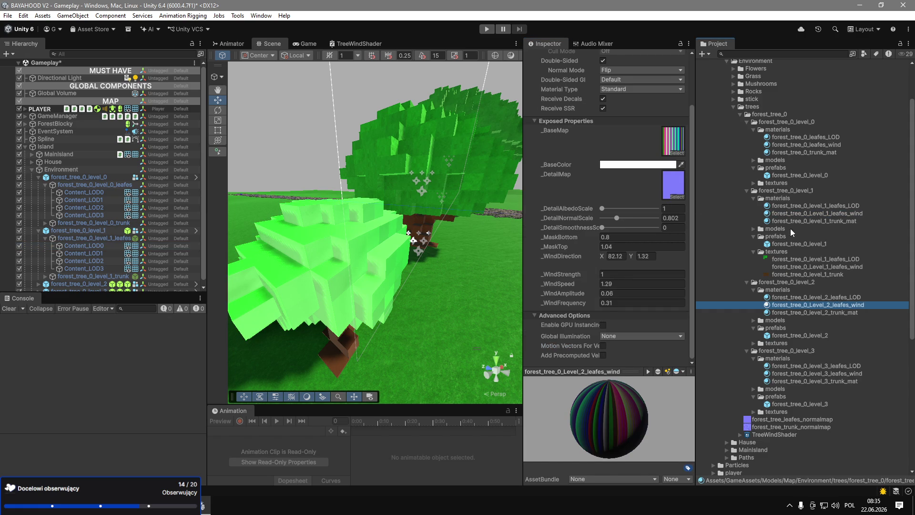
pyautogui.click(807, 214)
pyautogui.click(677, 197)
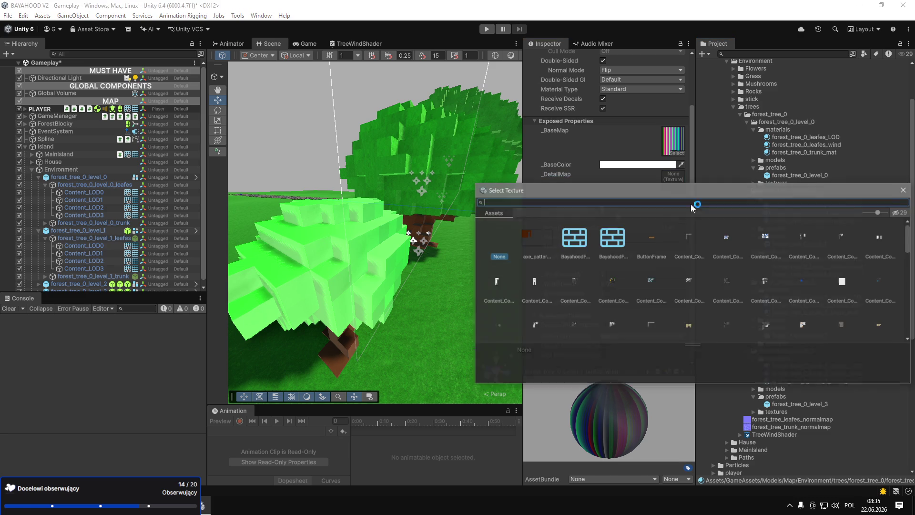
# Assign forest_tree_leafes_normalmap as the detail map of the Level_1 leaves wind material.
pyautogui.click(896, 192)
pyautogui.moveTo(781, 420); pyautogui.dragTo(666, 178)
pyautogui.moveTo(436, 279)
pyautogui.mouseDown()
pyautogui.moveTo(322, 274)
pyautogui.moveTo(264, 257)
pyautogui.mouseUp()
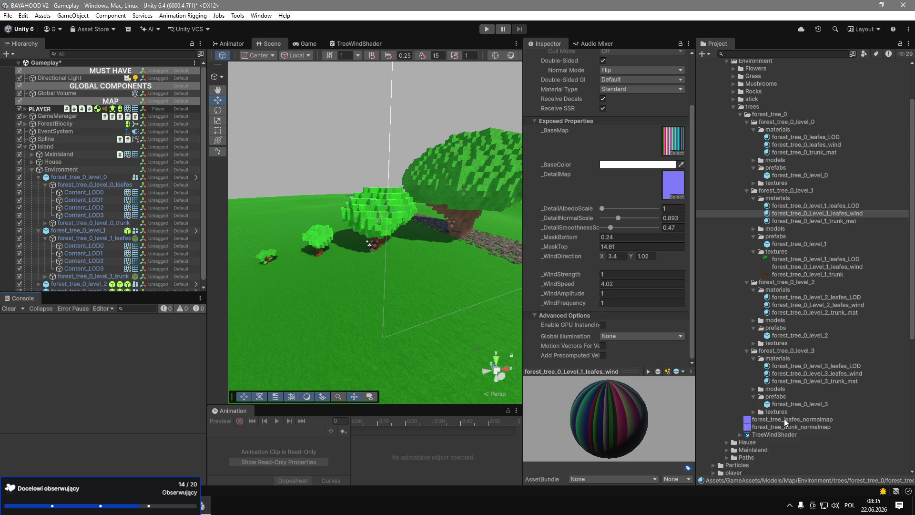
# Compare the level 0–3 leaves wind materials side by side, then enter Play mode.
pyautogui.keyDown('ctrl'); pyautogui.click(792, 145); pyautogui.keyUp('ctrl')
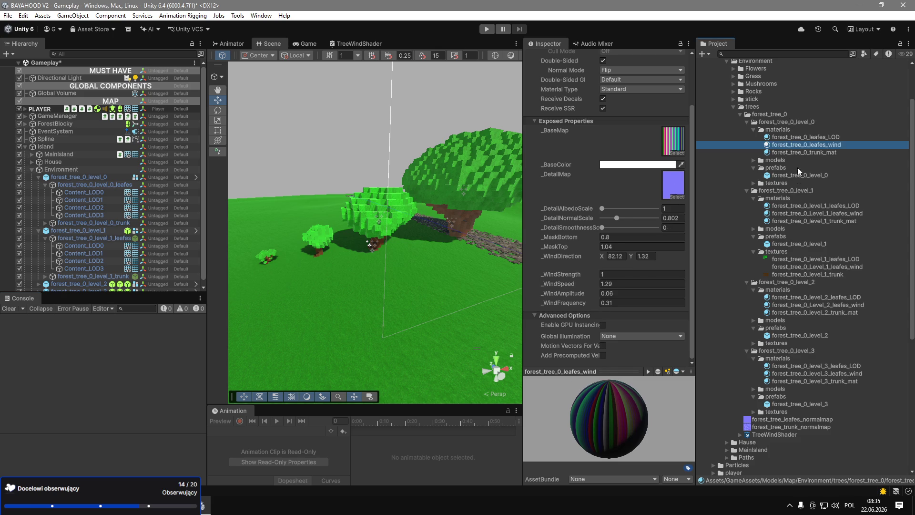
pyautogui.keyDown('ctrl'); pyautogui.click(790, 304); pyautogui.keyUp('ctrl')
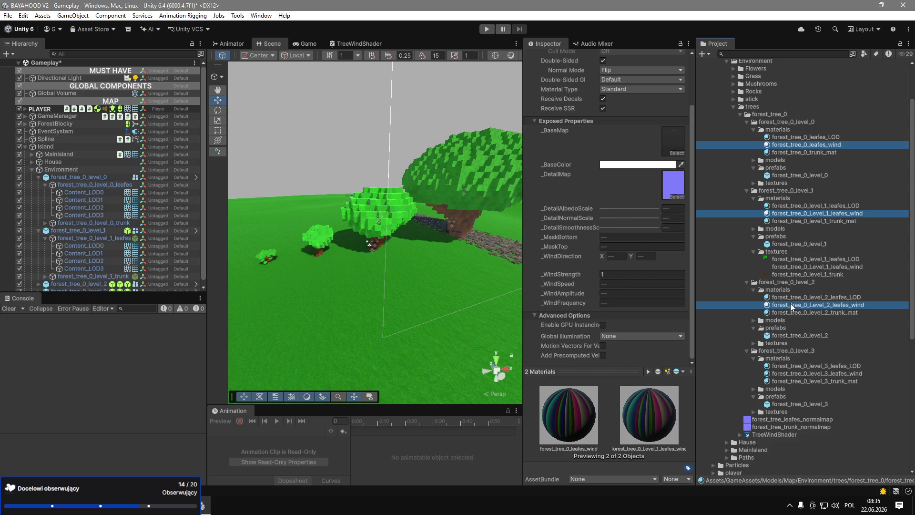
pyautogui.keyDown('ctrl'); pyautogui.click(793, 373); pyautogui.keyUp('ctrl')
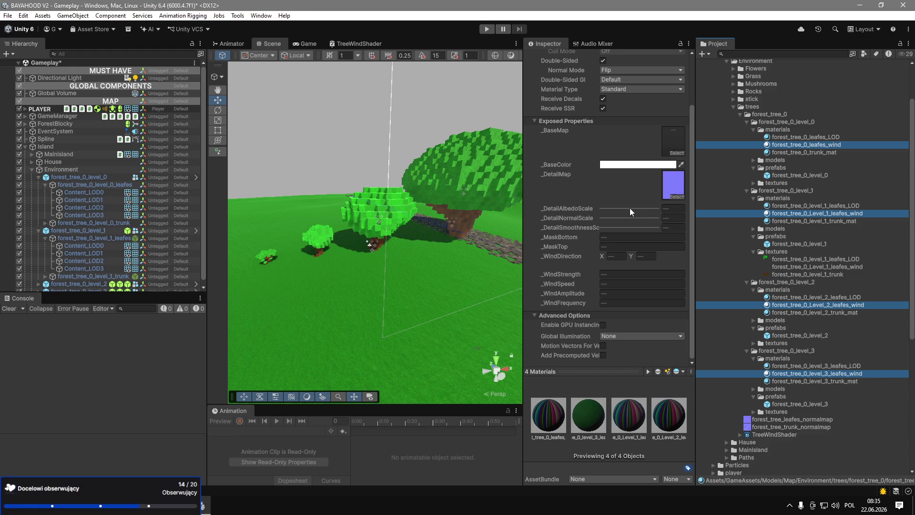
pyautogui.click(775, 146)
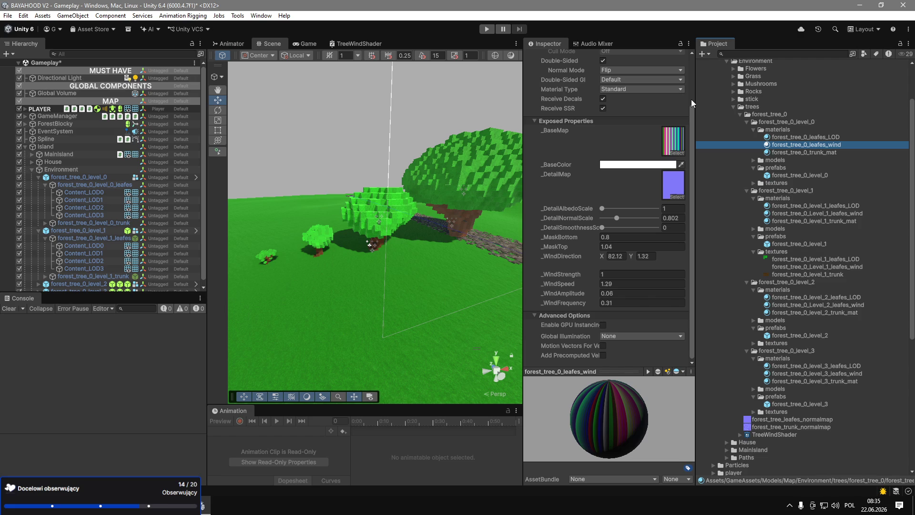
pyautogui.click(486, 29)
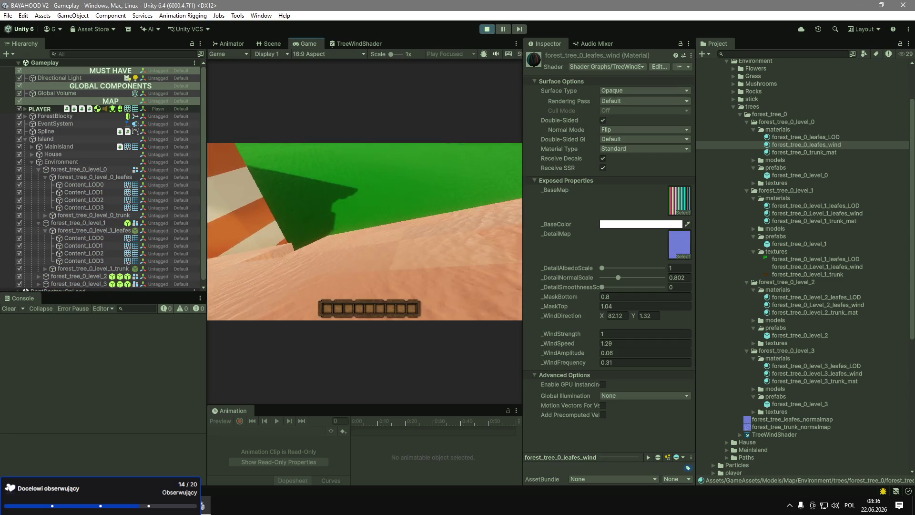
# Walk the player up to the sapling and large tree canopy, back away, then stop Play mode.
pyautogui.press('w')
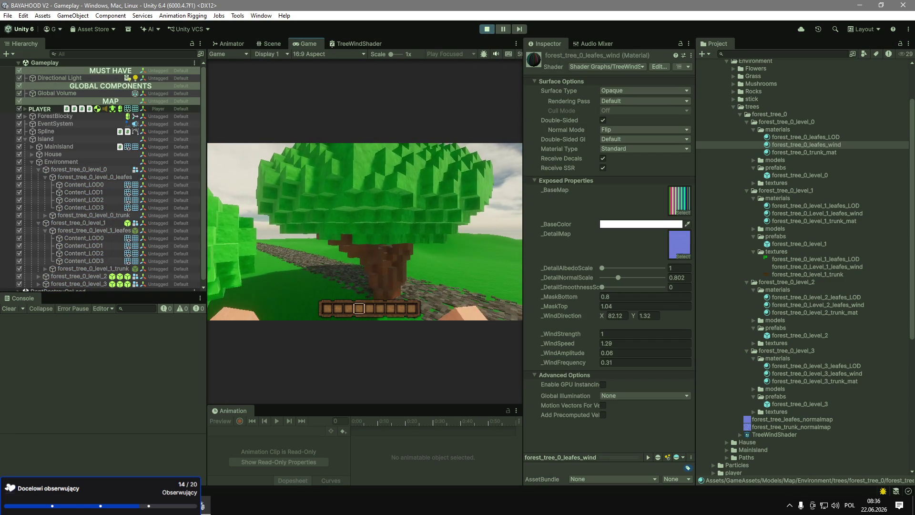
pyautogui.press('w')
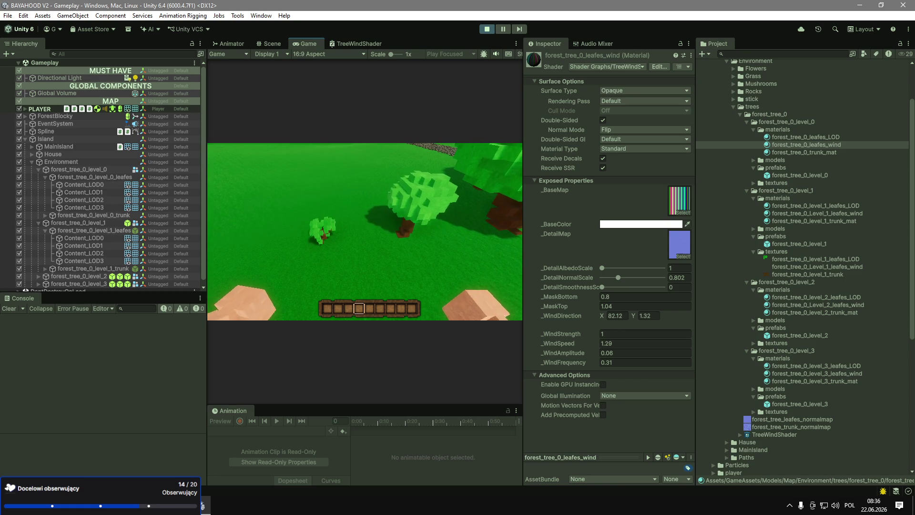
pyautogui.press('w')
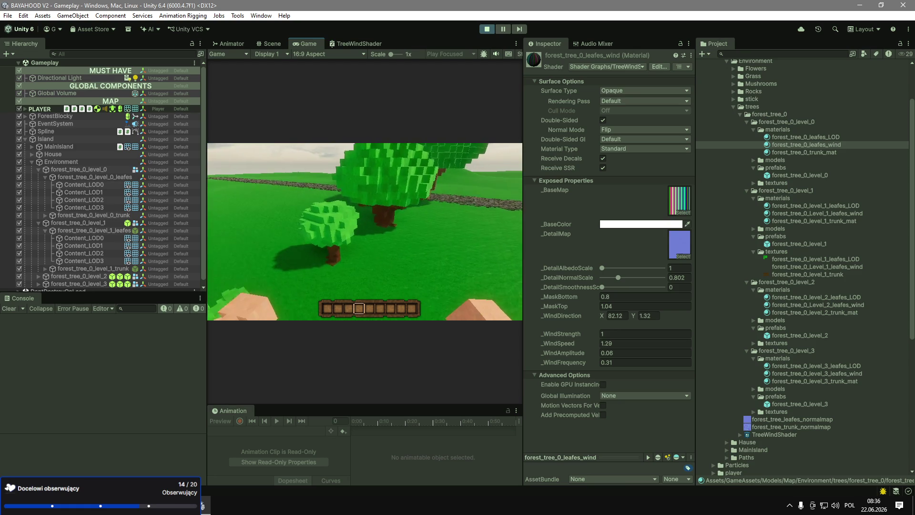
pyautogui.press('w')
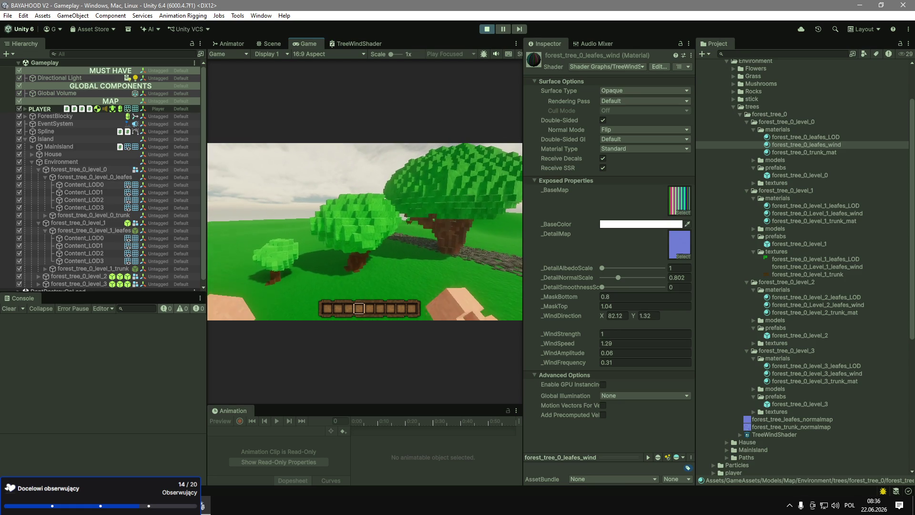
pyautogui.press('w')
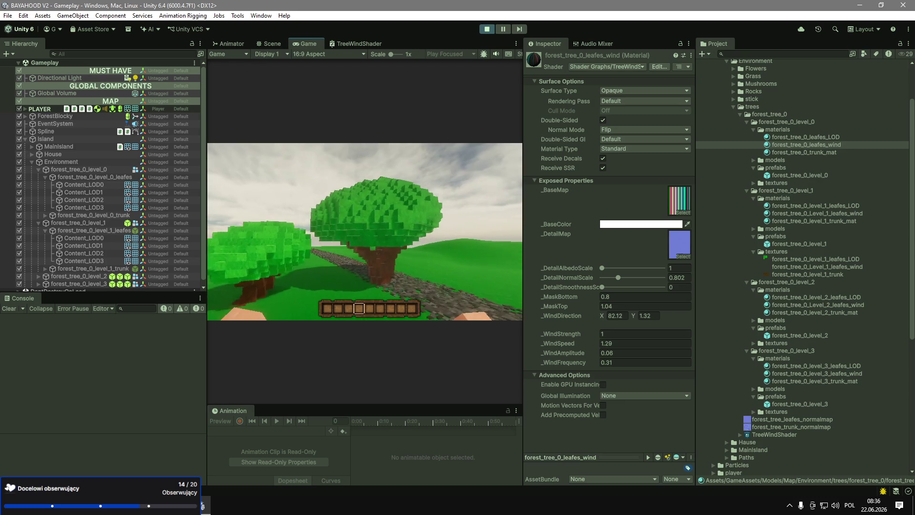
pyautogui.press('w')
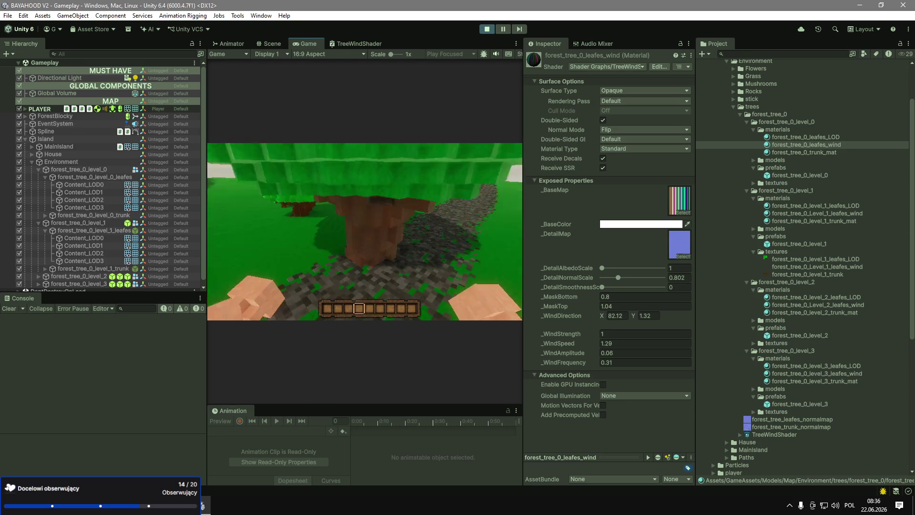
pyautogui.press('s')
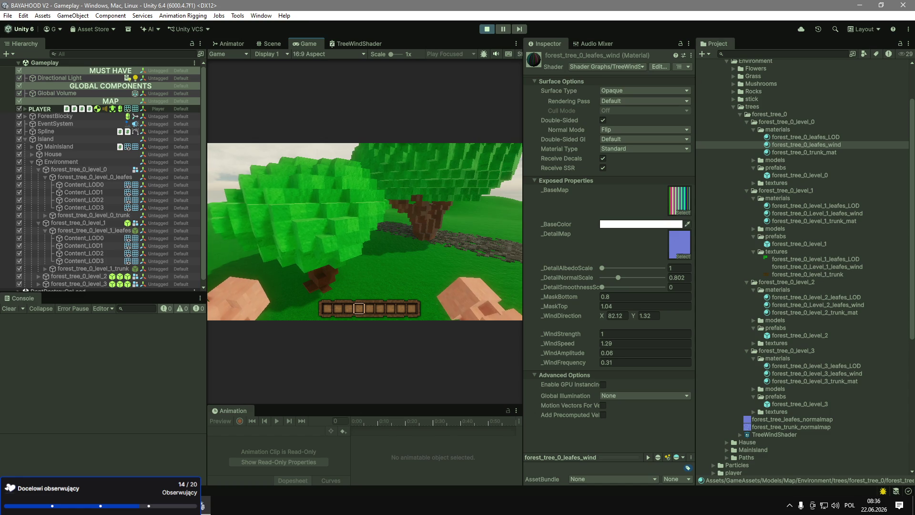
pyautogui.press('s')
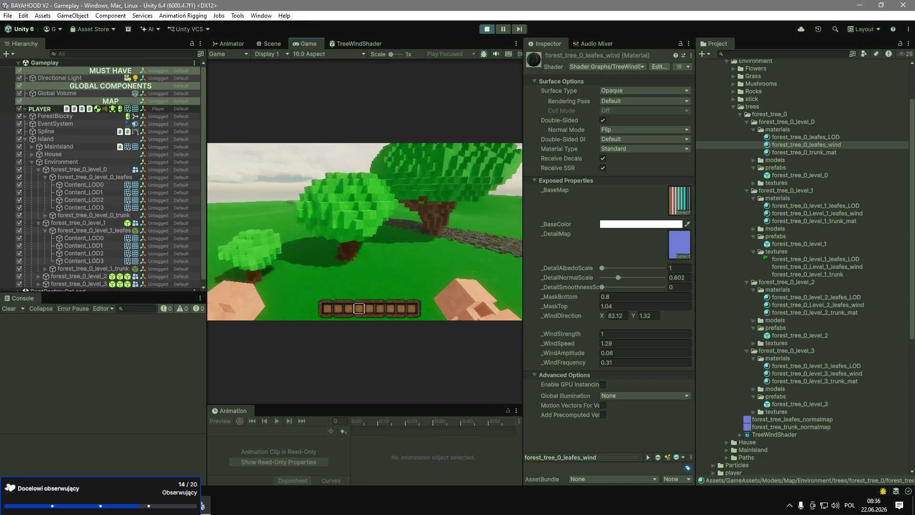
pyautogui.press('Escape')
pyautogui.click(487, 29)
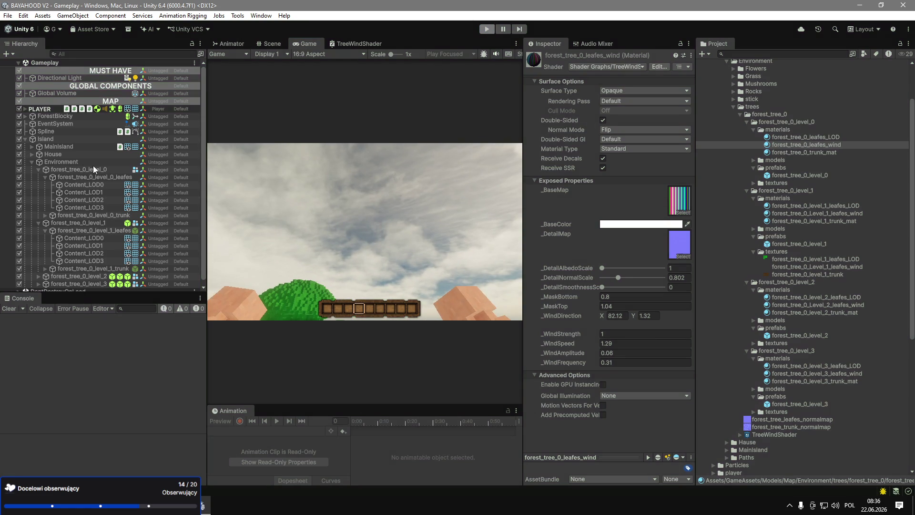
# Raise forest_tree_0_level_3 along its Y axis so it sits on the ground.
pyautogui.click(38, 172)
pyautogui.click(39, 182)
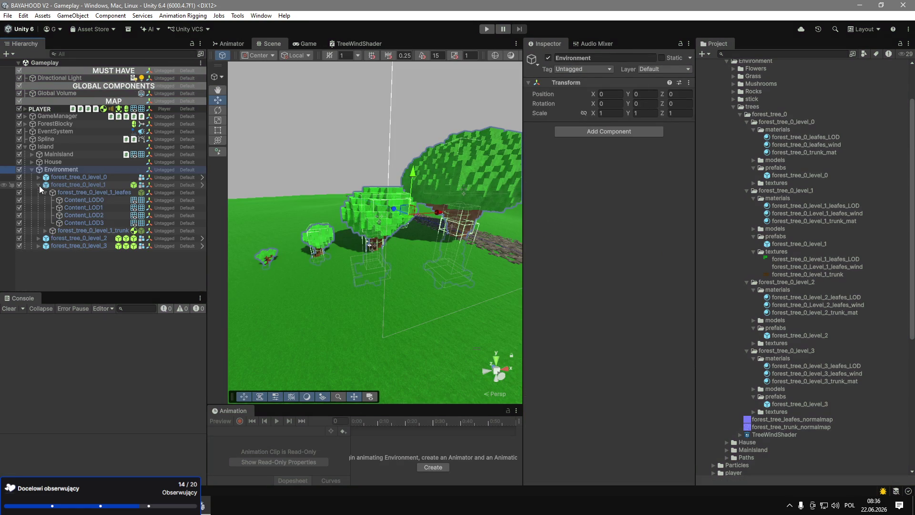
pyautogui.click(39, 185)
pyautogui.keyDown('shift'); pyautogui.click(85, 200); pyautogui.keyUp('shift')
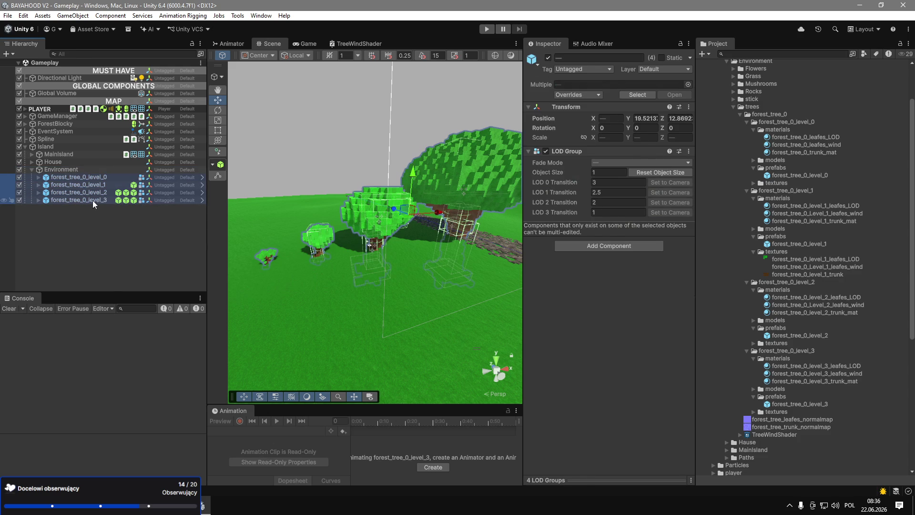
pyautogui.click(92, 200)
pyautogui.moveTo(469, 171); pyautogui.dragTo(473, 126)
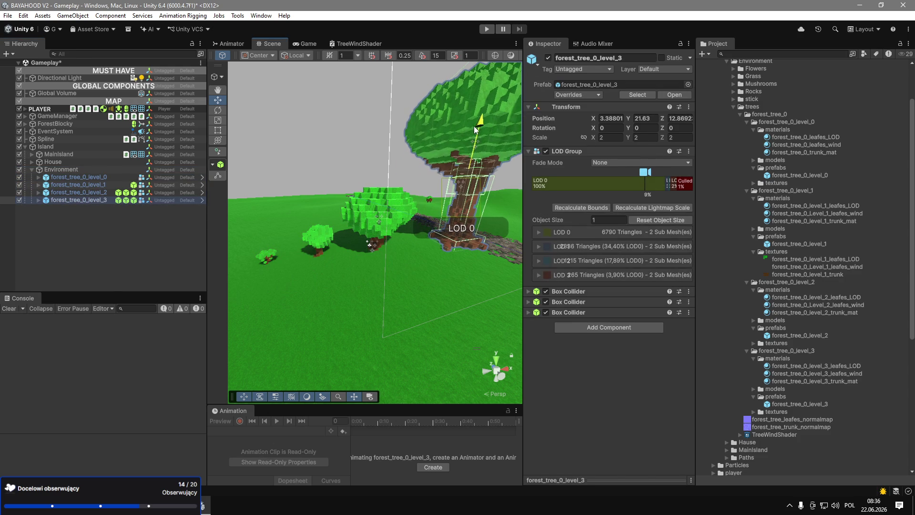
# Lift forest_tree_0_level_2, level_1 and level_0 slightly upward, then start the game again.
pyautogui.click(107, 192)
pyautogui.moveTo(377, 196); pyautogui.dragTo(390, 167)
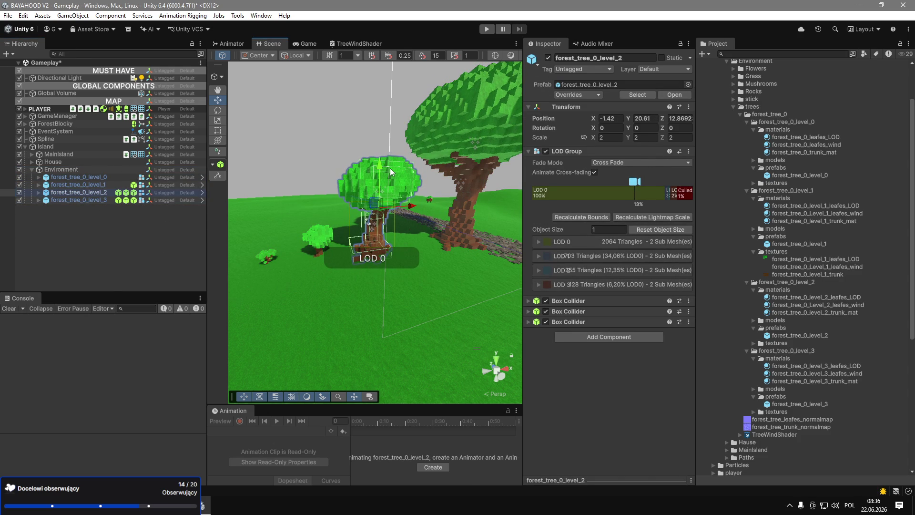
pyautogui.click(79, 185)
pyautogui.moveTo(311, 208); pyautogui.dragTo(315, 198)
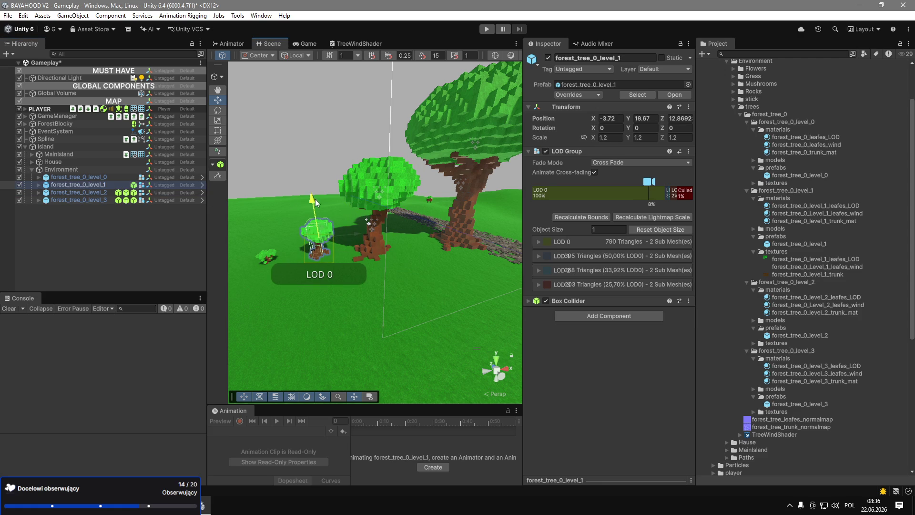
pyautogui.click(78, 177)
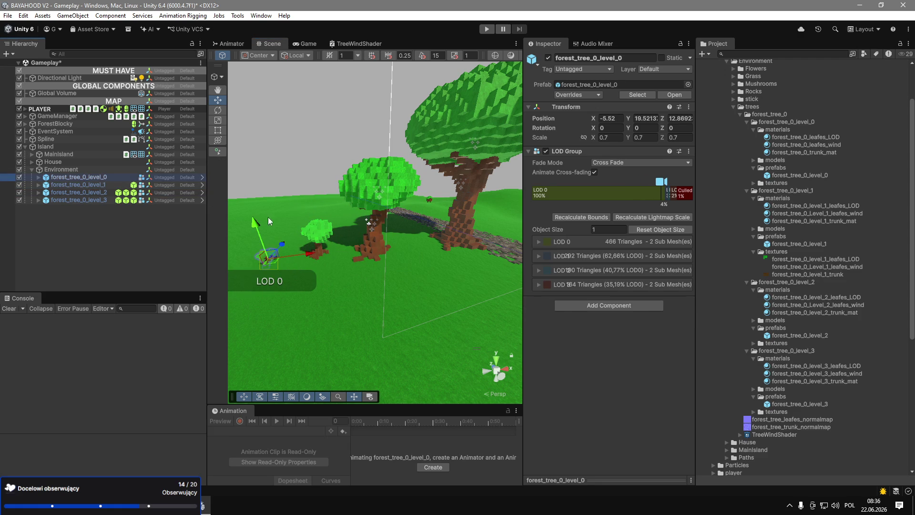
pyautogui.moveTo(256, 223); pyautogui.dragTo(257, 218)
pyautogui.click(487, 29)
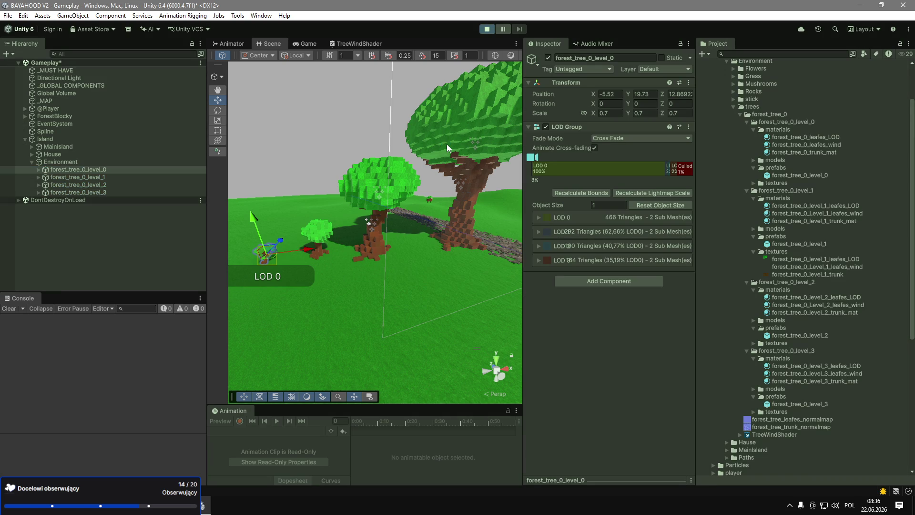
# Walk around the raised tree checking its trunk base, stop the game and save the scene with Ctrl+S.
pyautogui.press('w')
pyautogui.press('s')
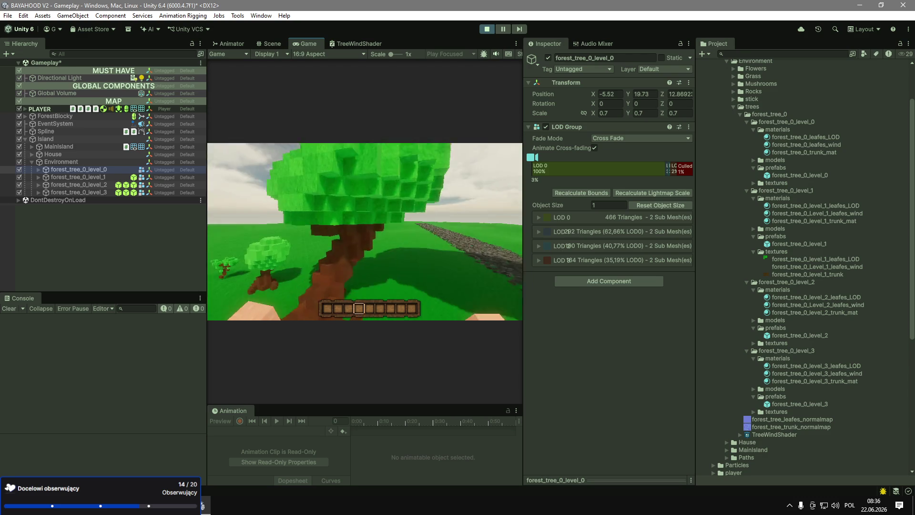
pyautogui.press('w')
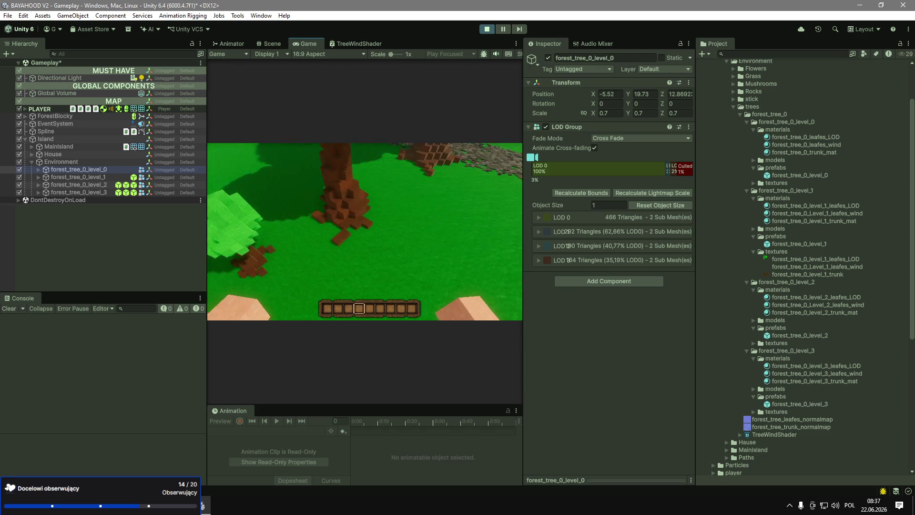
pyautogui.press('Escape')
pyautogui.click(486, 29)
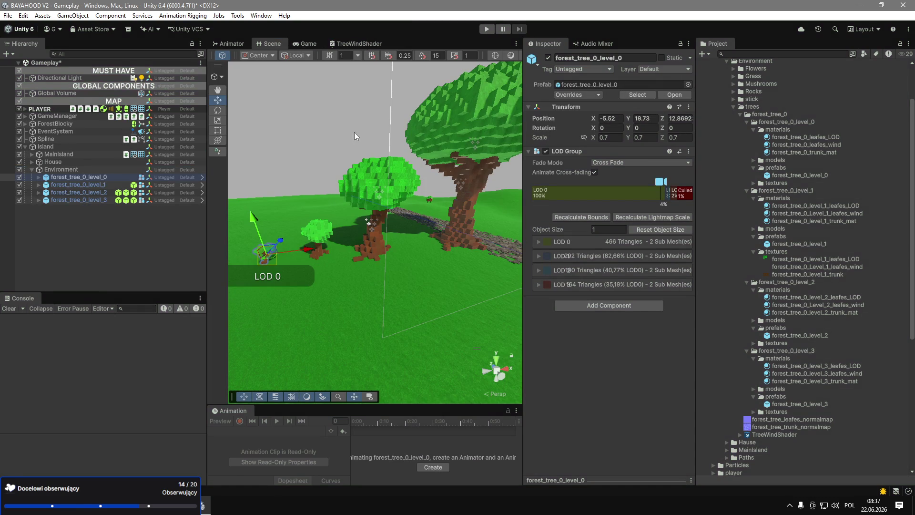
pyautogui.hotkey('ctrl', 's')
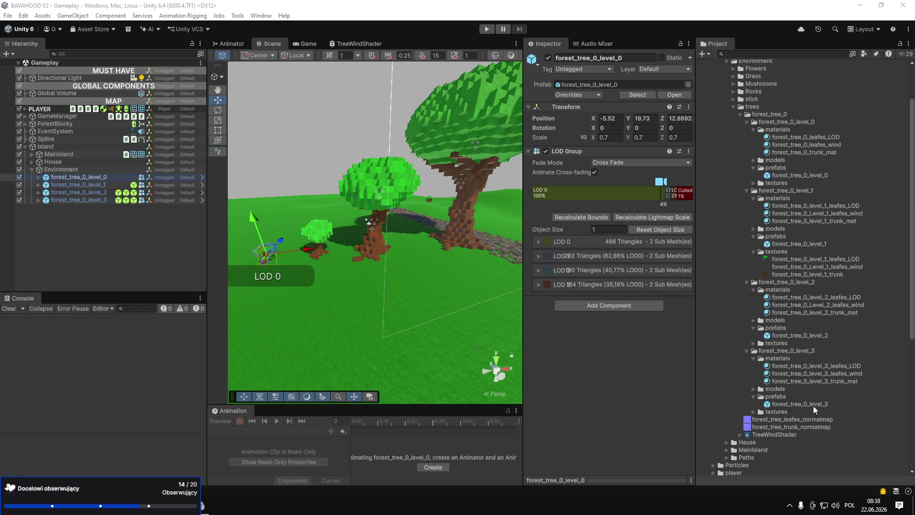
# Widen the Scene view, hide gizmos, fly out over the paths, house and trees, then select Environment.
pyautogui.moveTo(400, 292)
pyautogui.mouseDown()
pyautogui.moveTo(367, 310)
pyautogui.moveTo(325, 312)
pyautogui.mouseUp()
pyautogui.click(325, 312)
pyautogui.moveTo(436, 333)
pyautogui.mouseDown()
pyautogui.moveTo(375, 270)
pyautogui.moveTo(525, 176)
pyautogui.moveTo(641, 178)
pyautogui.mouseUp()
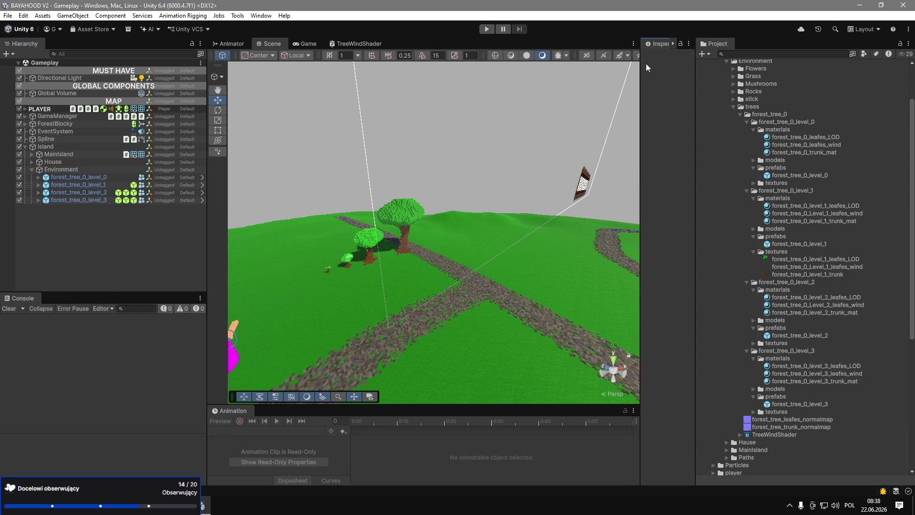
pyautogui.moveTo(542, 60); pyautogui.dragTo(428, 245)
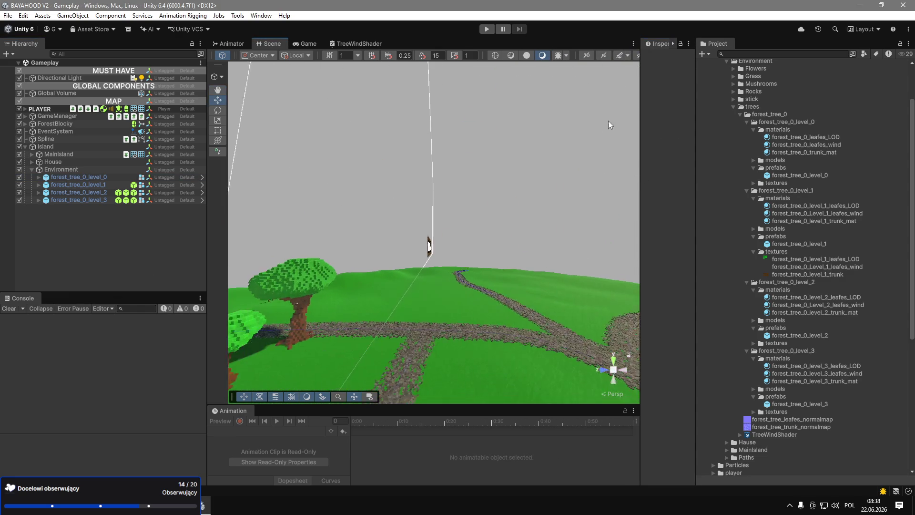
pyautogui.moveTo(641, 105); pyautogui.dragTo(763, 105)
pyautogui.click(749, 54)
pyautogui.moveTo(600, 140)
pyautogui.mouseDown()
pyautogui.moveTo(334, 281)
pyautogui.moveTo(390, 333)
pyautogui.moveTo(379, 322)
pyautogui.moveTo(429, 305)
pyautogui.mouseUp()
pyautogui.moveTo(814, 355); pyautogui.dragTo(359, 282)
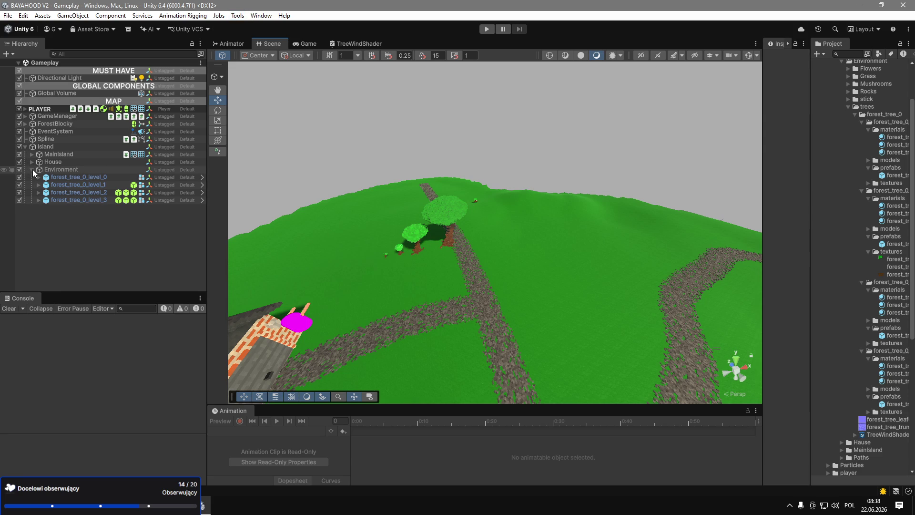
pyautogui.click(64, 170)
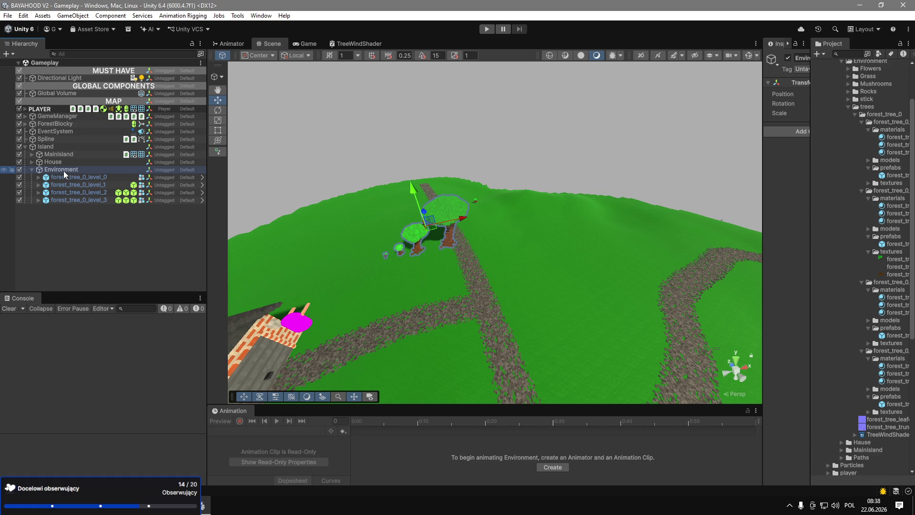
# Select forest_tree_0_level_3 and resize the panels so its LOD labels show fully.
pyautogui.click(101, 185)
pyautogui.click(103, 204)
pyautogui.click(105, 199)
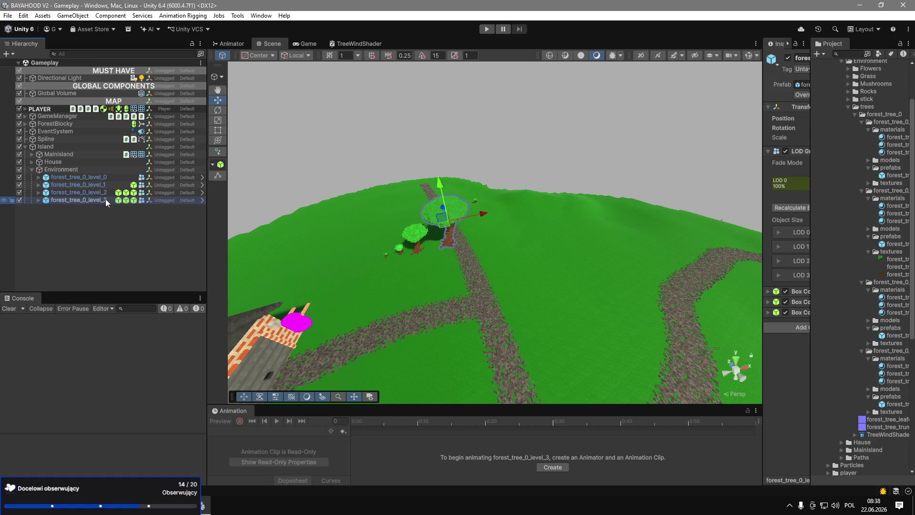
pyautogui.moveTo(761, 171); pyautogui.dragTo(682, 172)
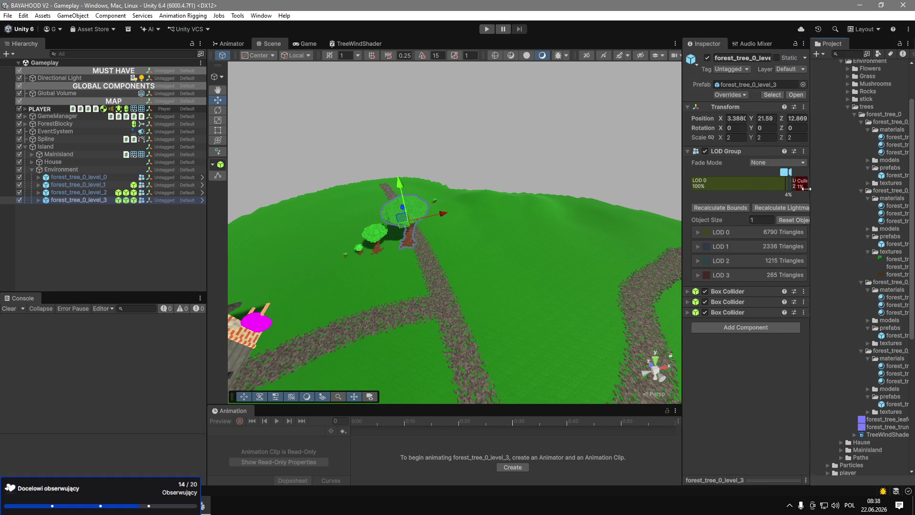
pyautogui.moveTo(810, 186); pyautogui.dragTo(757, 187)
pyautogui.moveTo(682, 188); pyautogui.dragTo(624, 188)
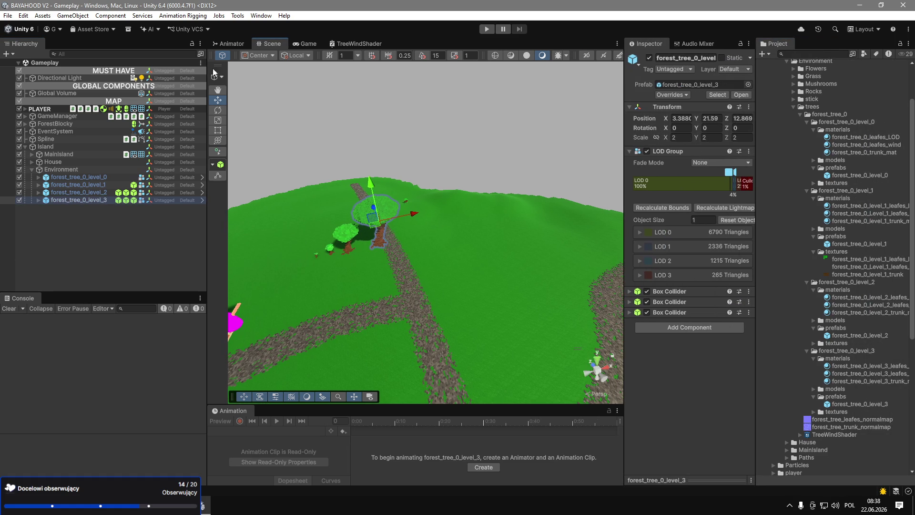
# Open Polybrush in prefab-scatter mode and keep the BrushSettings-Default brush preset.
pyautogui.click(242, 16)
pyautogui.moveTo(267, 27)
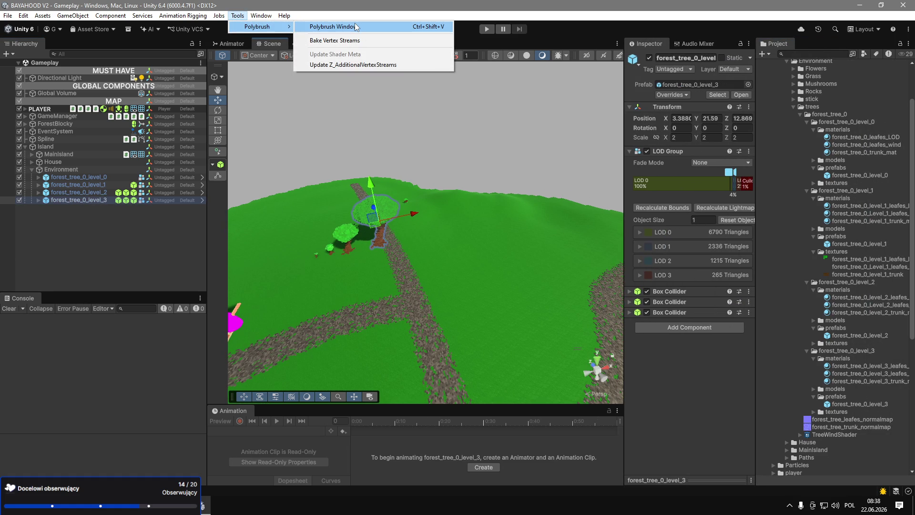
pyautogui.click(356, 27)
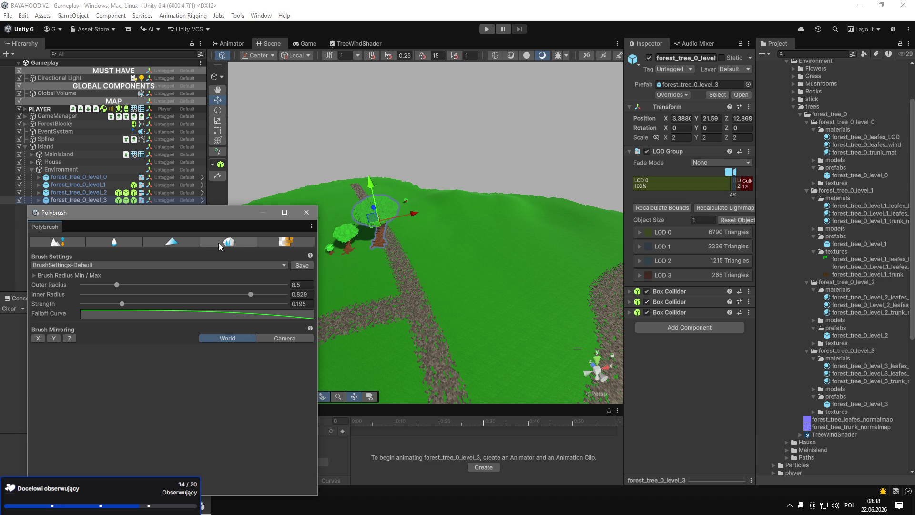
pyautogui.click(219, 243)
pyautogui.scroll(-1, 129, 364)
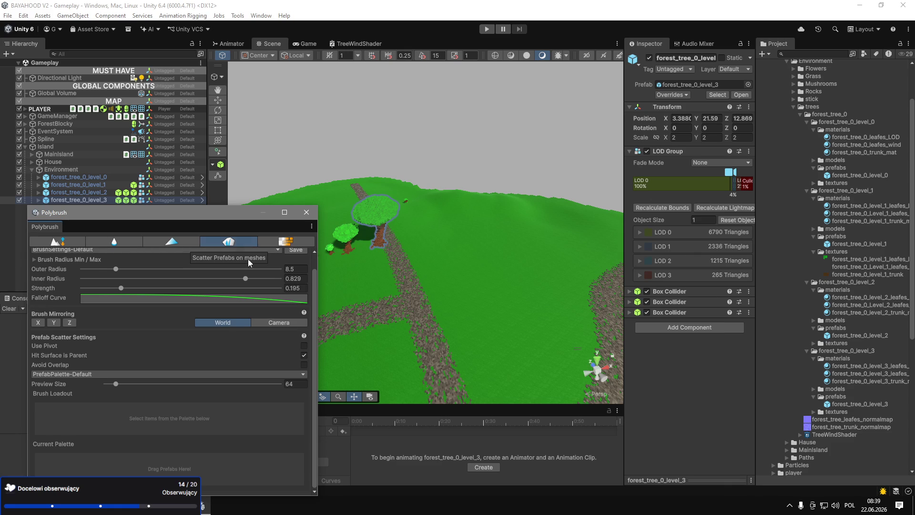
pyautogui.scroll(1, 230, 307)
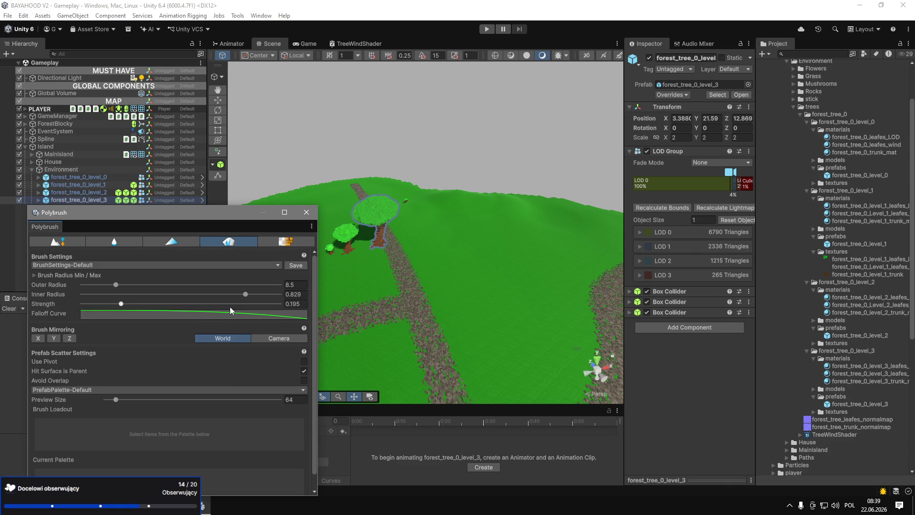
pyautogui.click(67, 276)
pyautogui.click(150, 268)
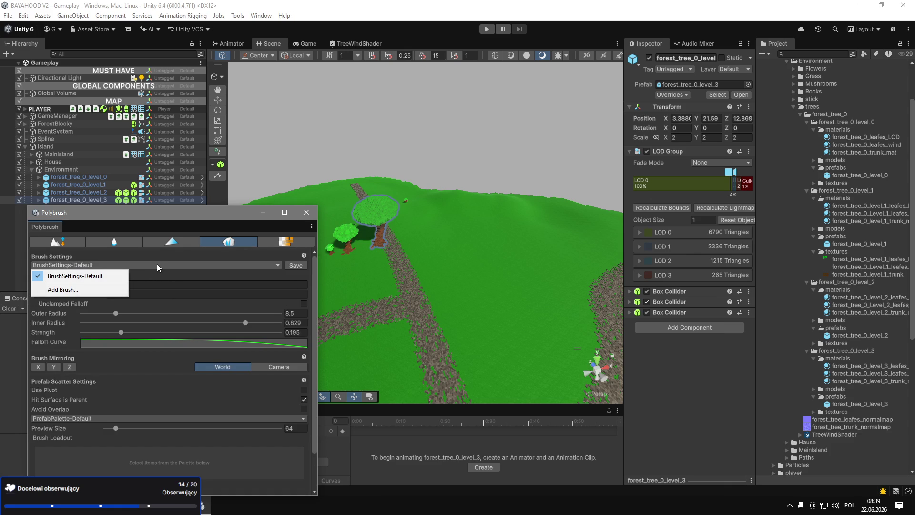
pyautogui.click(84, 290)
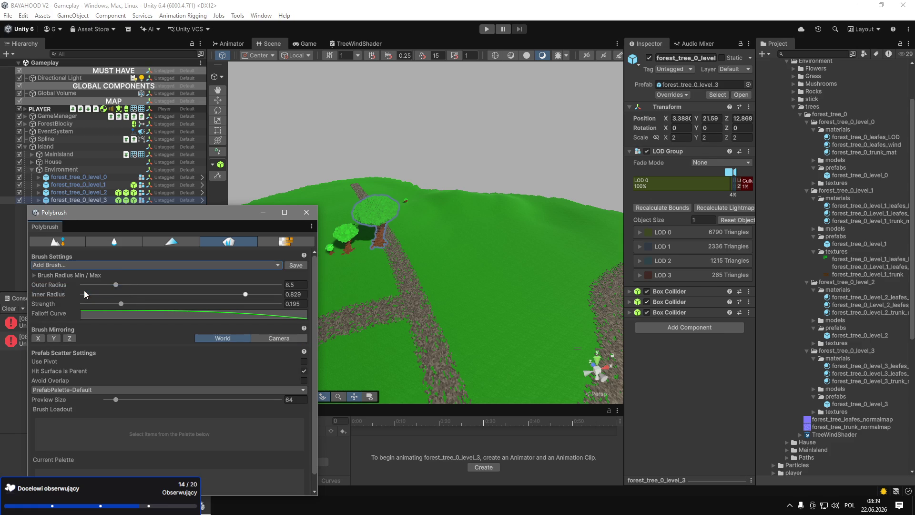
pyautogui.click(101, 267)
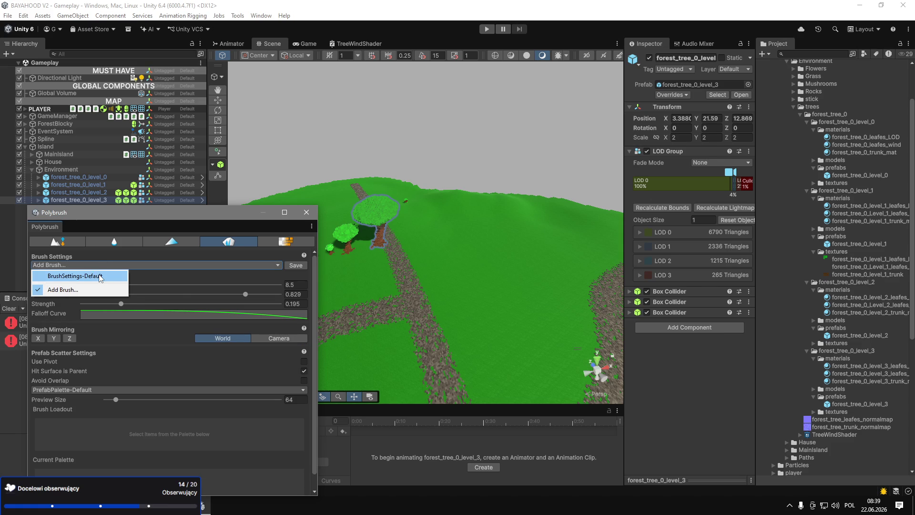
pyautogui.click(100, 276)
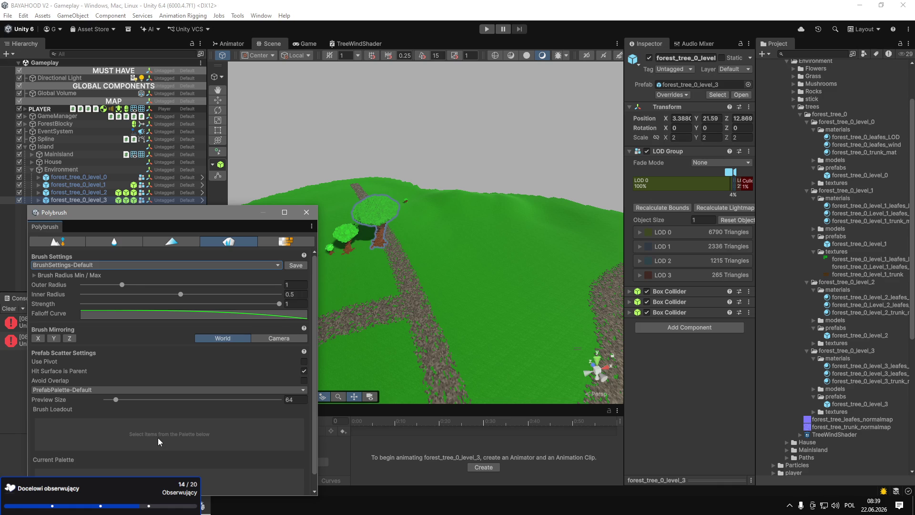
# Add forest_tree_0_level_1 to the Polybrush palette and load it into the brush.
pyautogui.scroll(-1, 161, 435)
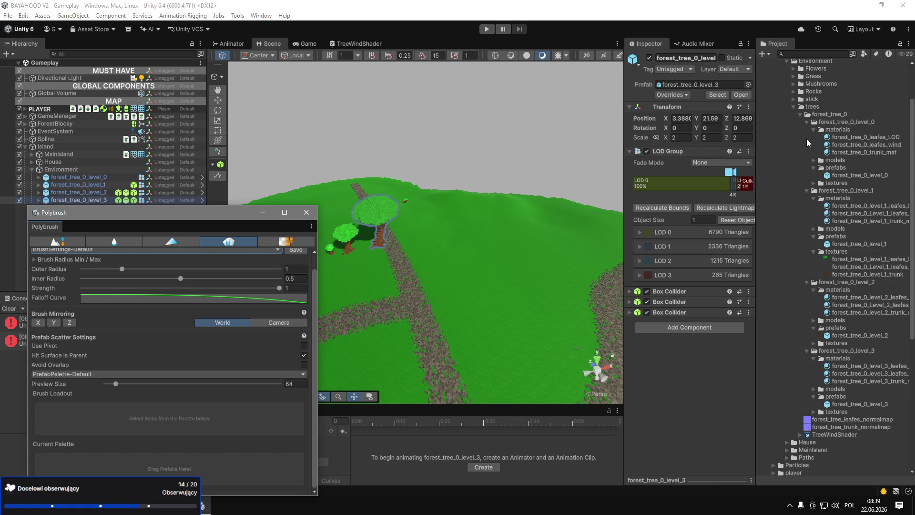
pyautogui.moveTo(841, 244)
pyautogui.mouseDown()
pyautogui.moveTo(672, 269)
pyautogui.moveTo(536, 310)
pyautogui.moveTo(211, 465)
pyautogui.mouseUp()
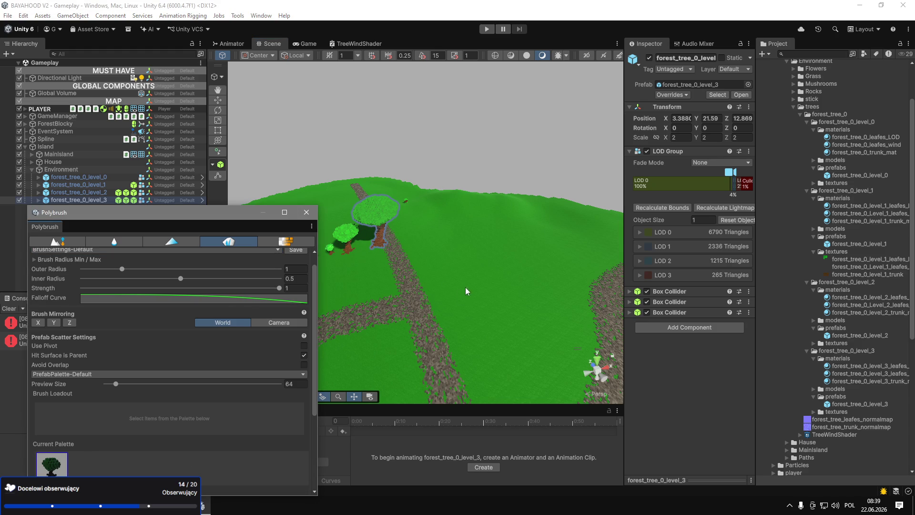
pyautogui.click(51, 464)
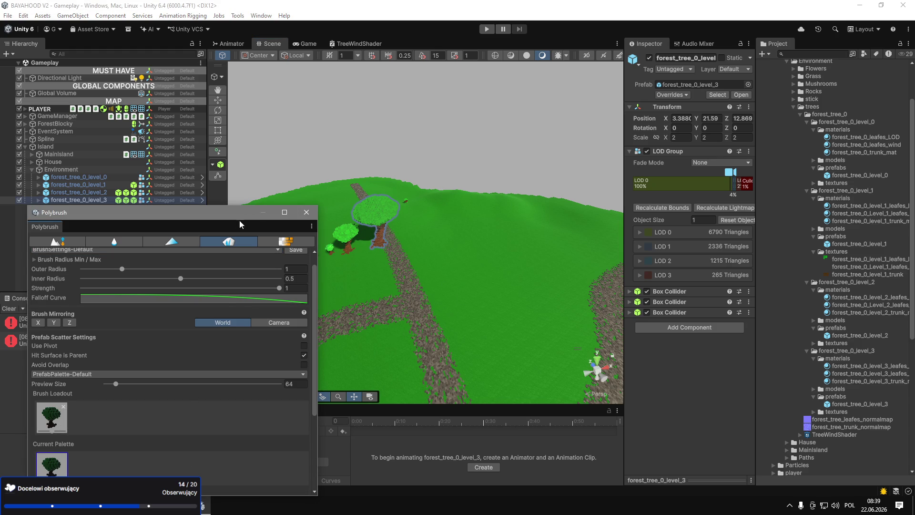
# Dock the Polybrush window beside Console and enlarge the panel.
pyautogui.moveTo(44, 230)
pyautogui.mouseDown()
pyautogui.moveTo(221, 227)
pyautogui.moveTo(222, 211)
pyautogui.mouseUp()
pyautogui.moveTo(253, 242)
pyautogui.mouseDown()
pyautogui.moveTo(113, 288)
pyautogui.moveTo(107, 303)
pyautogui.moveTo(132, 238)
pyautogui.mouseUp()
pyautogui.moveTo(455, 328); pyautogui.dragTo(550, 289)
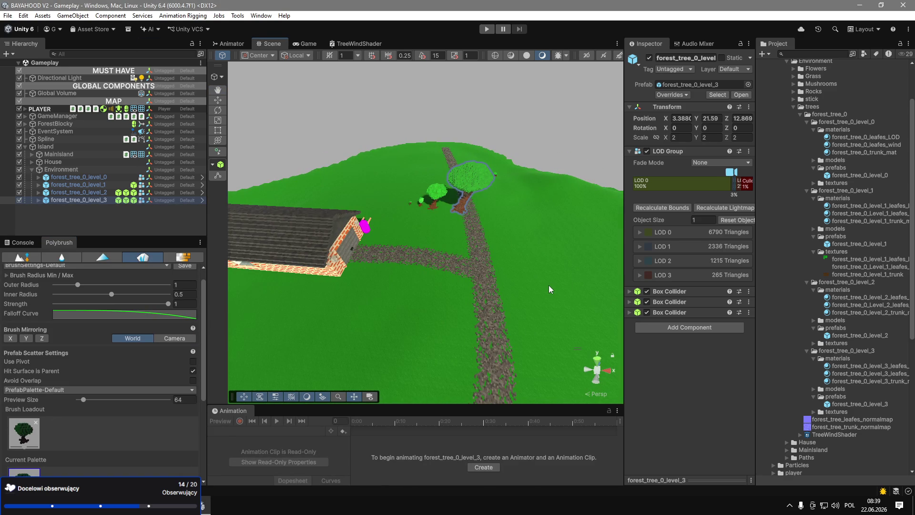
# Paint a cluster of trees at full weight onto Mainisland_top_Remesh's grass.
pyautogui.click(541, 297)
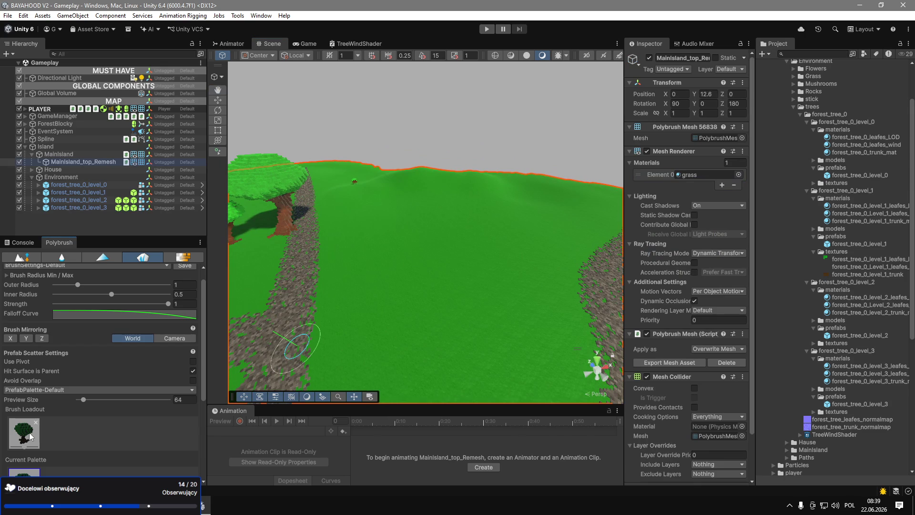
pyautogui.moveTo(24, 445); pyautogui.dragTo(38, 447)
pyautogui.moveTo(377, 296)
pyautogui.mouseDown()
pyautogui.moveTo(425, 317)
pyautogui.moveTo(359, 313)
pyautogui.moveTo(429, 347)
pyautogui.moveTo(450, 390)
pyautogui.moveTo(433, 305)
pyautogui.mouseUp()
# Delete the fourteen painted tree clones under Mainisland_top_Remesh.
pyautogui.scroll(-5, 433, 305)
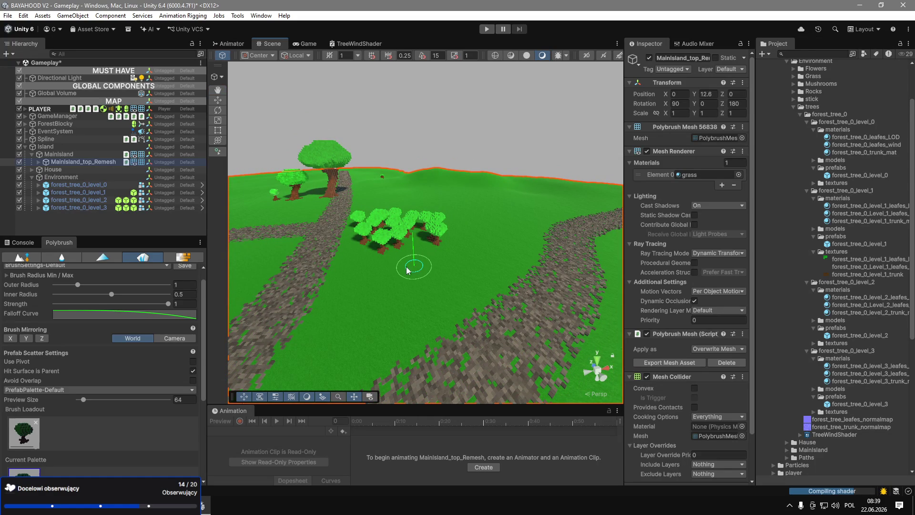
pyautogui.click(39, 162)
pyautogui.scroll(-4, 103, 189)
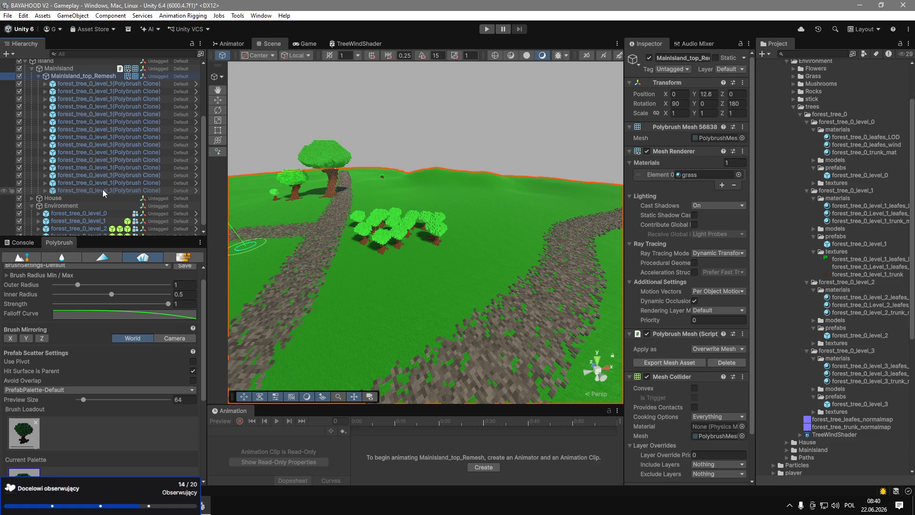
pyautogui.click(102, 190)
pyautogui.keyDown('shift'); pyautogui.click(81, 93); pyautogui.keyUp('shift')
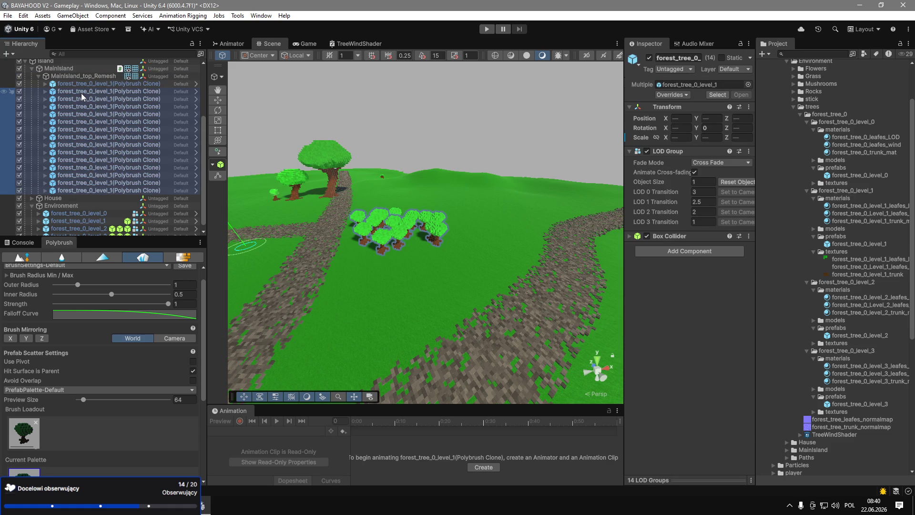
pyautogui.press('Delete')
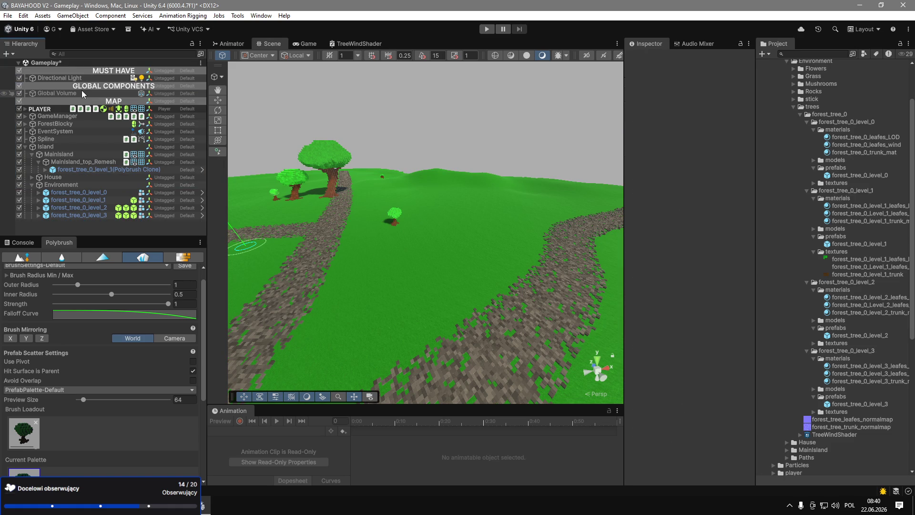
# Delete forest_tree_0_level_0 through level_3 under Environment.
pyautogui.click(89, 194)
pyautogui.keyDown('shift'); pyautogui.click(82, 212); pyautogui.keyUp('shift')
pyautogui.press('Delete')
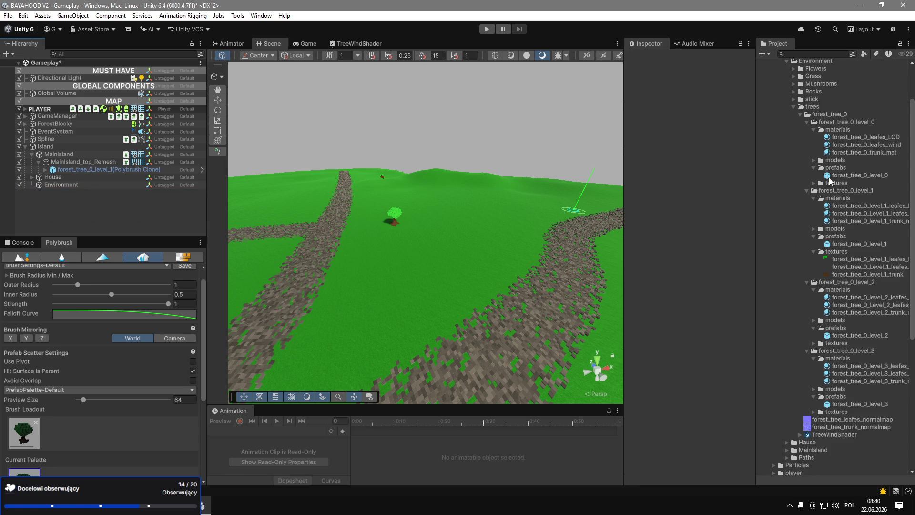
# Add forest_tree_0_level_3 to the palette and paste prefab settings onto it.
pyautogui.scroll(-2, 77, 431)
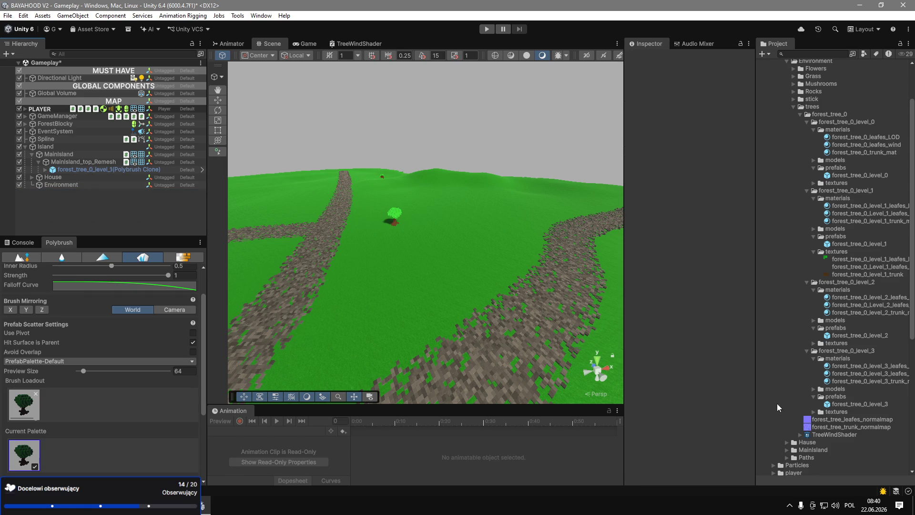
pyautogui.moveTo(843, 404)
pyautogui.mouseDown()
pyautogui.moveTo(67, 456)
pyautogui.moveTo(138, 457)
pyautogui.mouseUp()
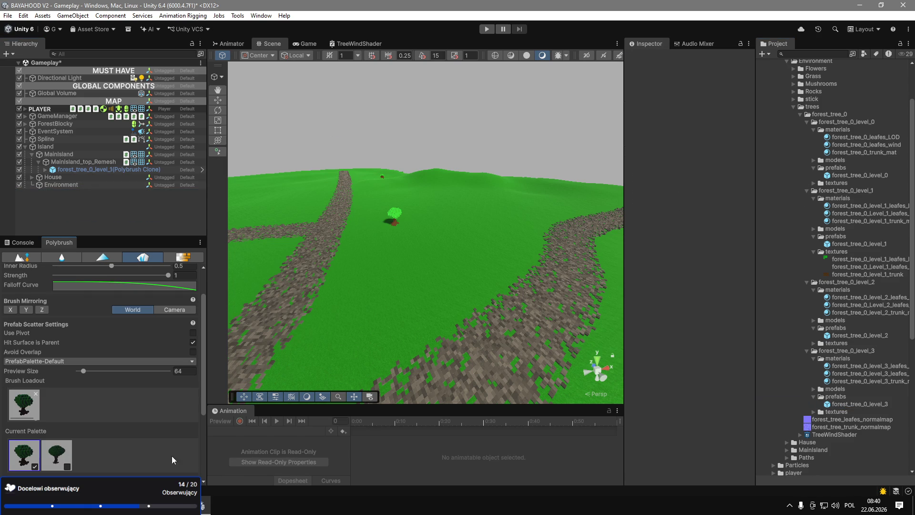
pyautogui.click(55, 458)
pyautogui.rightClick(55, 454)
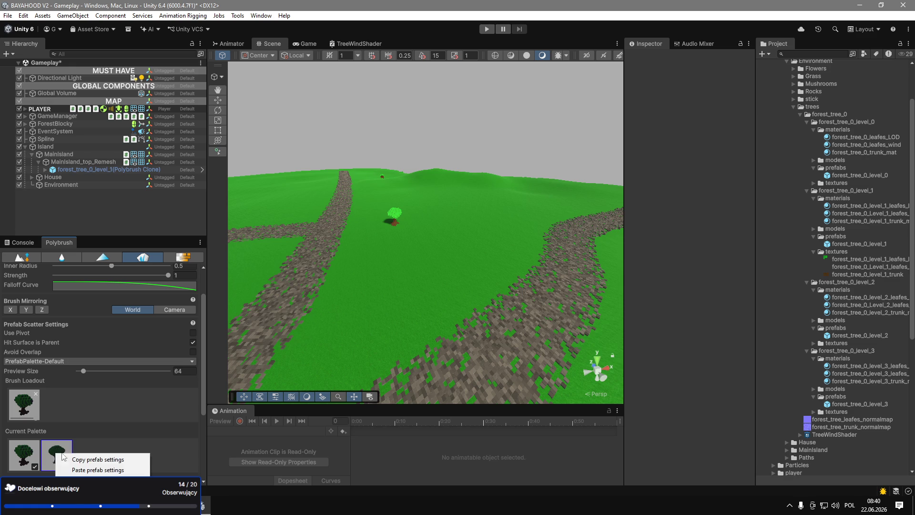
pyautogui.click(101, 470)
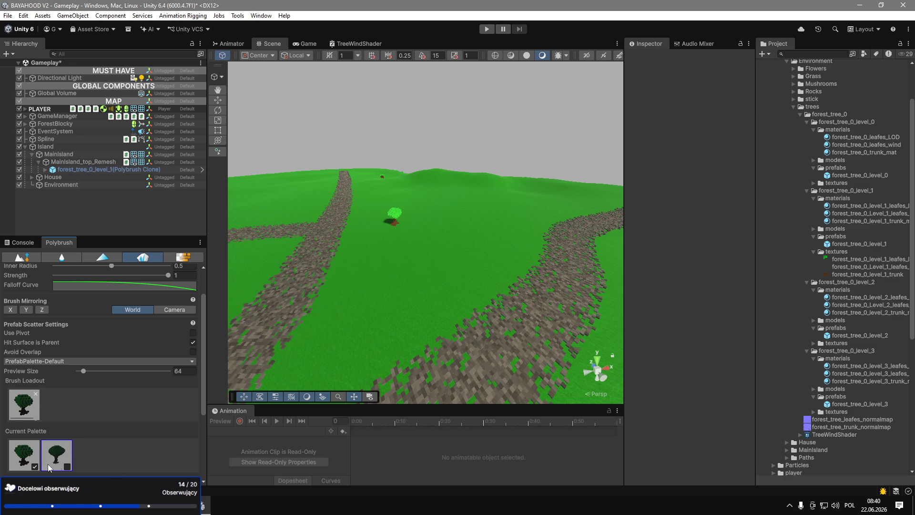
# Load the second palette tree into the brush, then clear the Brush Loadout.
pyautogui.scroll(-5, 53, 457)
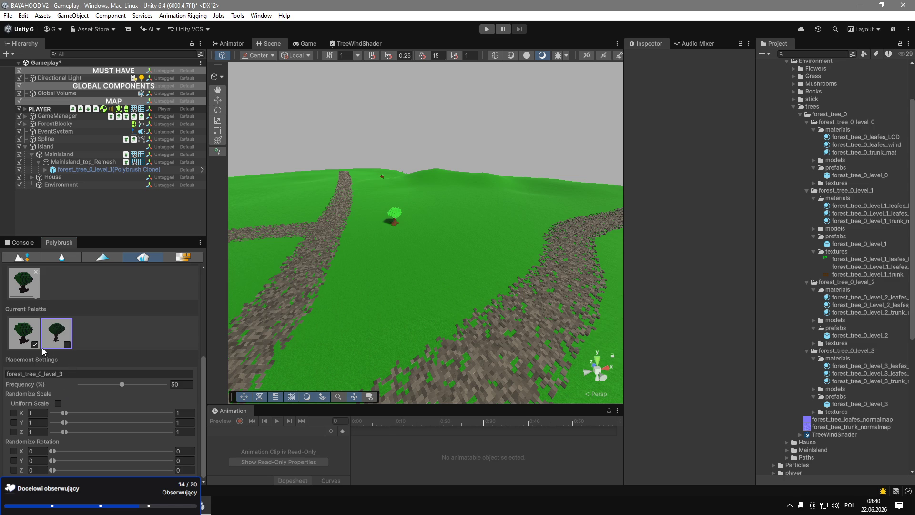
pyautogui.click(67, 344)
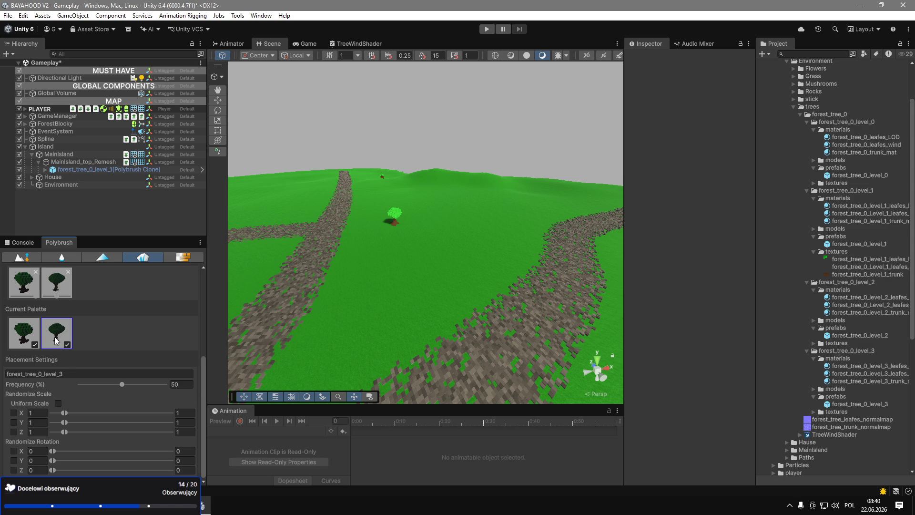
pyautogui.click(36, 273)
pyautogui.click(36, 272)
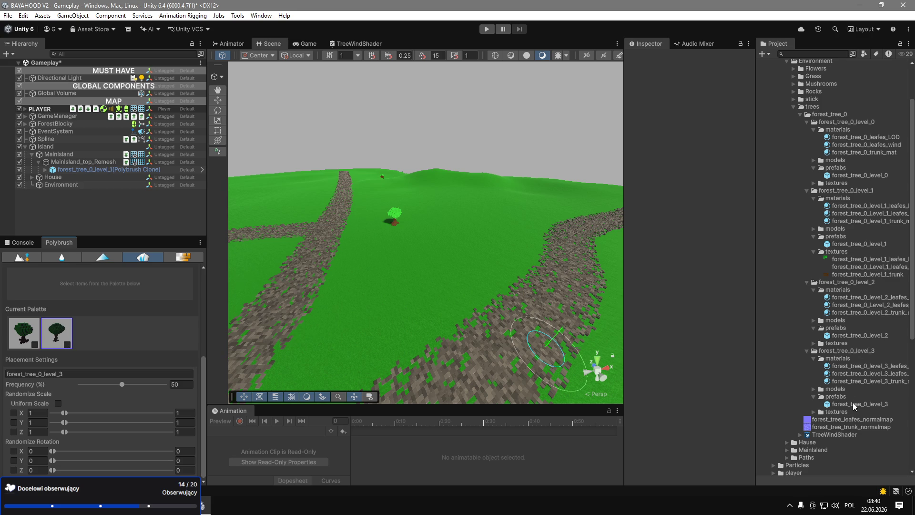
# Copy the first palette tree's prefab settings and paste them onto the second tree.
pyautogui.click(28, 335)
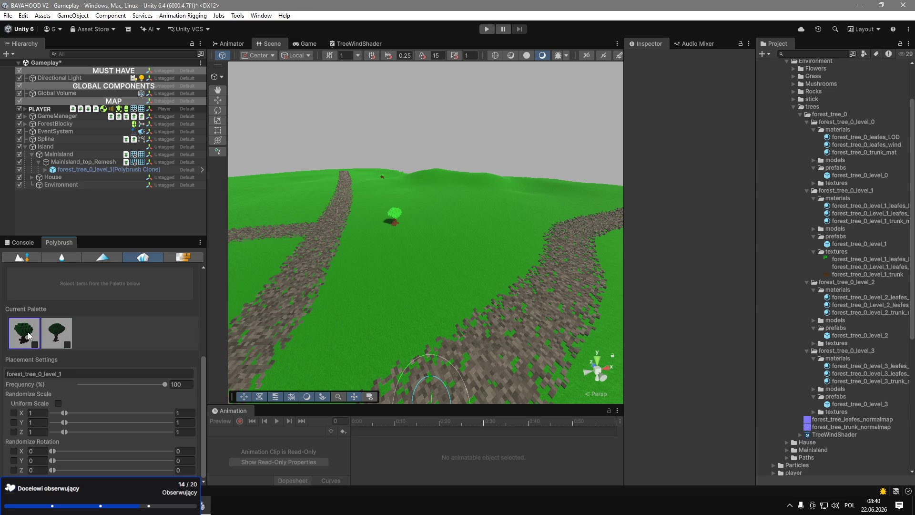
pyautogui.rightClick(29, 336)
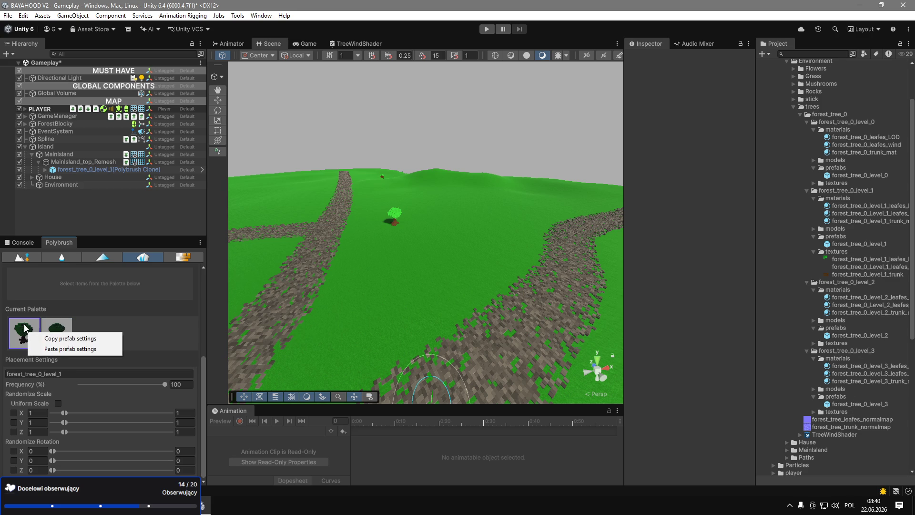
pyautogui.click(25, 328)
pyautogui.scroll(5, 27, 329)
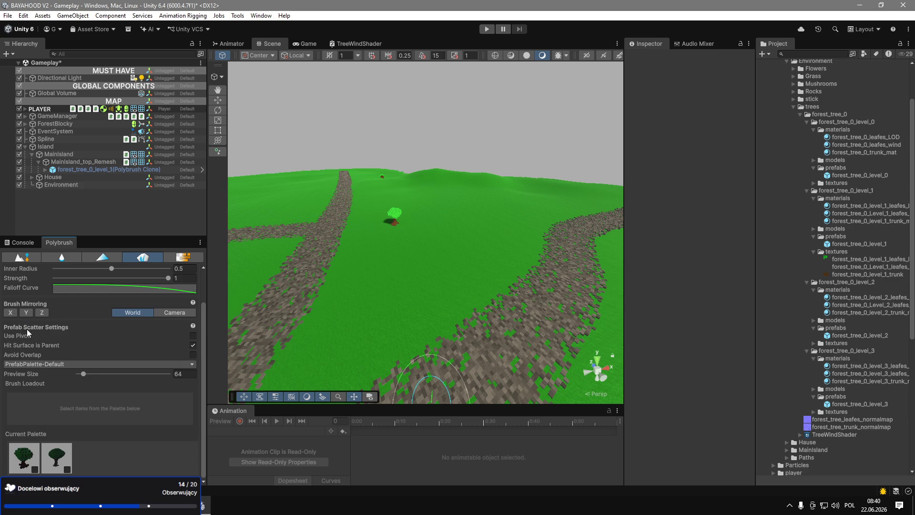
pyautogui.rightClick(48, 453)
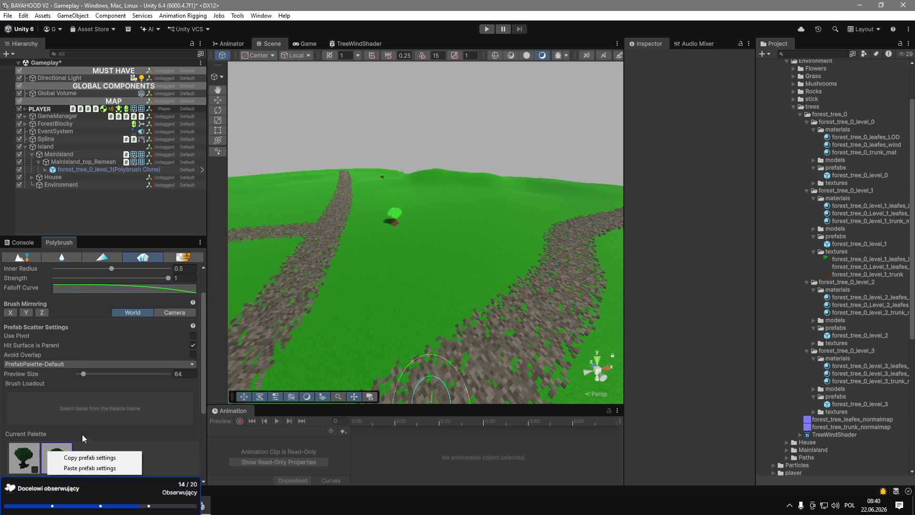
pyautogui.click(94, 417)
# Add forest_tree_0_level_2 and another tree prefab to the palette and inspect their settings.
pyautogui.scroll(-3, 98, 416)
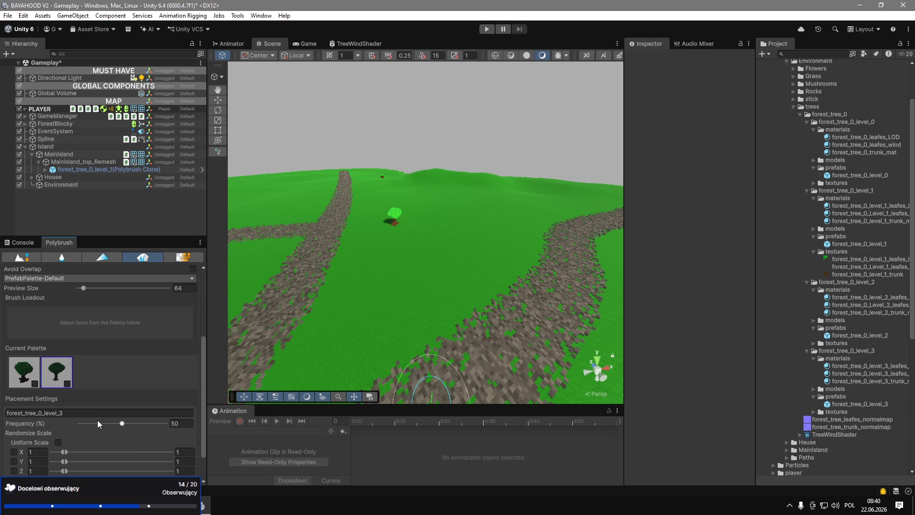
pyautogui.moveTo(850, 337); pyautogui.dragTo(89, 370)
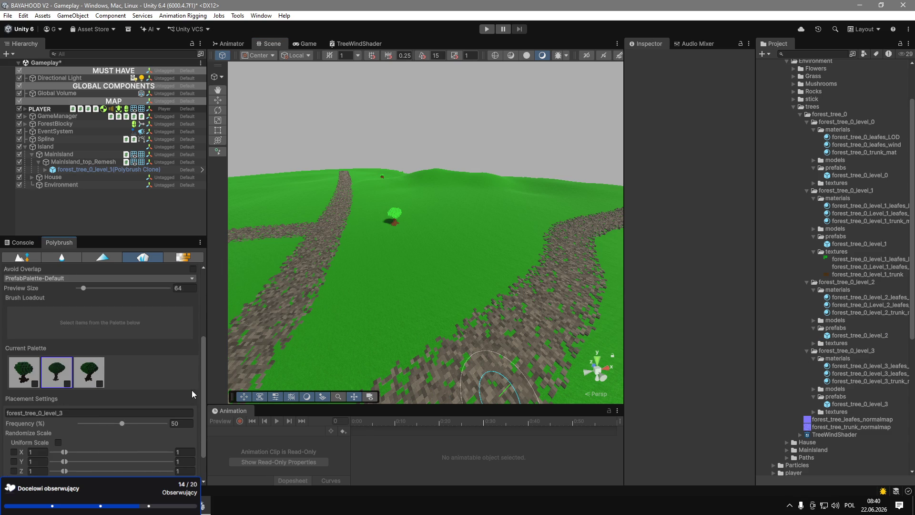
pyautogui.moveTo(860, 403)
pyautogui.mouseDown()
pyautogui.moveTo(109, 379)
pyautogui.moveTo(124, 378)
pyautogui.mouseUp()
pyautogui.click(128, 381)
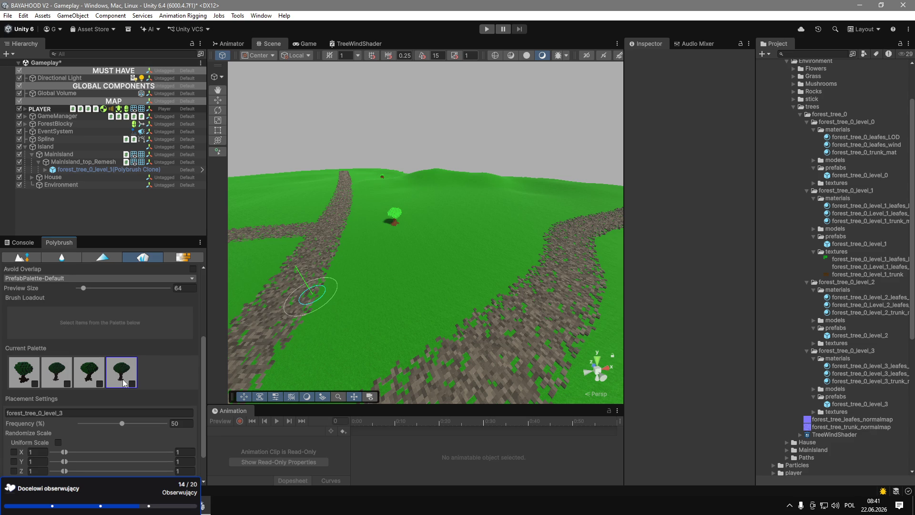
pyautogui.scroll(3, 122, 379)
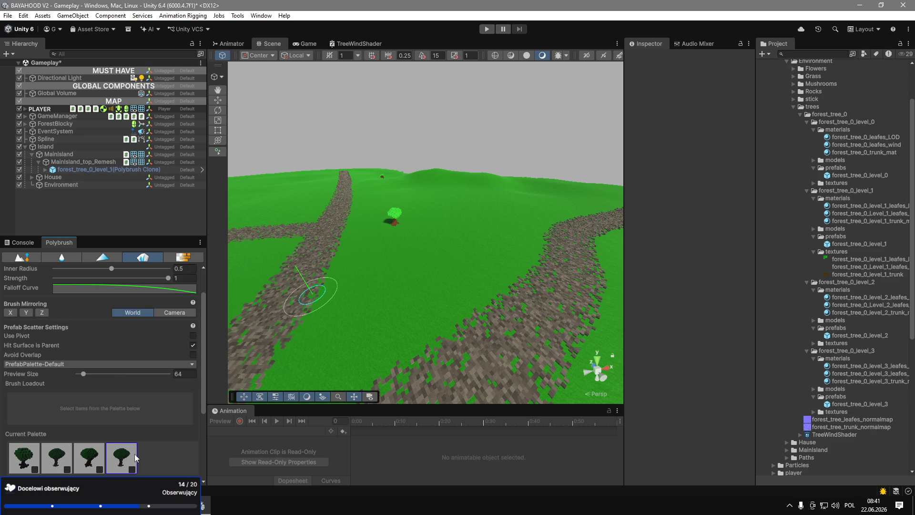
pyautogui.scroll(-4, 116, 458)
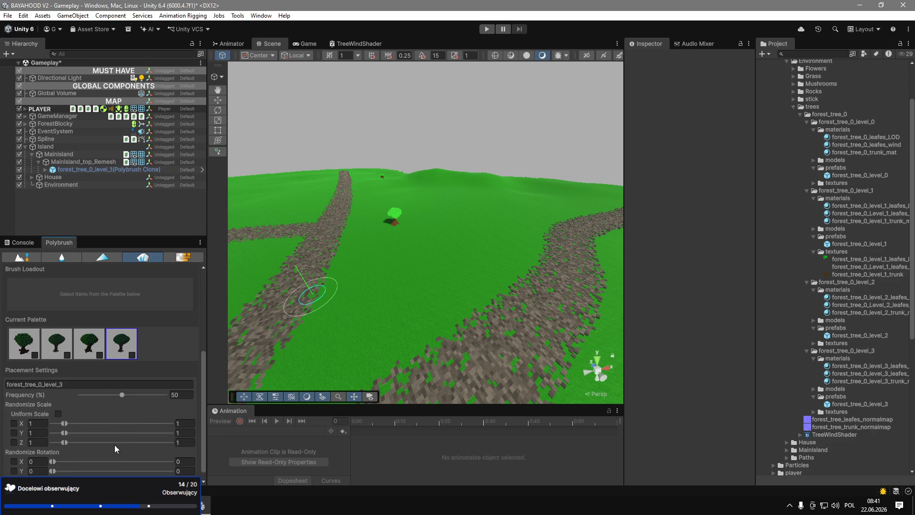
pyautogui.click(95, 346)
pyautogui.scroll(5, 94, 341)
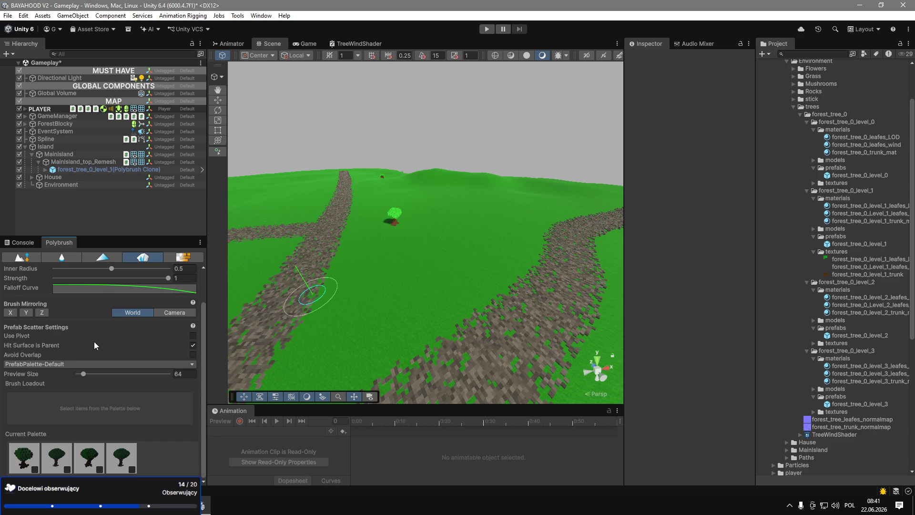
# Try a different brush preset, then return to the default preset.
pyautogui.click(45, 281)
pyautogui.click(28, 307)
pyautogui.click(85, 279)
pyautogui.click(47, 291)
# Add forest_tree_0_level_1 as a fifth palette entry and leave the brush empty.
pyautogui.scroll(-1, 125, 395)
pyautogui.moveTo(857, 244); pyautogui.dragTo(133, 462)
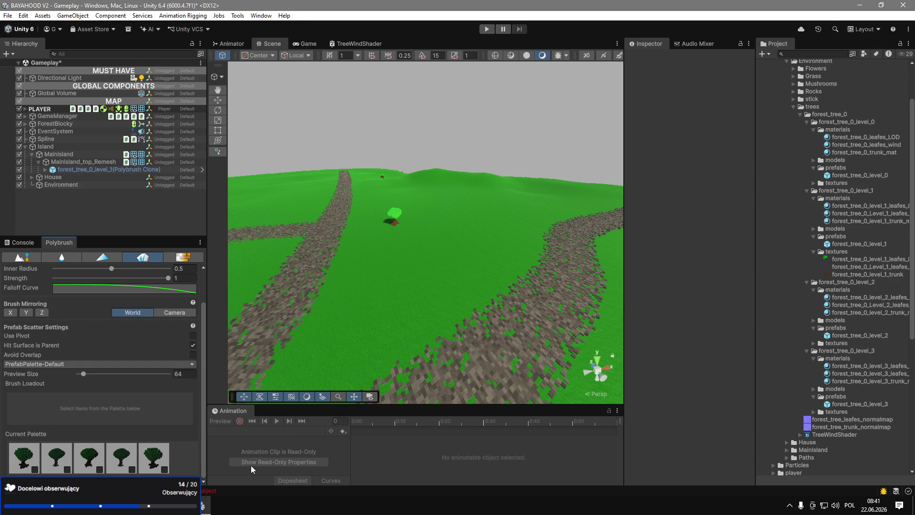
pyautogui.click(164, 471)
pyautogui.click(133, 469)
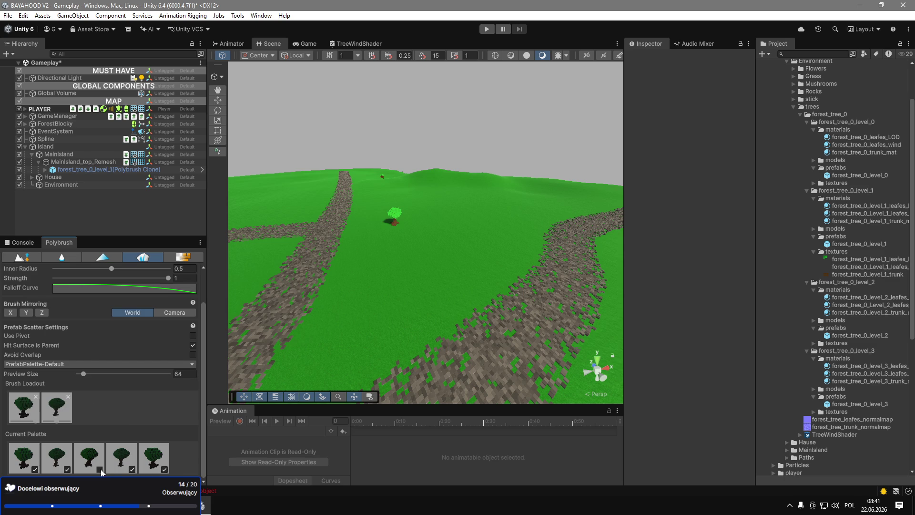
pyautogui.click(164, 470)
pyautogui.click(133, 468)
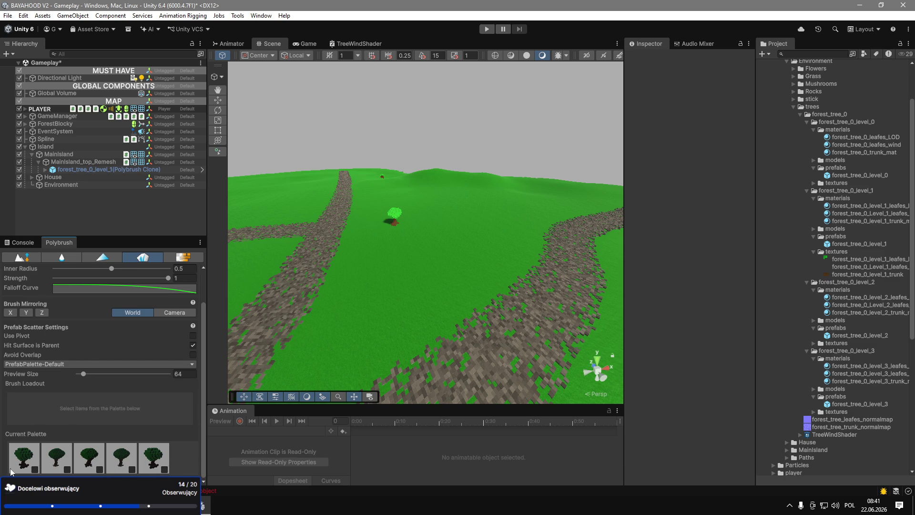
# Load four palette tree prefabs into the Brush Loadout.
pyautogui.click(33, 468)
pyautogui.click(38, 468)
pyautogui.click(38, 468)
pyautogui.click(68, 469)
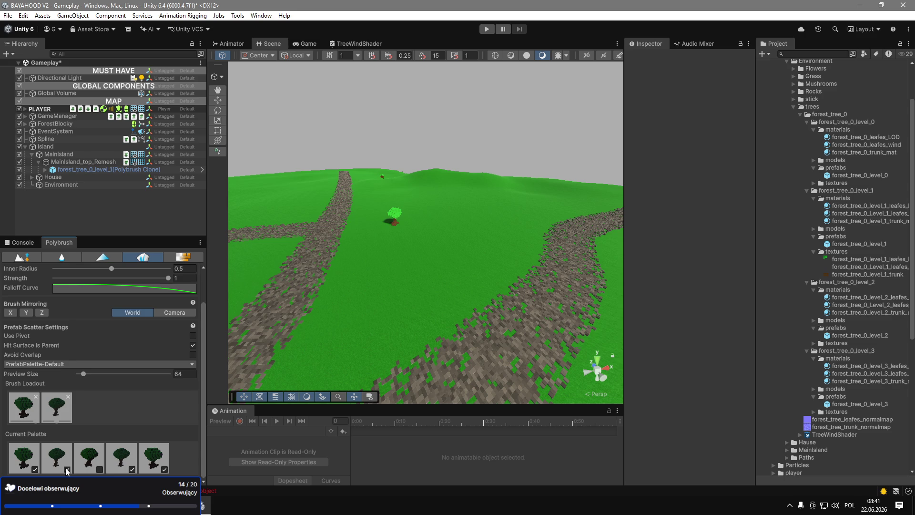
pyautogui.click(100, 470)
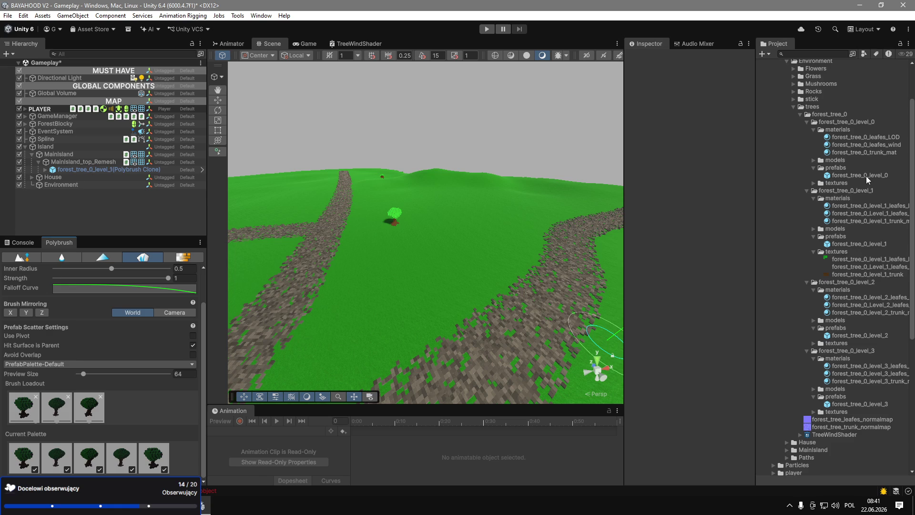
pyautogui.moveTo(181, 459); pyautogui.dragTo(6, 472)
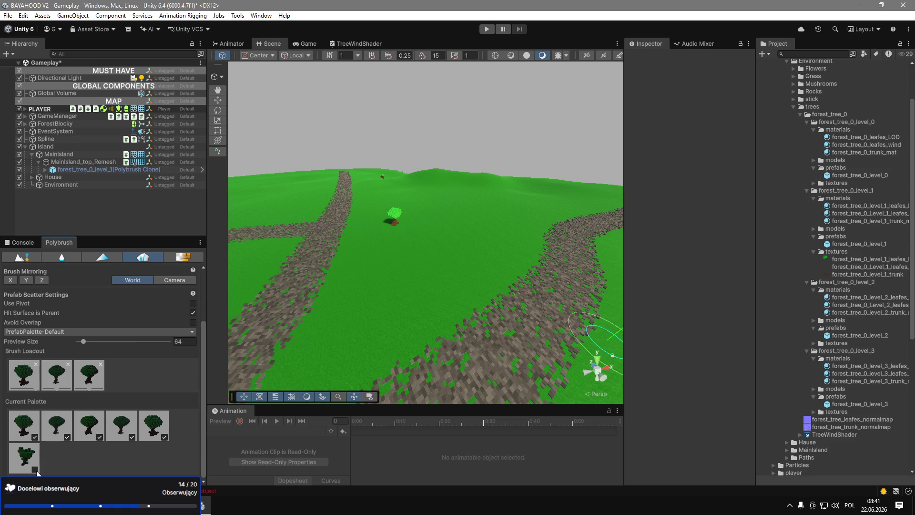
pyautogui.click(38, 466)
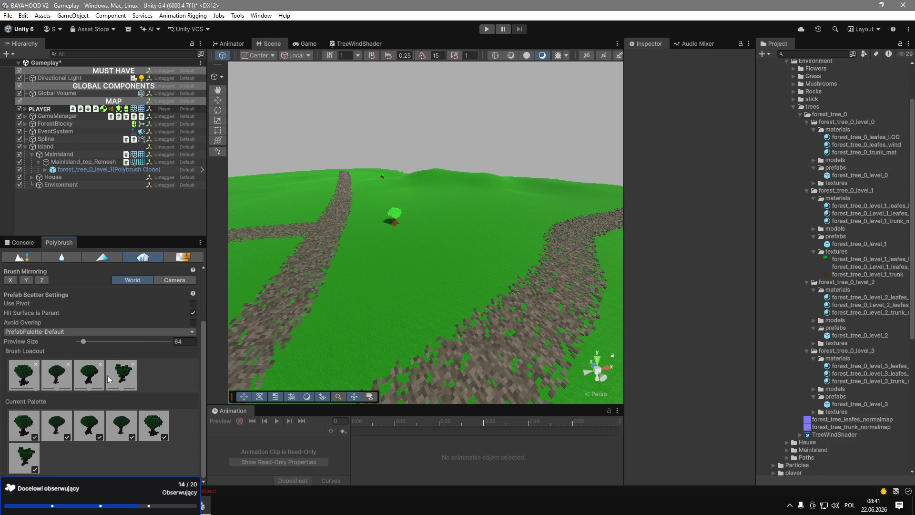
# Place a single tree on the meadow.
pyautogui.scroll(3, 42, 390)
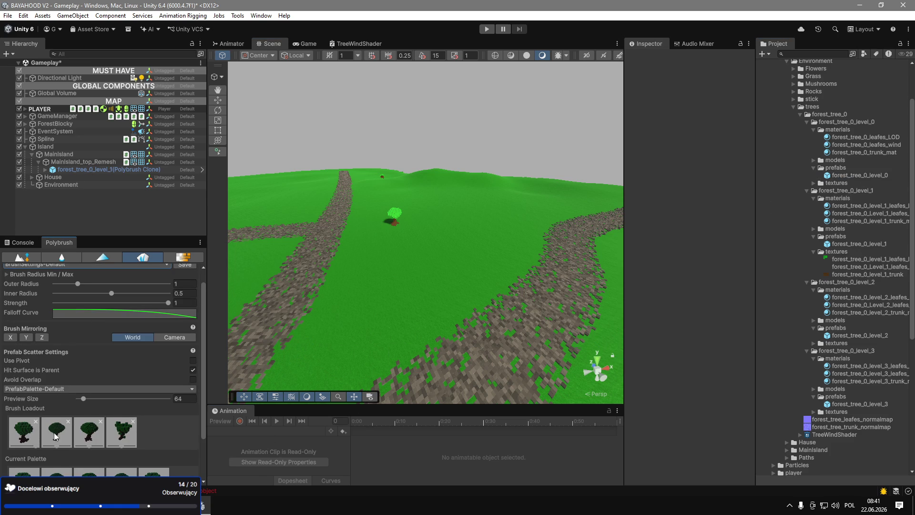
pyautogui.scroll(-3, 43, 435)
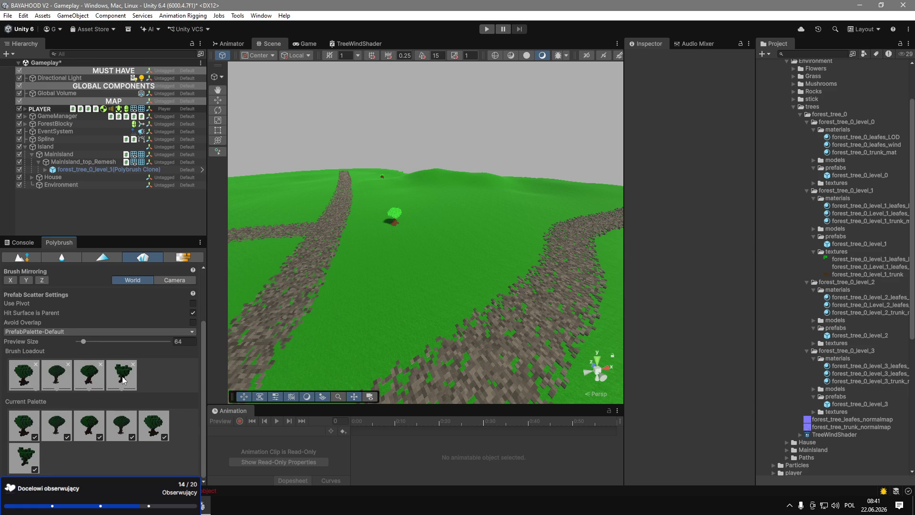
pyautogui.click(378, 299)
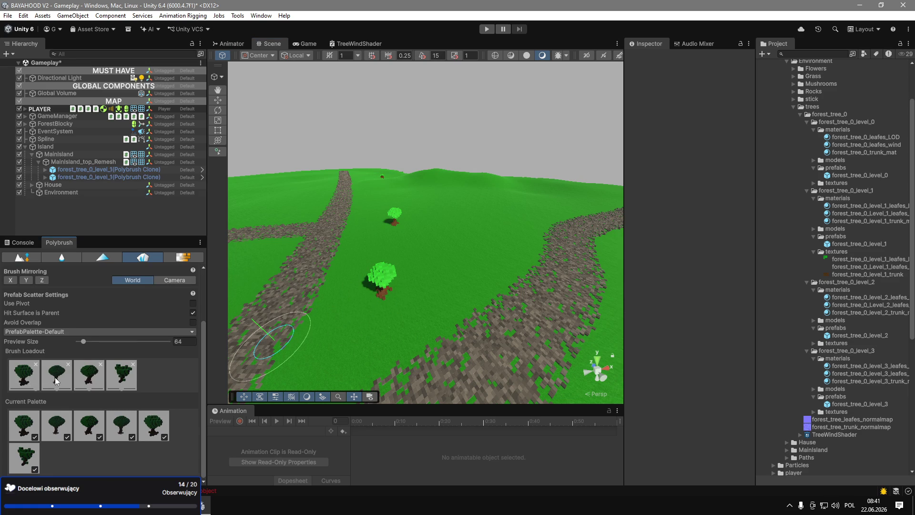
# Review the placement settings of the first tree and forest_tree_0_level_3.
pyautogui.scroll(3, 137, 450)
pyautogui.scroll(-3, 138, 451)
pyautogui.click(22, 423)
pyautogui.scroll(-6, 67, 438)
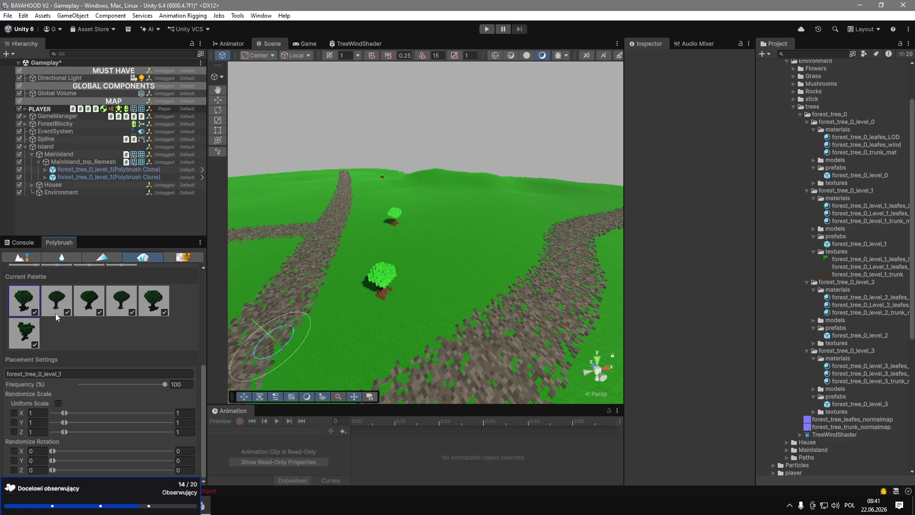
pyautogui.moveTo(84, 372); pyautogui.dragTo(2, 376)
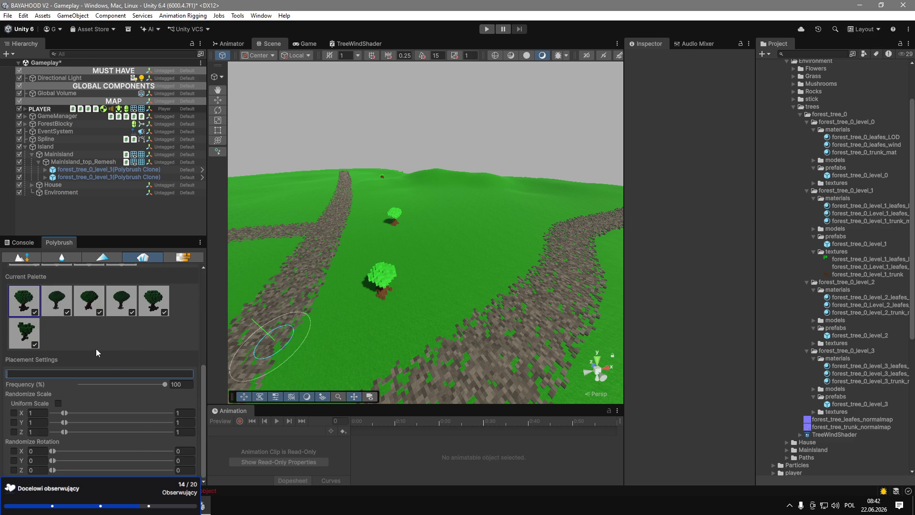
pyautogui.click(61, 304)
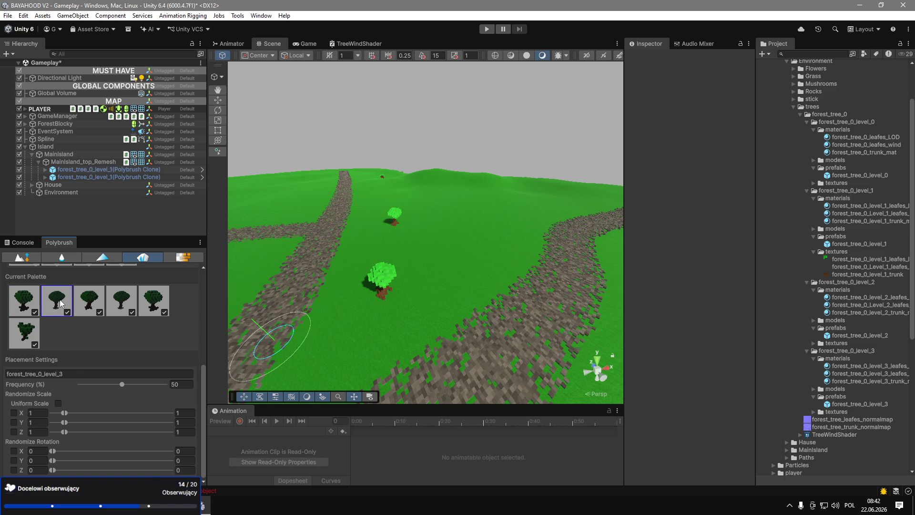
pyautogui.click(30, 310)
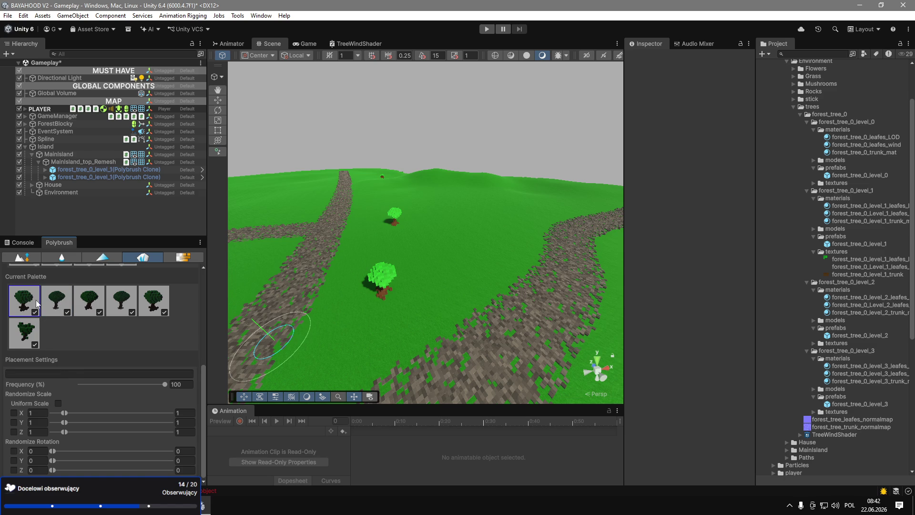
pyautogui.scroll(3, 105, 393)
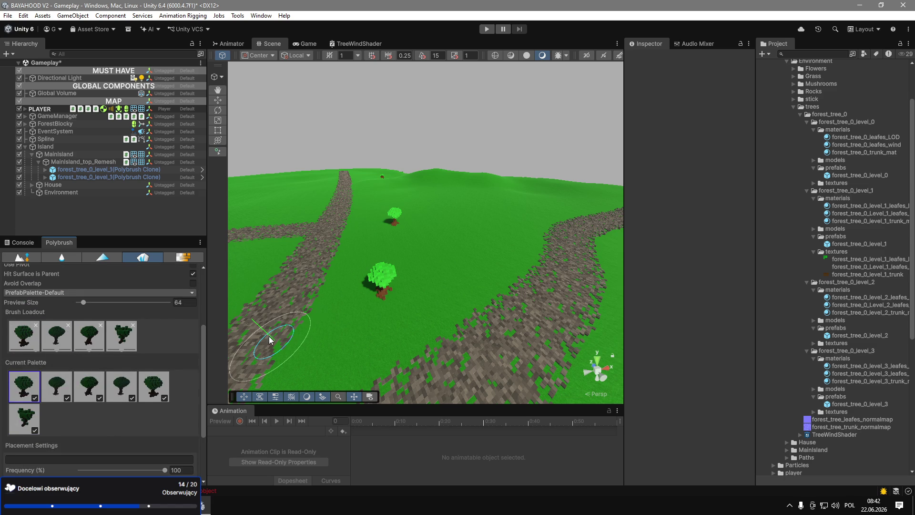
# Scatter another tree beside the first and raise the brush outer radius to 5.
pyautogui.click(410, 292)
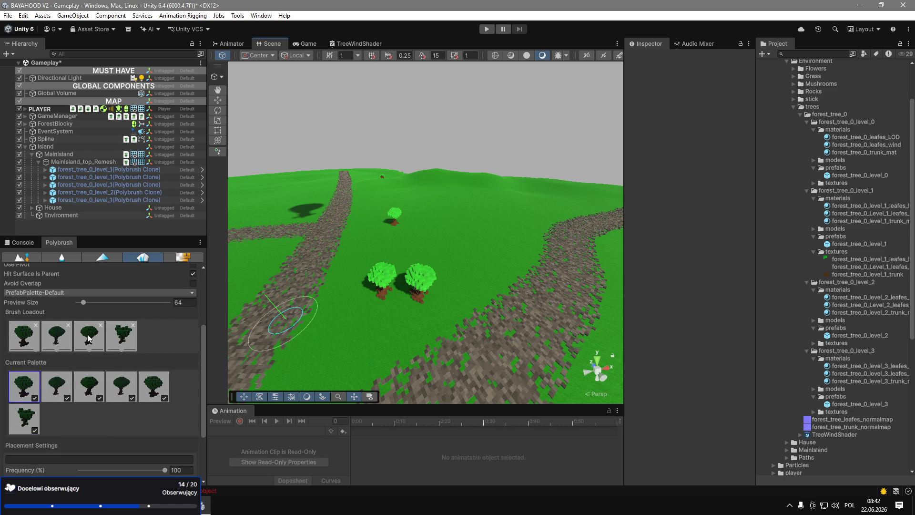
pyautogui.scroll(3, 105, 324)
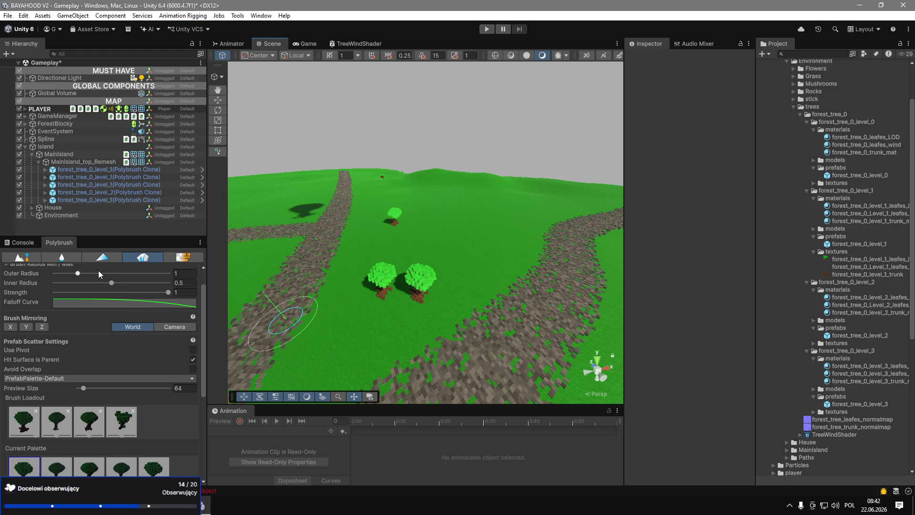
pyautogui.moveTo(99, 274)
pyautogui.mouseDown()
pyautogui.moveTo(157, 289)
pyautogui.moveTo(138, 274)
pyautogui.moveTo(168, 274)
pyautogui.mouseUp()
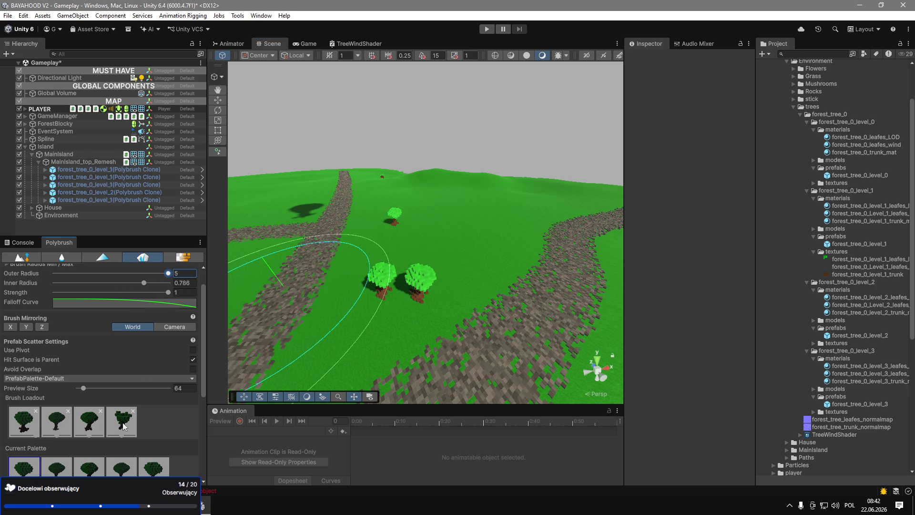
# Place a small tree, then paint a dense grove around the path crossing.
pyautogui.click(427, 224)
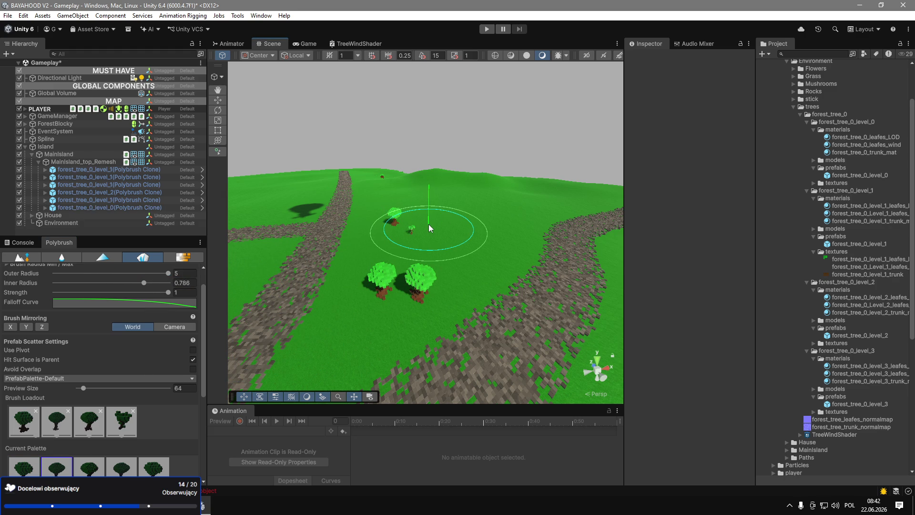
pyautogui.moveTo(445, 239)
pyautogui.mouseDown()
pyautogui.moveTo(428, 252)
pyautogui.moveTo(459, 238)
pyautogui.moveTo(530, 119)
pyautogui.moveTo(574, 130)
pyautogui.moveTo(543, 138)
pyautogui.moveTo(440, 104)
pyautogui.moveTo(389, 252)
pyautogui.moveTo(399, 358)
pyautogui.moveTo(403, 348)
pyautogui.mouseUp()
# Delete all scattered tree clones and empty the Polybrush Brush Loadout.
pyautogui.keyDown('shift'); pyautogui.click(114, 168); pyautogui.keyUp('shift')
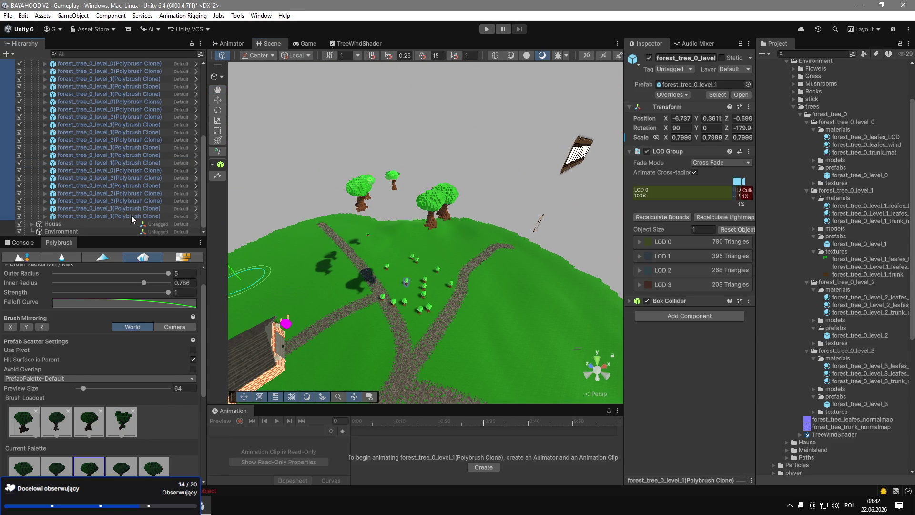
pyautogui.press('Delete')
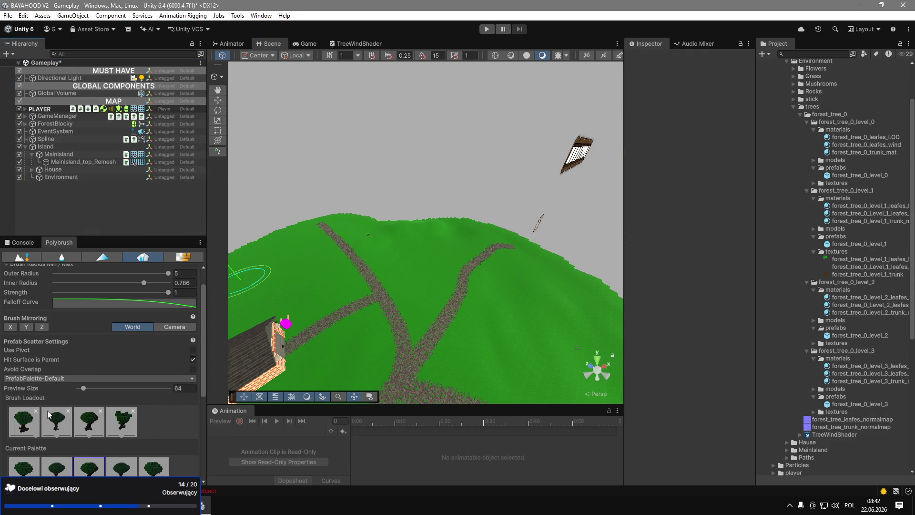
pyautogui.click(35, 411)
pyautogui.click(35, 411)
pyautogui.click(35, 410)
pyautogui.click(36, 411)
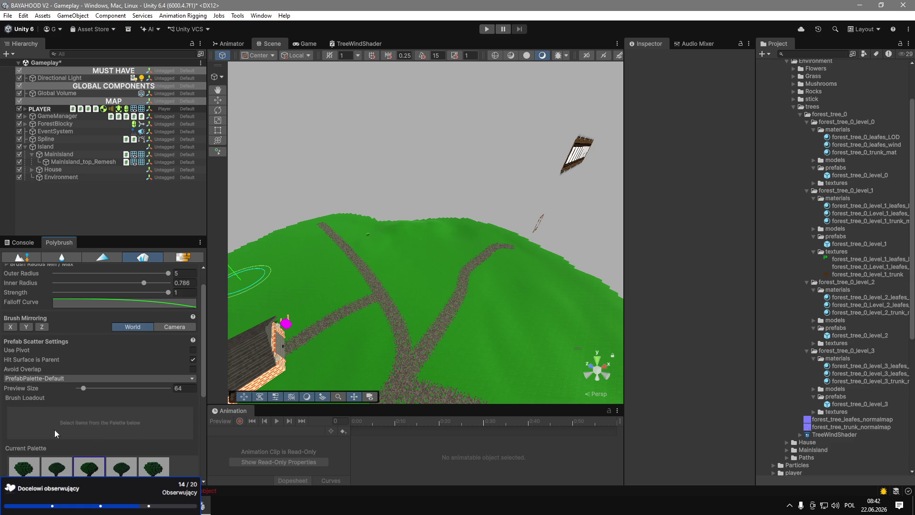
pyautogui.scroll(-6, 107, 447)
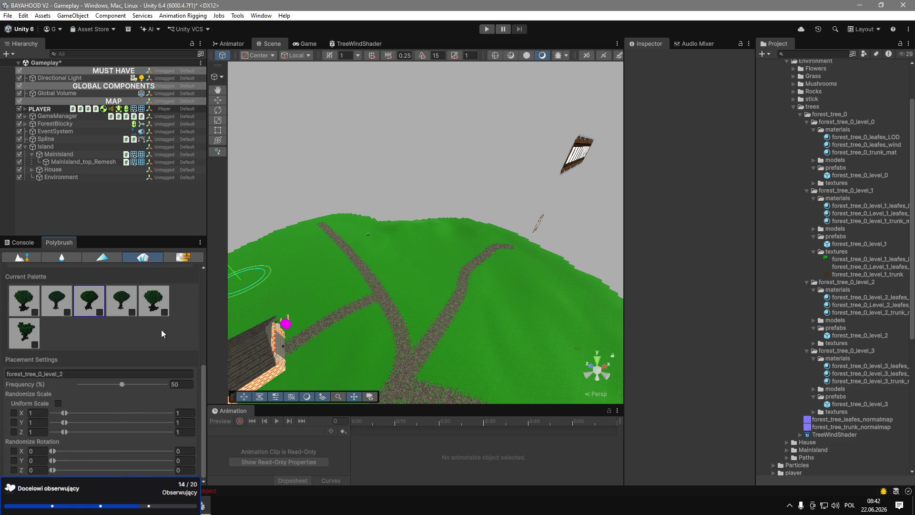
pyautogui.scroll(6, 133, 293)
# Close the Polybrush panel and clear the console errors.
pyautogui.rightClick(67, 246)
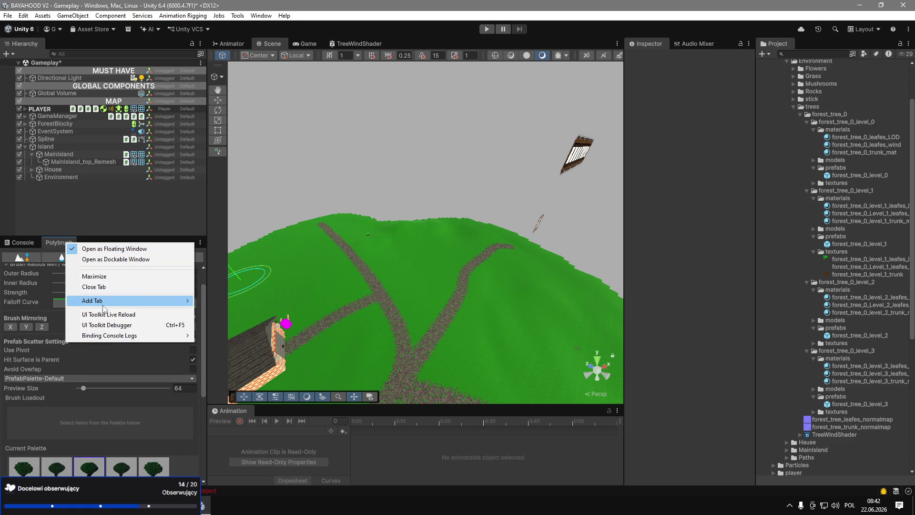
pyautogui.click(108, 287)
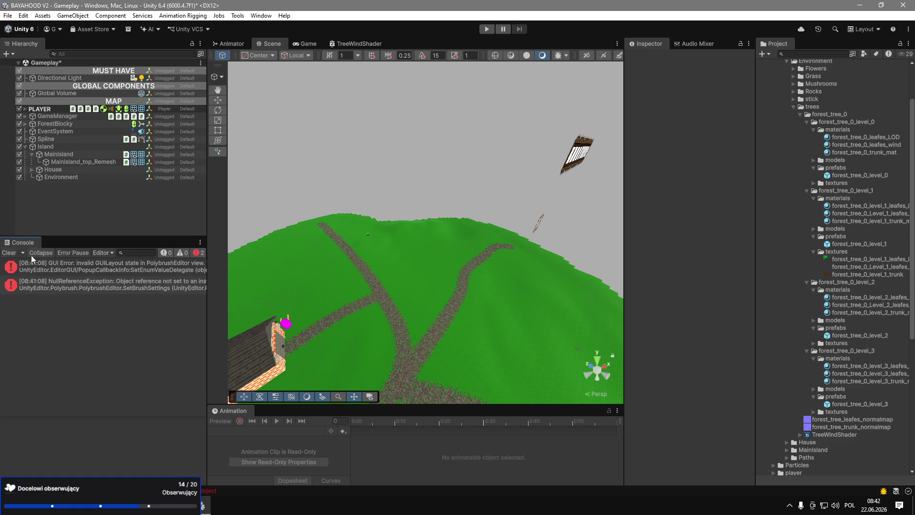
pyautogui.click(9, 252)
pyautogui.moveTo(393, 290)
pyautogui.mouseDown()
pyautogui.moveTo(779, 459)
pyautogui.moveTo(774, 253)
pyautogui.mouseUp()
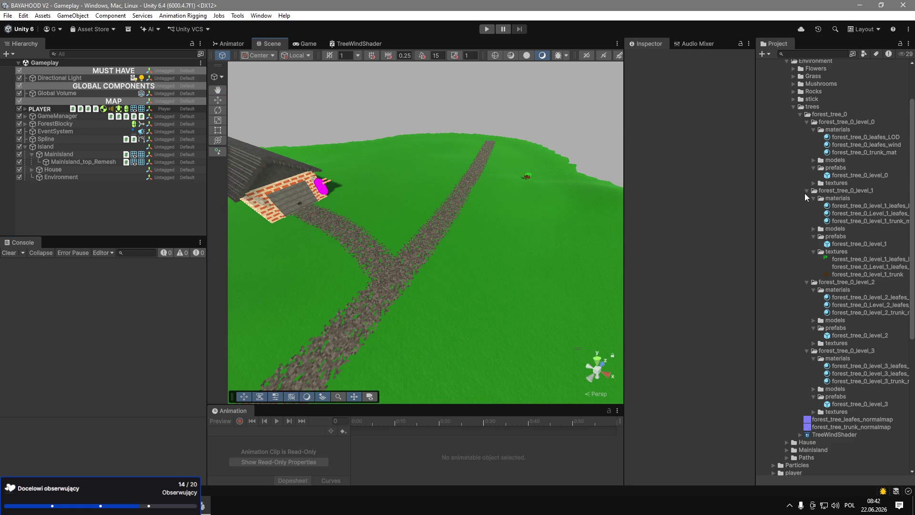
# Drop forest_tree_0_level_0 through level_3 prefabs together onto the island.
pyautogui.click(838, 405)
pyautogui.keyDown('ctrl'); pyautogui.click(857, 335); pyautogui.keyUp('ctrl')
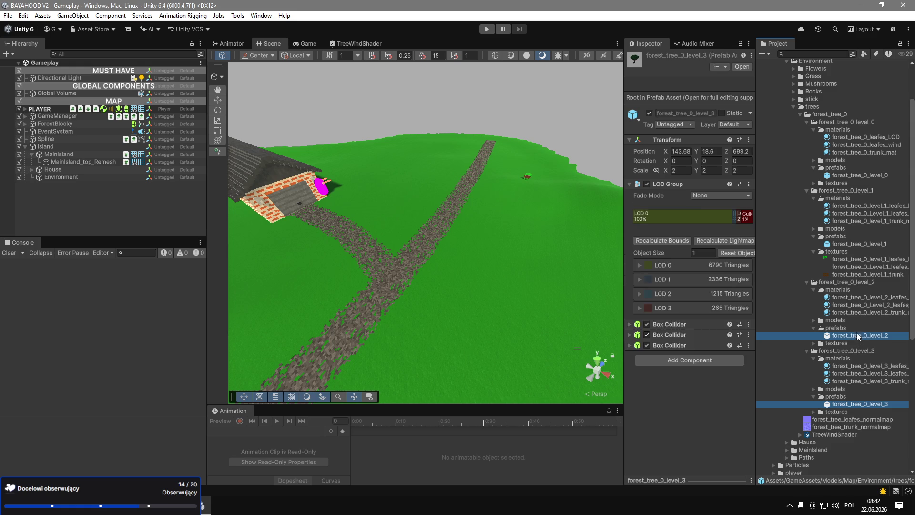
pyautogui.keyDown('ctrl'); pyautogui.click(844, 244); pyautogui.keyUp('ctrl')
pyautogui.keyDown('ctrl'); pyautogui.click(856, 176); pyautogui.keyUp('ctrl')
pyautogui.moveTo(856, 176)
pyautogui.mouseDown()
pyautogui.moveTo(410, 307)
pyautogui.moveTo(296, 278)
pyautogui.mouseUp()
pyautogui.click(68, 224)
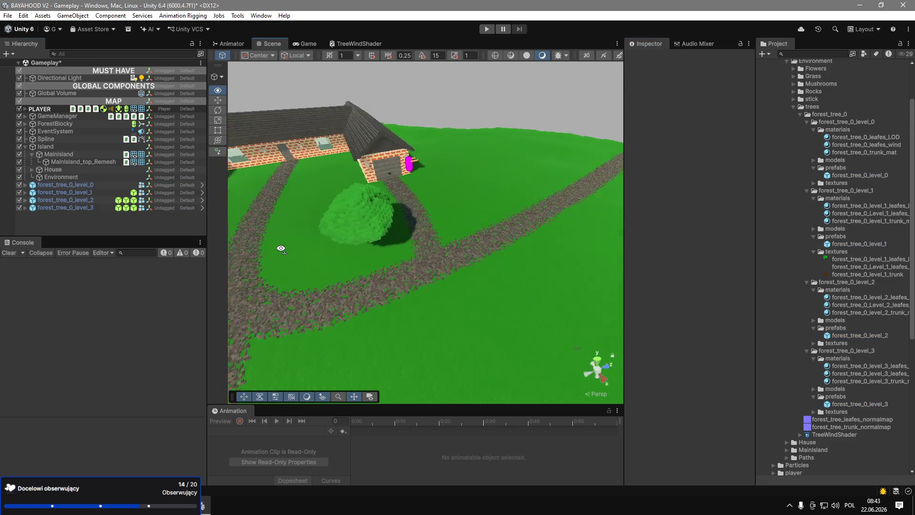
# Move forest_tree_0_level_3 beside the house and rotate it -37.63° on Y.
pyautogui.click(67, 208)
pyautogui.moveTo(467, 238); pyautogui.dragTo(520, 245)
pyautogui.scroll(-5, 521, 245)
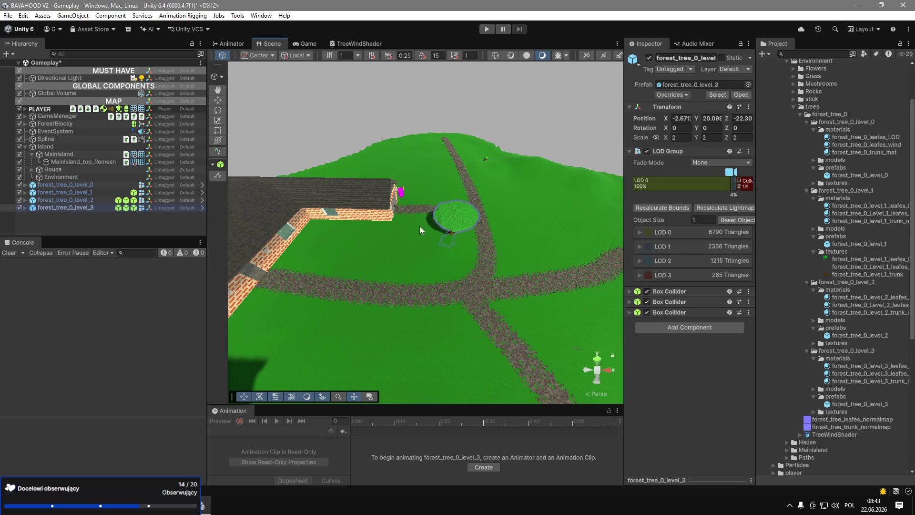
pyautogui.press('w')
pyautogui.moveTo(466, 199); pyautogui.dragTo(465, 188)
pyautogui.moveTo(455, 219)
pyautogui.mouseDown()
pyautogui.moveTo(353, 252)
pyautogui.moveTo(360, 248)
pyautogui.mouseUp()
pyautogui.moveTo(277, 287); pyautogui.dragTo(305, 238)
pyautogui.press('e')
pyautogui.moveTo(419, 228)
pyautogui.mouseDown()
pyautogui.moveTo(453, 233)
pyautogui.moveTo(395, 200)
pyautogui.moveTo(442, 247)
pyautogui.moveTo(645, 257)
pyautogui.mouseUp()
pyautogui.press('w')
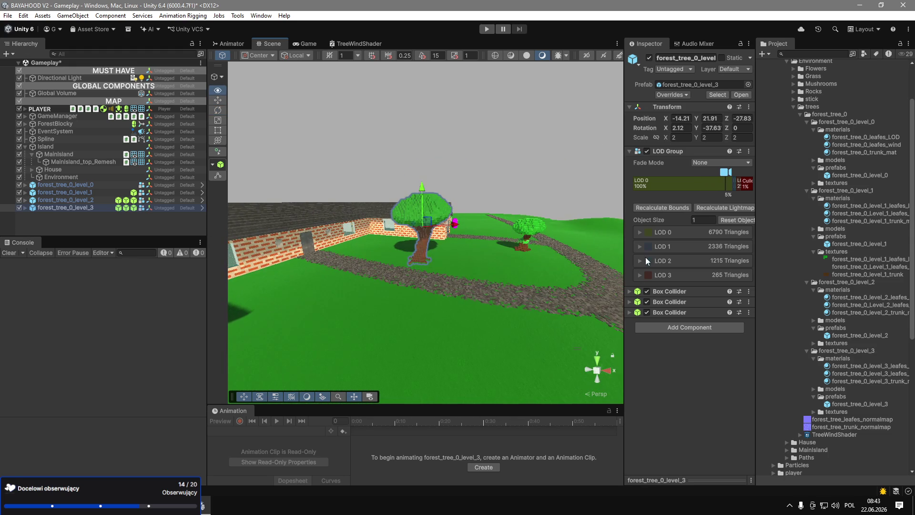
# Make two copies of forest_tree_0_level_3 and lower each one onto the grass.
pyautogui.hotkey('ctrl', 'd')
pyautogui.moveTo(439, 254)
pyautogui.mouseDown()
pyautogui.moveTo(406, 276)
pyautogui.moveTo(399, 211)
pyautogui.moveTo(334, 247)
pyautogui.moveTo(180, 302)
pyautogui.moveTo(456, 204)
pyautogui.moveTo(336, 230)
pyautogui.moveTo(313, 251)
pyautogui.moveTo(268, 239)
pyautogui.moveTo(367, 107)
pyautogui.mouseUp()
pyautogui.moveTo(400, 198)
pyautogui.mouseDown()
pyautogui.moveTo(401, 224)
pyautogui.moveTo(385, 230)
pyautogui.moveTo(393, 230)
pyautogui.moveTo(387, 223)
pyautogui.moveTo(472, 372)
pyautogui.moveTo(453, 329)
pyautogui.mouseUp()
pyautogui.press('e')
pyautogui.hotkey('ctrl', 'd')
pyautogui.press('w')
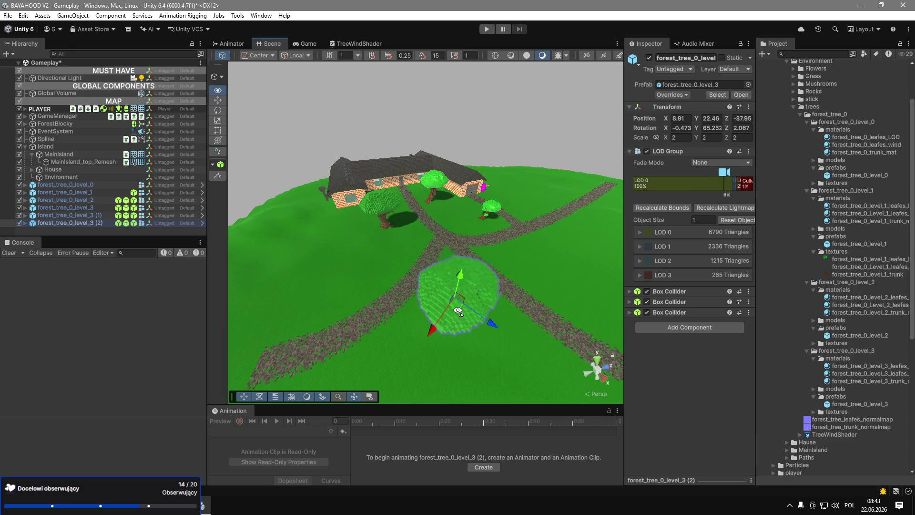
pyautogui.press('f')
pyautogui.moveTo(429, 227)
pyautogui.mouseDown()
pyautogui.moveTo(194, 304)
pyautogui.moveTo(365, 237)
pyautogui.moveTo(347, 286)
pyautogui.moveTo(363, 310)
pyautogui.moveTo(305, 224)
pyautogui.moveTo(228, 139)
pyautogui.mouseUp()
# Add a third large tree copy, set it on the ground and tilt it slightly.
pyautogui.hotkey('ctrl', 'd')
pyautogui.press('f')
pyautogui.moveTo(373, 159); pyautogui.dragTo(387, 185)
pyautogui.press('e')
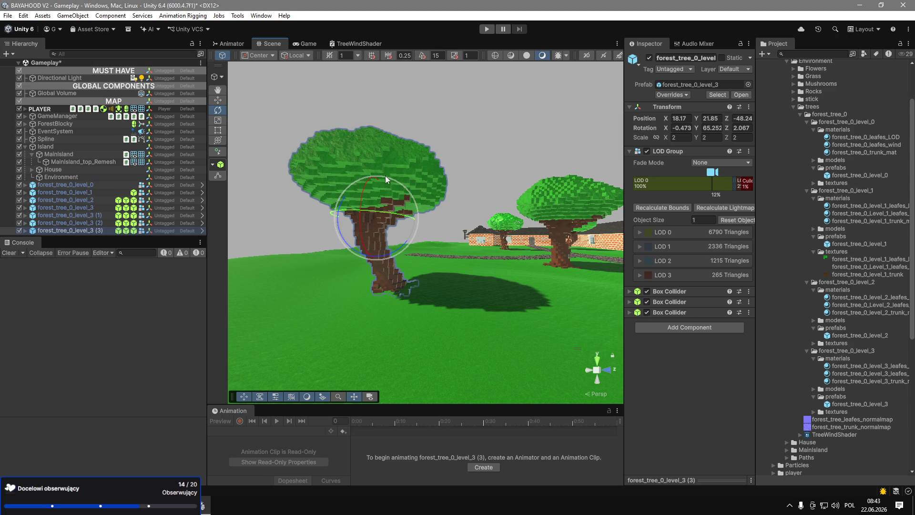
pyautogui.moveTo(348, 190)
pyautogui.mouseDown()
pyautogui.moveTo(350, 200)
pyautogui.moveTo(373, 192)
pyautogui.moveTo(362, 234)
pyautogui.moveTo(288, 261)
pyautogui.moveTo(359, 326)
pyautogui.moveTo(329, 192)
pyautogui.moveTo(467, 295)
pyautogui.moveTo(486, 358)
pyautogui.mouseUp()
pyautogui.press('w')
pyautogui.scroll(5, 506, 288)
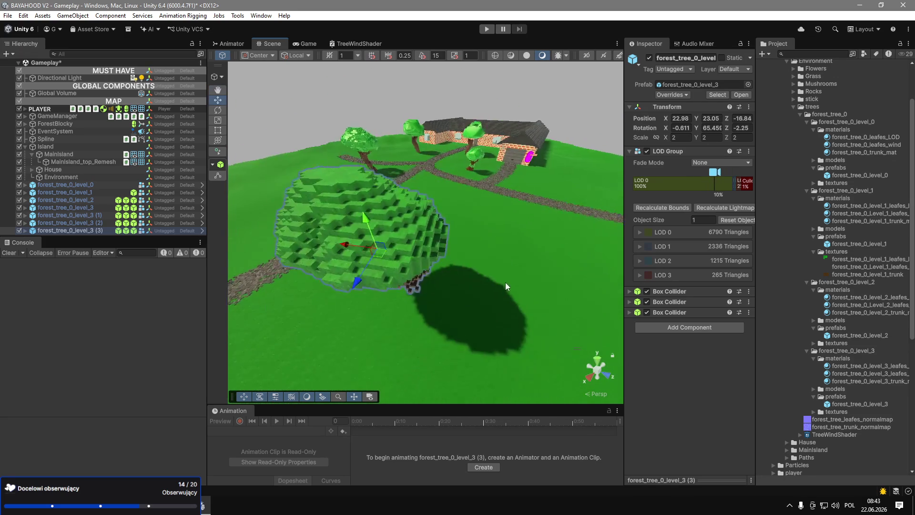
pyautogui.scroll(-5, 506, 288)
# Add a fourth large tree copy, moved into place and lowered onto the ground.
pyautogui.hotkey('ctrl', 'd')
pyautogui.moveTo(469, 310)
pyautogui.mouseDown()
pyautogui.moveTo(442, 294)
pyautogui.moveTo(466, 286)
pyautogui.moveTo(498, 164)
pyautogui.mouseUp()
pyautogui.press('e')
pyautogui.scroll(-5, 498, 164)
pyautogui.press('w')
pyautogui.moveTo(432, 205)
pyautogui.mouseDown()
pyautogui.moveTo(310, 333)
pyautogui.moveTo(385, 199)
pyautogui.moveTo(555, 273)
pyautogui.moveTo(586, 274)
pyautogui.mouseUp()
pyautogui.scroll(-5, 433, 213)
# Add a fifth copy near the house, turned to a new angle and sunk slightly into the ground.
pyautogui.hotkey('ctrl', 'd')
pyautogui.press('e')
pyautogui.press('f')
pyautogui.moveTo(456, 224)
pyautogui.mouseDown()
pyautogui.moveTo(473, 237)
pyautogui.moveTo(536, 219)
pyautogui.mouseUp()
pyautogui.press('w')
pyautogui.moveTo(449, 182); pyautogui.dragTo(450, 184)
pyautogui.scroll(5, 450, 184)
pyautogui.moveTo(296, 203)
pyautogui.mouseDown()
pyautogui.moveTo(255, 14)
pyautogui.moveTo(244, 142)
pyautogui.mouseUp()
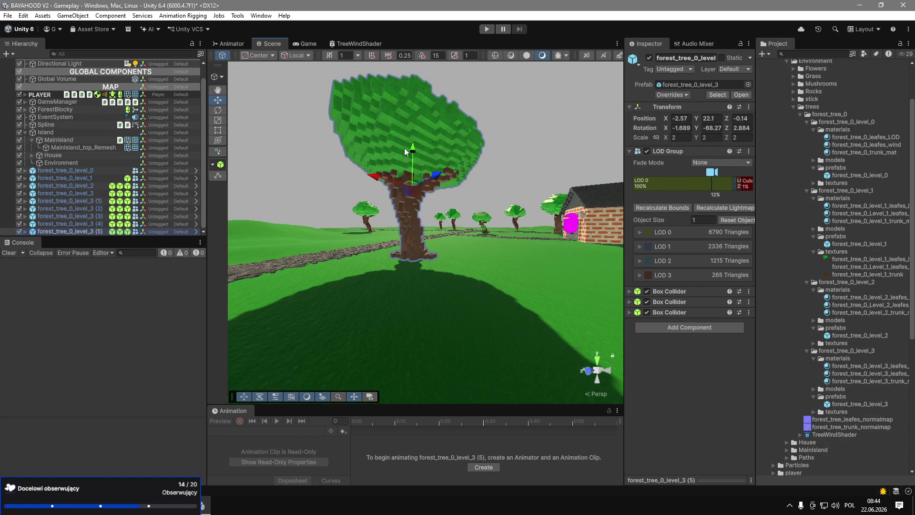
pyautogui.moveTo(413, 153); pyautogui.dragTo(715, 281)
pyautogui.press('s')
pyautogui.press('e')
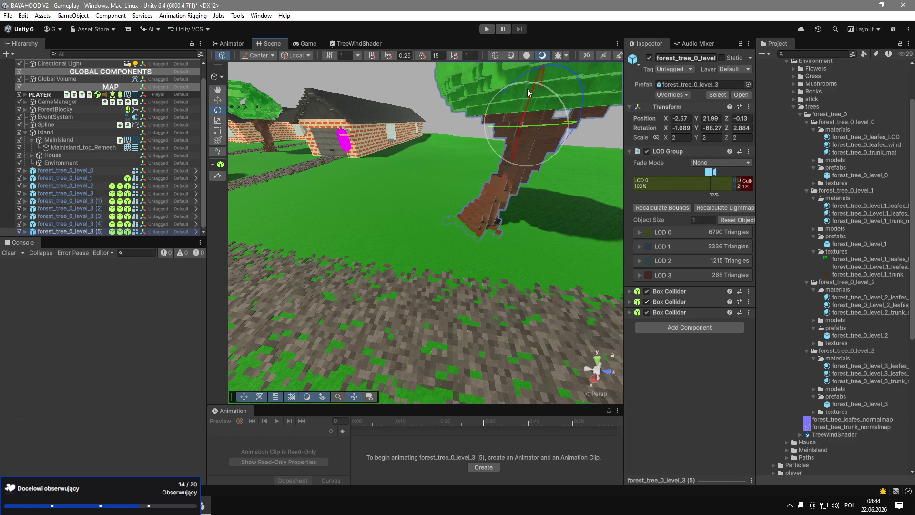
pyautogui.moveTo(533, 94)
pyautogui.mouseDown()
pyautogui.moveTo(539, 90)
pyautogui.moveTo(333, 171)
pyautogui.moveTo(312, 206)
pyautogui.moveTo(258, 224)
pyautogui.mouseUp()
pyautogui.press('w')
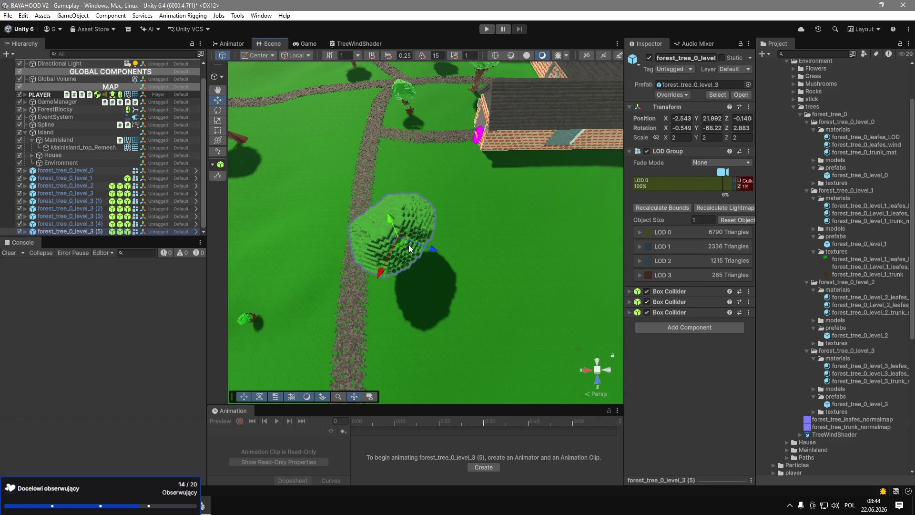
# Add a sixth copy near the house and begin turning it to -126.16° on Y.
pyautogui.hotkey('ctrl', 'd')
pyautogui.moveTo(412, 245)
pyautogui.mouseDown()
pyautogui.moveTo(610, 209)
pyautogui.moveTo(601, 222)
pyautogui.mouseUp()
pyautogui.moveTo(522, 219)
pyautogui.mouseDown()
pyautogui.moveTo(568, 176)
pyautogui.moveTo(576, 121)
pyautogui.moveTo(467, 219)
pyautogui.moveTo(519, 169)
pyautogui.mouseUp()
pyautogui.press('e')
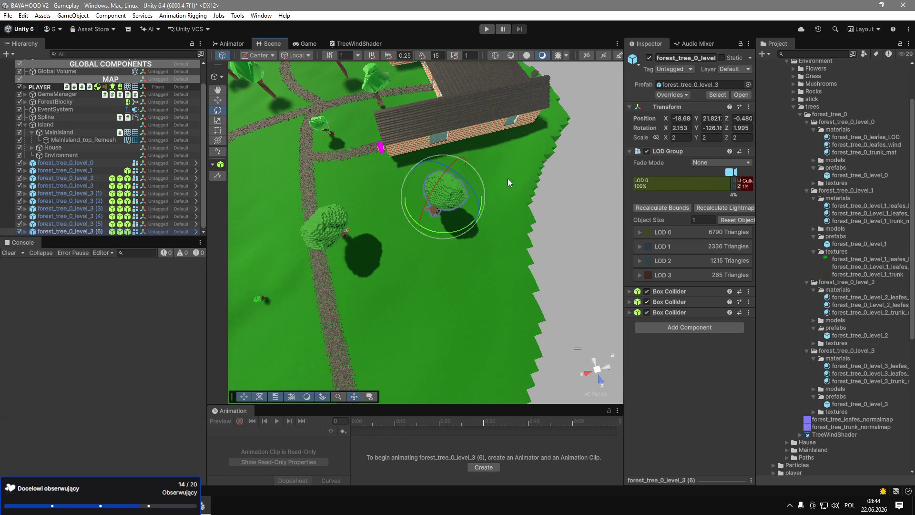
# Duplicate the large tree, set the copy on the ground at a new spot and tilt it.
pyautogui.hotkey('ctrl', 'd')
pyautogui.press('w')
pyautogui.moveTo(443, 212)
pyautogui.mouseDown()
pyautogui.moveTo(438, 383)
pyautogui.moveTo(453, 310)
pyautogui.mouseUp()
pyautogui.moveTo(310, 333)
pyautogui.mouseDown()
pyautogui.moveTo(652, 138)
pyautogui.moveTo(576, 151)
pyautogui.mouseUp()
pyautogui.moveTo(487, 141)
pyautogui.mouseDown()
pyautogui.moveTo(492, 157)
pyautogui.moveTo(339, 165)
pyautogui.mouseUp()
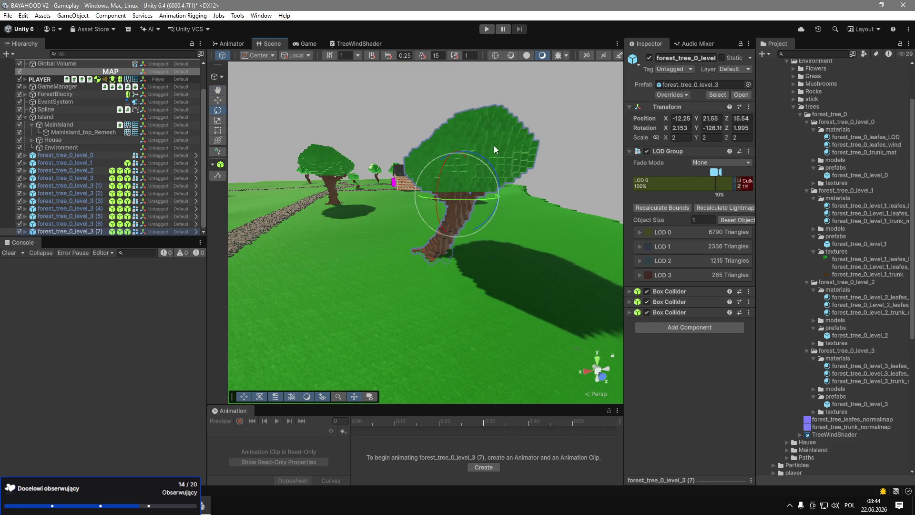
pyautogui.moveTo(492, 170); pyautogui.dragTo(455, 151)
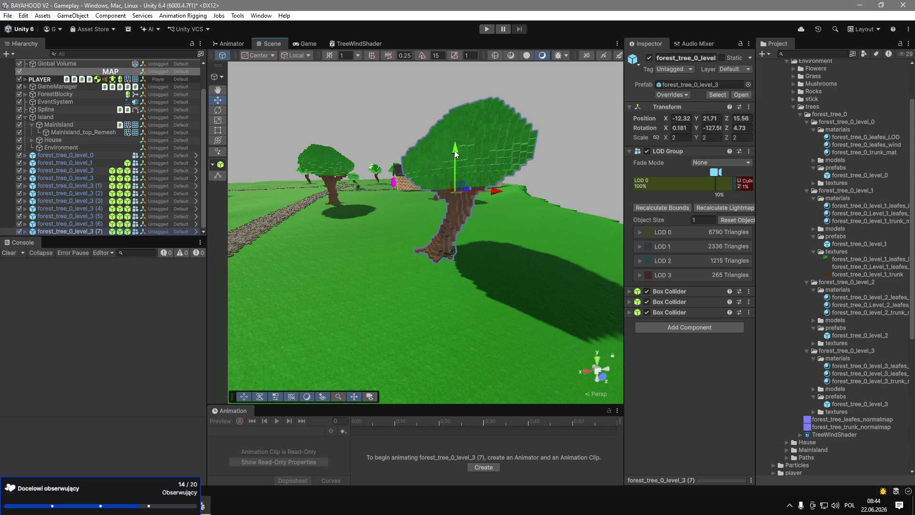
# Place another large tree copy at a different spot on the island.
pyautogui.hotkey('ctrl', 'd')
pyautogui.scroll(-10, 455, 152)
pyautogui.moveTo(456, 198)
pyautogui.mouseDown()
pyautogui.moveTo(382, 228)
pyautogui.moveTo(305, 286)
pyautogui.moveTo(363, 170)
pyautogui.moveTo(318, 177)
pyautogui.moveTo(359, 177)
pyautogui.moveTo(608, 347)
pyautogui.moveTo(522, 287)
pyautogui.mouseUp()
pyautogui.press('f')
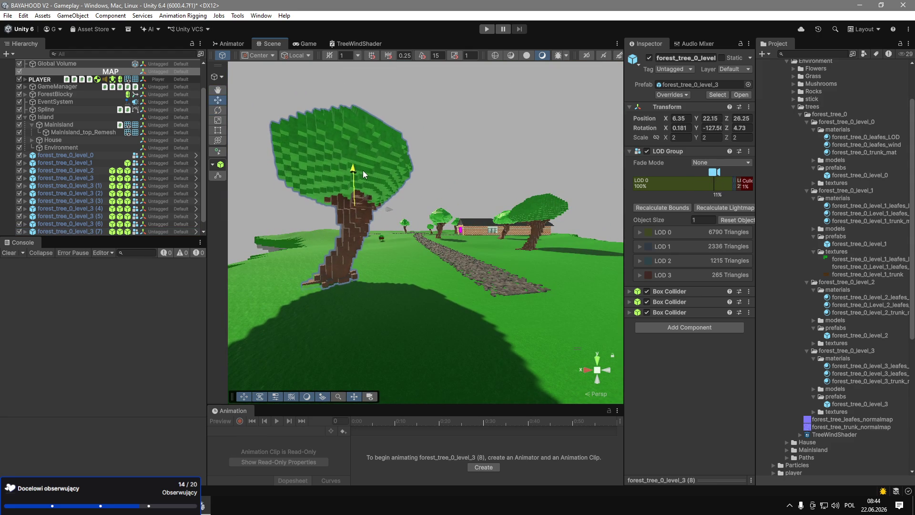
pyautogui.press('e')
pyautogui.press('w')
# Add a further copy, shifted across the ground, lifted out of it and slightly tilted.
pyautogui.scroll(-5, 522, 288)
pyautogui.hotkey('ctrl', 'd')
pyautogui.moveTo(355, 246); pyautogui.dragTo(478, 70)
pyautogui.press('f')
pyautogui.moveTo(419, 195); pyautogui.dragTo(434, 139)
pyautogui.moveTo(381, 154)
pyautogui.mouseDown()
pyautogui.moveTo(419, 142)
pyautogui.moveTo(454, 144)
pyautogui.moveTo(431, 150)
pyautogui.moveTo(525, 190)
pyautogui.moveTo(637, 219)
pyautogui.moveTo(674, 199)
pyautogui.moveTo(588, 222)
pyautogui.mouseUp()
pyautogui.press('w')
# Place copy (10) at 24.39, 23.46, -5.48, tilted -12.92° on Z.
pyautogui.hotkey('ctrl', 'd')
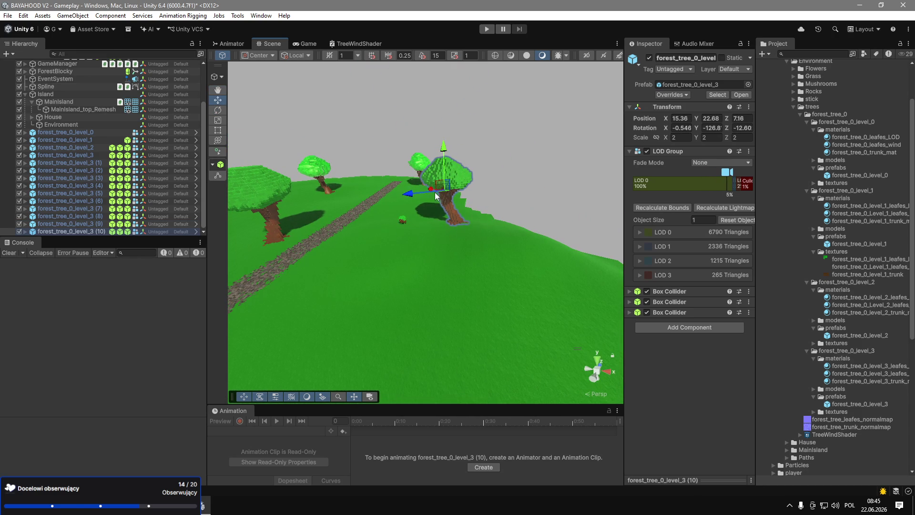
pyautogui.moveTo(451, 194); pyautogui.dragTo(534, 218)
pyautogui.press('f')
pyautogui.press('e')
pyautogui.moveTo(437, 233)
pyautogui.mouseDown()
pyautogui.moveTo(408, 243)
pyautogui.moveTo(587, 233)
pyautogui.mouseUp()
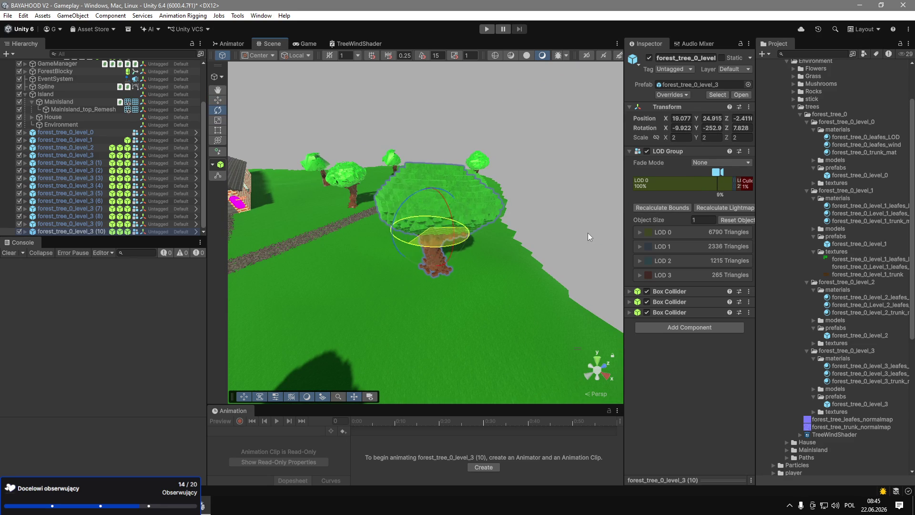
pyautogui.moveTo(440, 193)
pyautogui.mouseDown()
pyautogui.moveTo(451, 221)
pyautogui.moveTo(427, 282)
pyautogui.moveTo(431, 171)
pyautogui.moveTo(433, 208)
pyautogui.moveTo(517, 231)
pyautogui.moveTo(600, 228)
pyautogui.moveTo(520, 237)
pyautogui.mouseUp()
pyautogui.press('f')
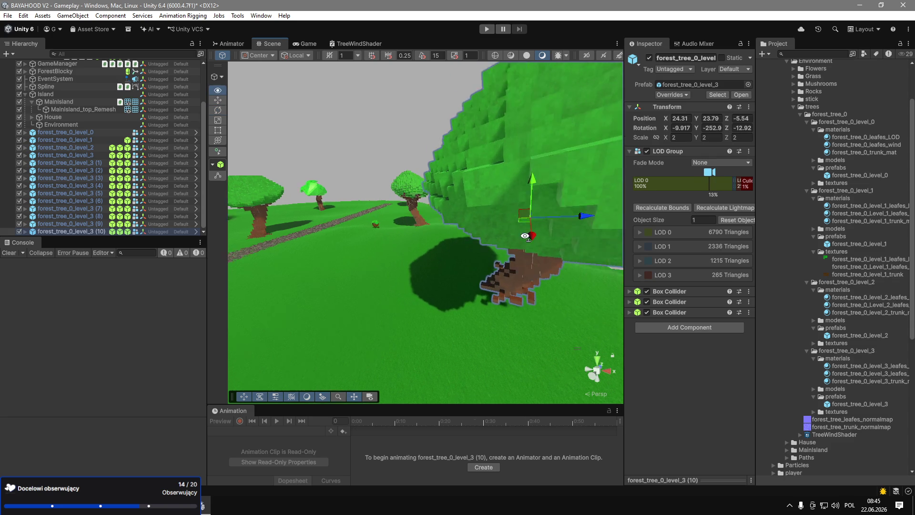
pyautogui.press('f')
pyautogui.moveTo(392, 189); pyautogui.dragTo(399, 194)
pyautogui.click(274, 78)
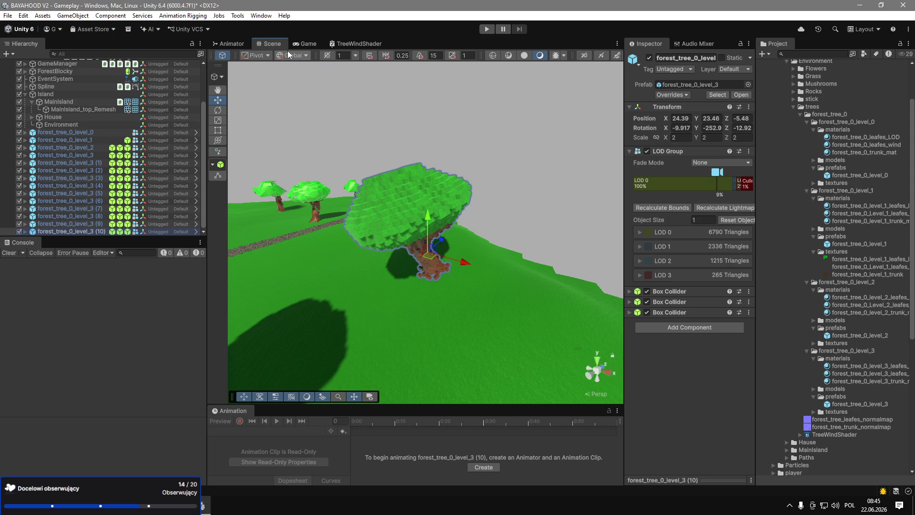
# Settle the last large tree copy at the right height on the ground.
pyautogui.moveTo(497, 175); pyautogui.dragTo(526, 156)
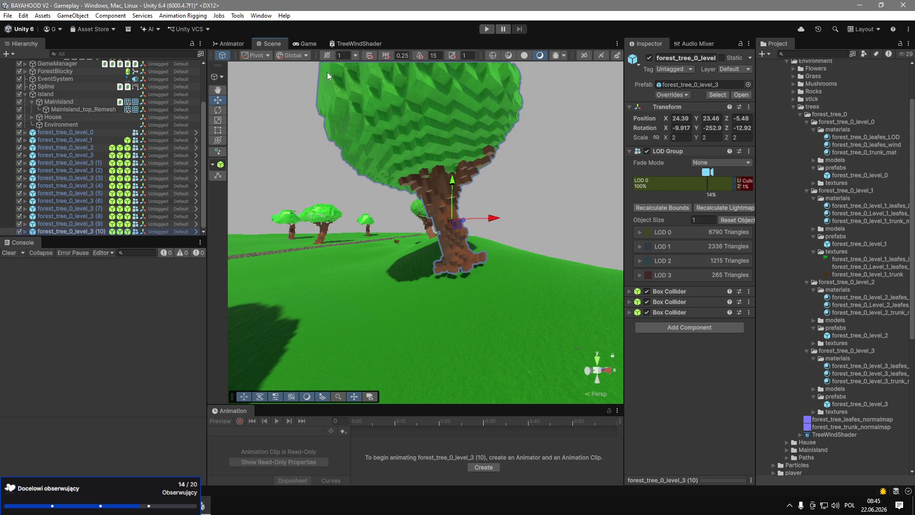
pyautogui.moveTo(443, 187)
pyautogui.mouseDown()
pyautogui.moveTo(432, 212)
pyautogui.moveTo(475, 207)
pyautogui.moveTo(429, 219)
pyautogui.moveTo(447, 193)
pyautogui.moveTo(521, 259)
pyautogui.moveTo(634, 334)
pyautogui.moveTo(627, 341)
pyautogui.moveTo(677, 379)
pyautogui.moveTo(510, 242)
pyautogui.mouseUp()
pyautogui.press('e')
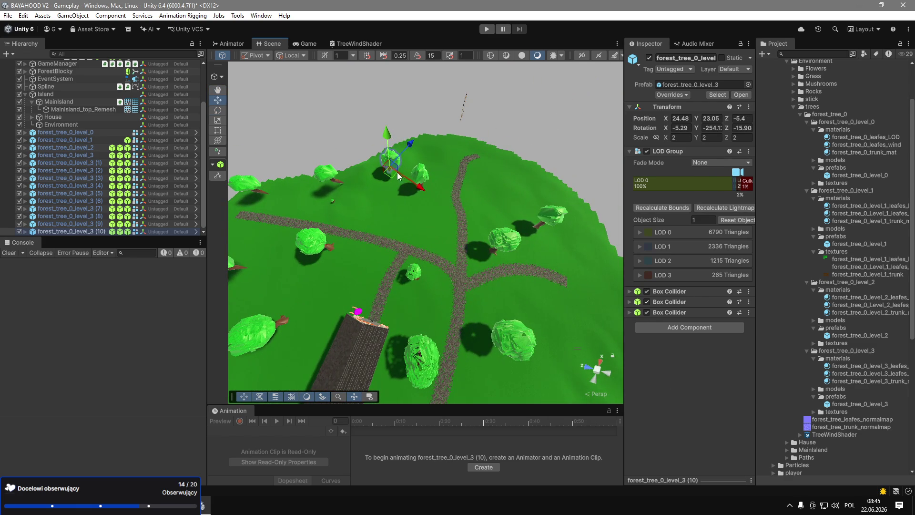
pyautogui.press('f')
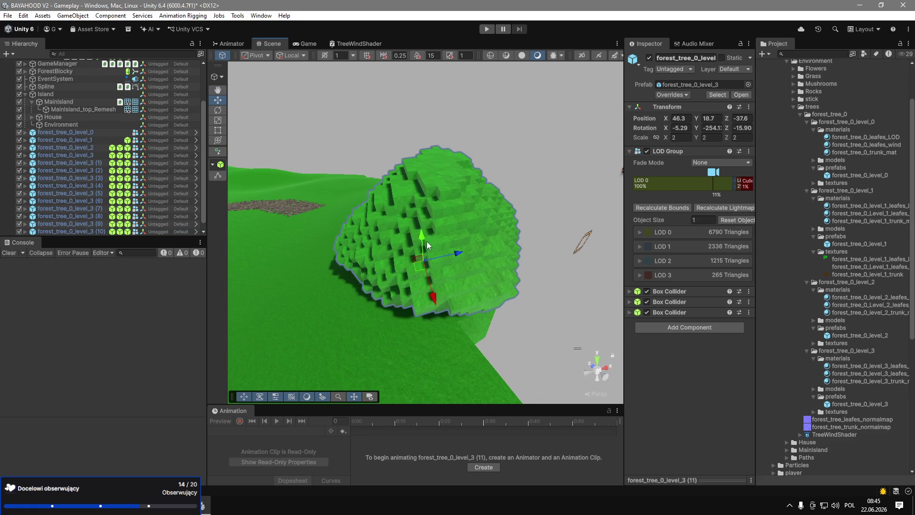
pyautogui.click(424, 224)
pyautogui.moveTo(424, 236)
pyautogui.mouseDown()
pyautogui.moveTo(414, 129)
pyautogui.moveTo(426, 124)
pyautogui.moveTo(401, 136)
pyautogui.moveTo(420, 154)
pyautogui.mouseUp()
pyautogui.press('w')
pyautogui.scroll(-10, 426, 152)
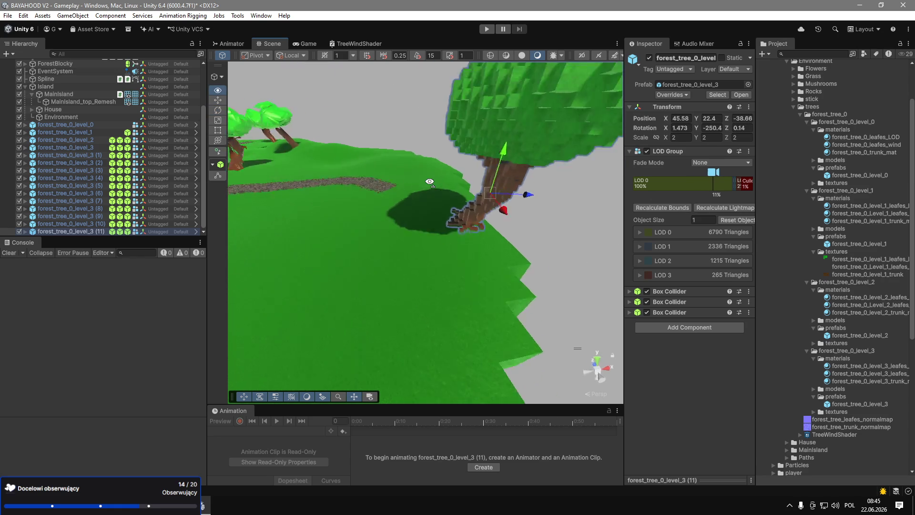
# Add two more large tree copies at the island edge, lowered onto the ground.
pyautogui.hotkey('ctrl', 'd')
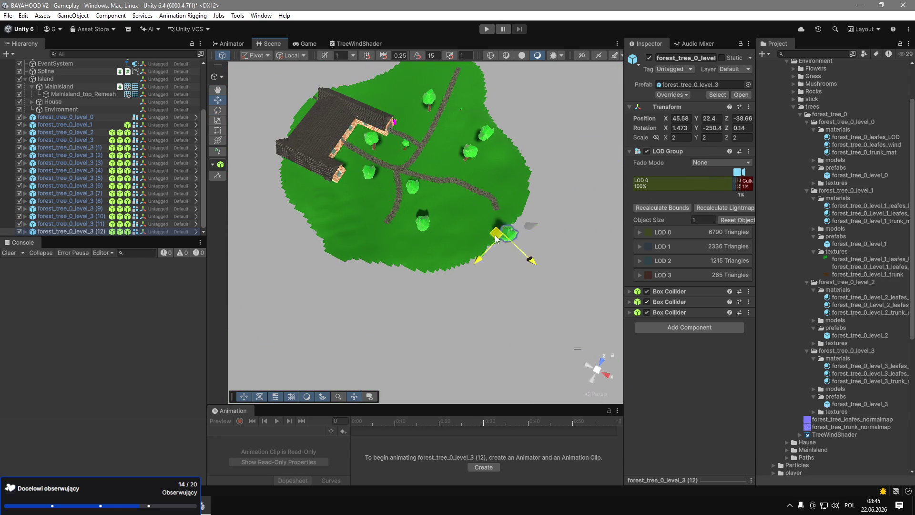
pyautogui.moveTo(330, 219); pyautogui.dragTo(329, 217)
pyautogui.scroll(8, 449, 167)
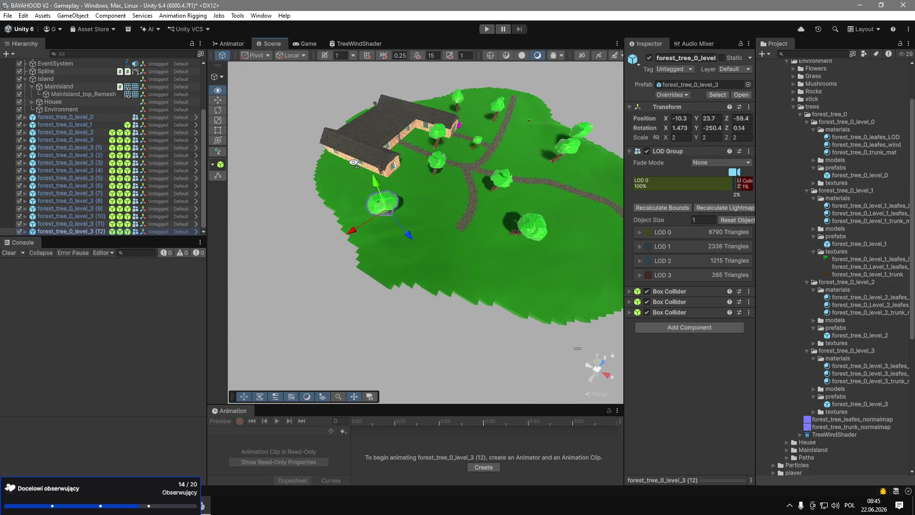
pyautogui.moveTo(449, 168)
pyautogui.mouseDown()
pyautogui.moveTo(476, 152)
pyautogui.moveTo(526, 158)
pyautogui.moveTo(472, 212)
pyautogui.moveTo(286, 296)
pyautogui.moveTo(272, 312)
pyautogui.moveTo(284, 224)
pyautogui.moveTo(412, 193)
pyautogui.moveTo(385, 203)
pyautogui.moveTo(425, 212)
pyautogui.moveTo(411, 202)
pyautogui.moveTo(440, 247)
pyautogui.moveTo(496, 211)
pyautogui.moveTo(243, 302)
pyautogui.mouseUp()
pyautogui.scroll(-5, 472, 212)
pyautogui.hotkey('ctrl', 'd')
pyautogui.press('f')
pyautogui.press('e')
# Place copy (14) beside the house wall at -51.09, 22.37, -27.27, turned -130° on Y.
pyautogui.hotkey('ctrl', 'd')
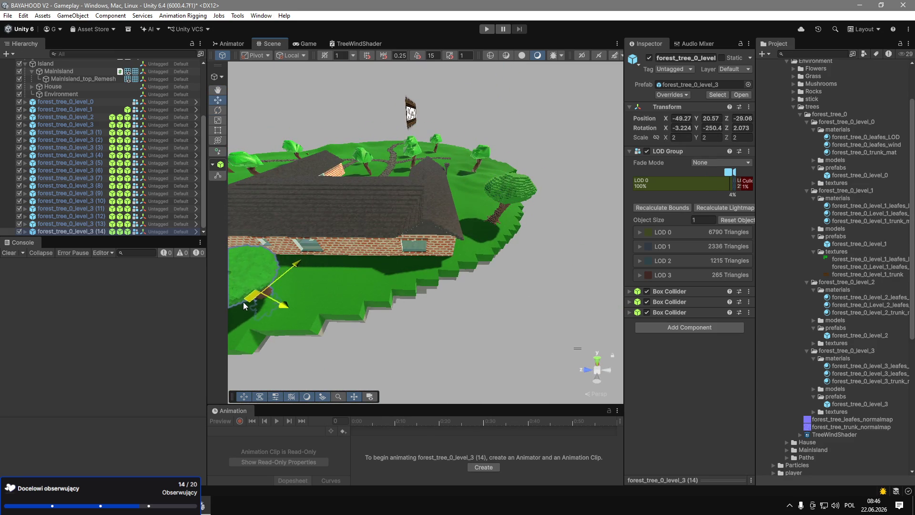
pyautogui.press('f')
pyautogui.press('e')
pyautogui.moveTo(471, 268)
pyautogui.mouseDown()
pyautogui.moveTo(456, 301)
pyautogui.moveTo(276, 284)
pyautogui.mouseUp()
pyautogui.moveTo(440, 247); pyautogui.dragTo(450, 216)
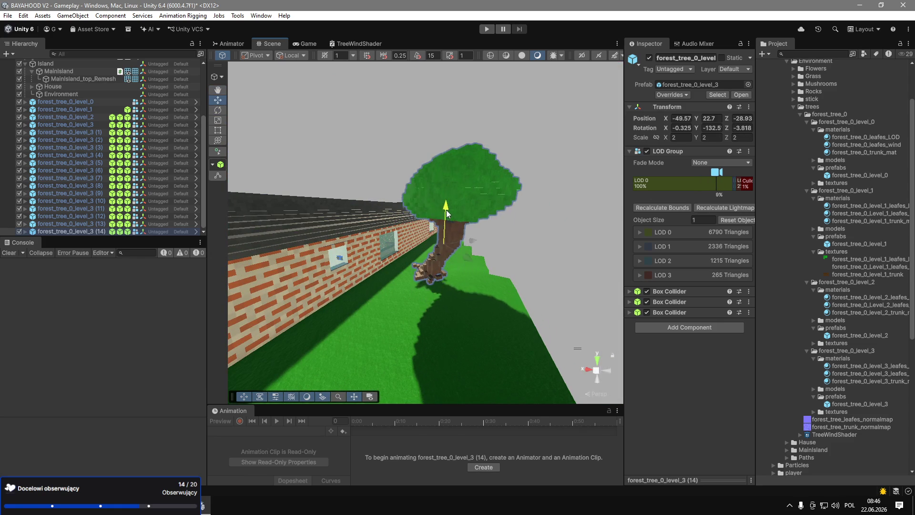
pyautogui.scroll(5, 587, 241)
pyautogui.scroll(-5, 587, 242)
pyautogui.moveTo(519, 243)
pyautogui.mouseDown()
pyautogui.moveTo(536, 227)
pyautogui.moveTo(552, 235)
pyautogui.moveTo(529, 215)
pyautogui.moveTo(540, 202)
pyautogui.mouseUp()
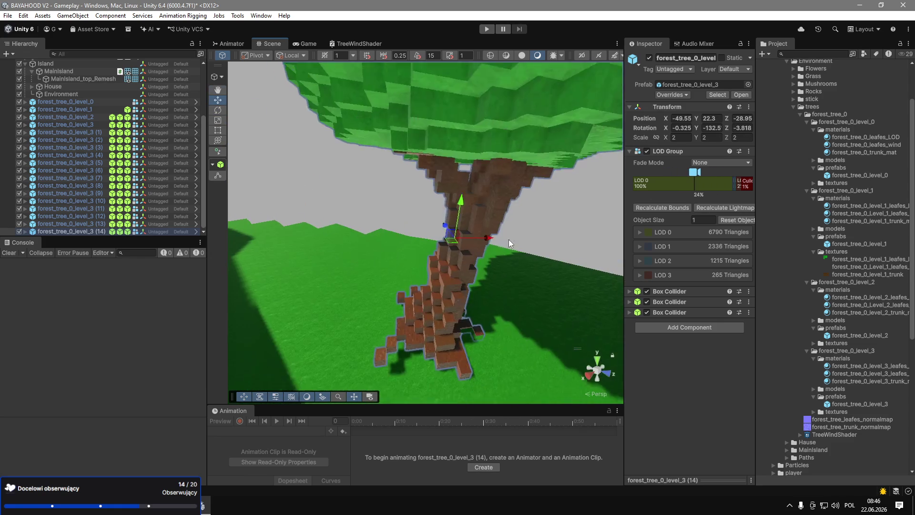
pyautogui.press('w')
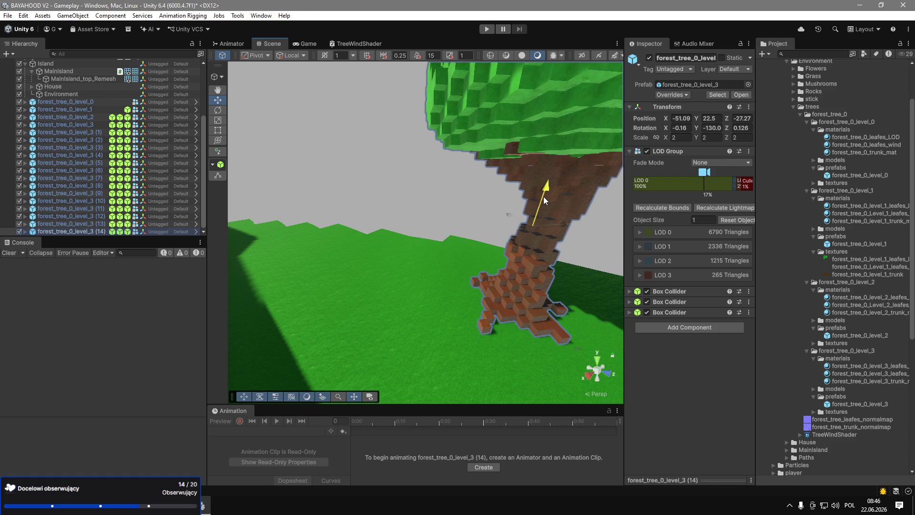
pyautogui.moveTo(477, 229)
pyautogui.mouseDown()
pyautogui.moveTo(338, 245)
pyautogui.moveTo(366, 286)
pyautogui.moveTo(444, 205)
pyautogui.mouseUp()
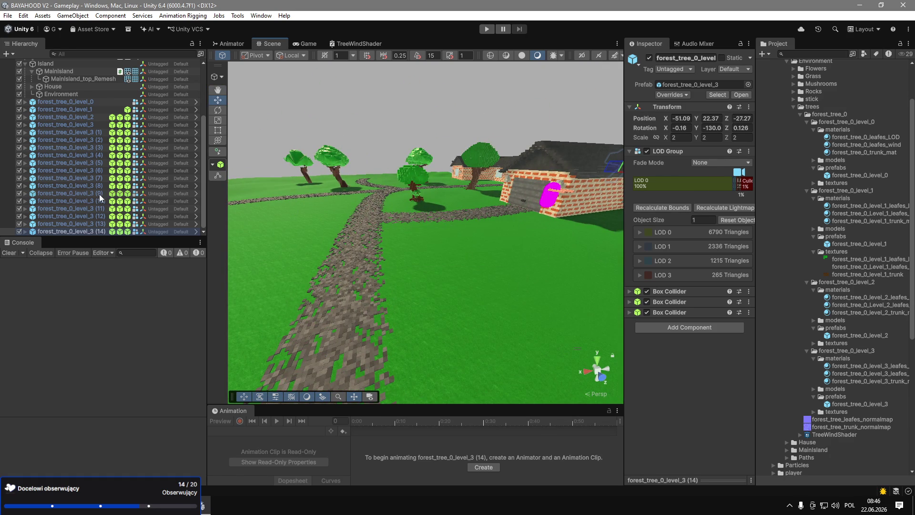
pyautogui.click(419, 171)
# Move the smaller forest_tree_0_level_2 tree to a new spot and adjust its height.
pyautogui.press('f')
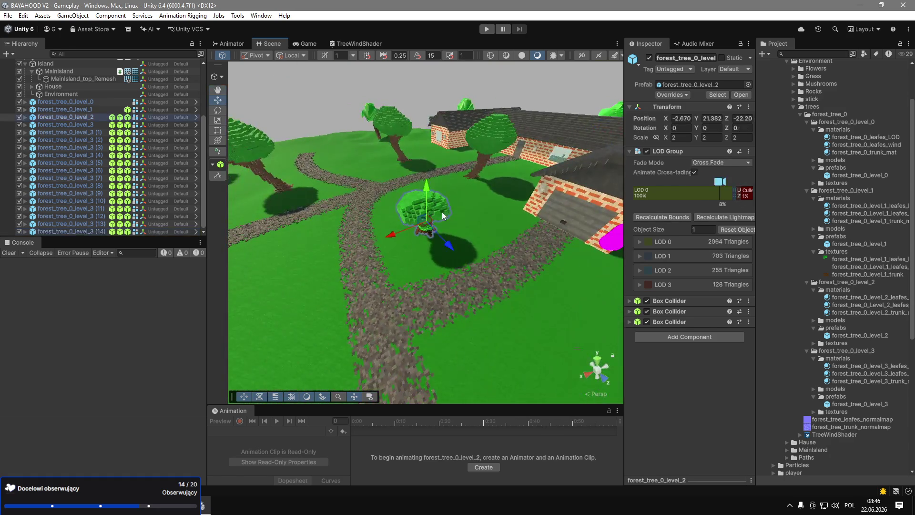
pyautogui.moveTo(433, 219)
pyautogui.mouseDown()
pyautogui.moveTo(404, 279)
pyautogui.moveTo(395, 268)
pyautogui.moveTo(174, 258)
pyautogui.moveTo(159, 247)
pyautogui.mouseUp()
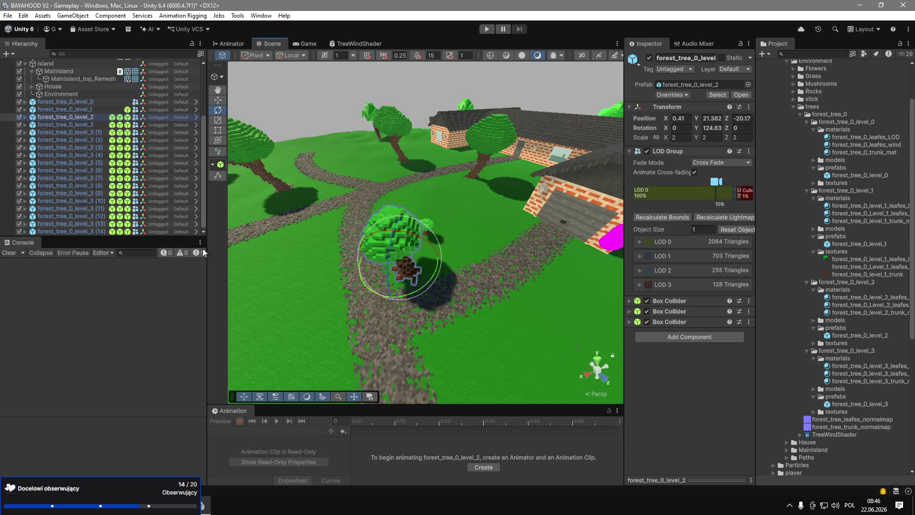
pyautogui.moveTo(405, 237)
pyautogui.mouseDown()
pyautogui.moveTo(407, 226)
pyautogui.moveTo(620, 191)
pyautogui.moveTo(787, 146)
pyautogui.moveTo(842, 219)
pyautogui.moveTo(688, 217)
pyautogui.mouseUp()
pyautogui.press('f')
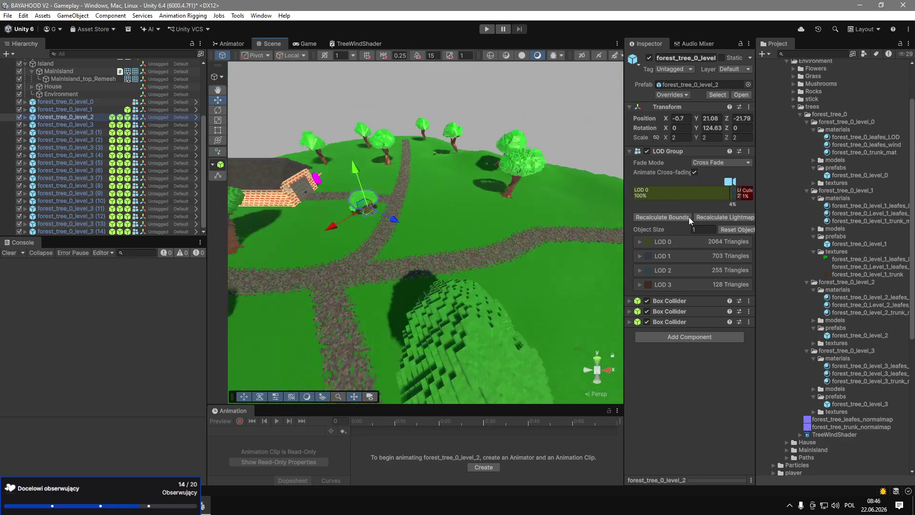
# Duplicate the small tree with the gizmo at Center, then place and tilt the copy.
pyautogui.hotkey('ctrl', 'd')
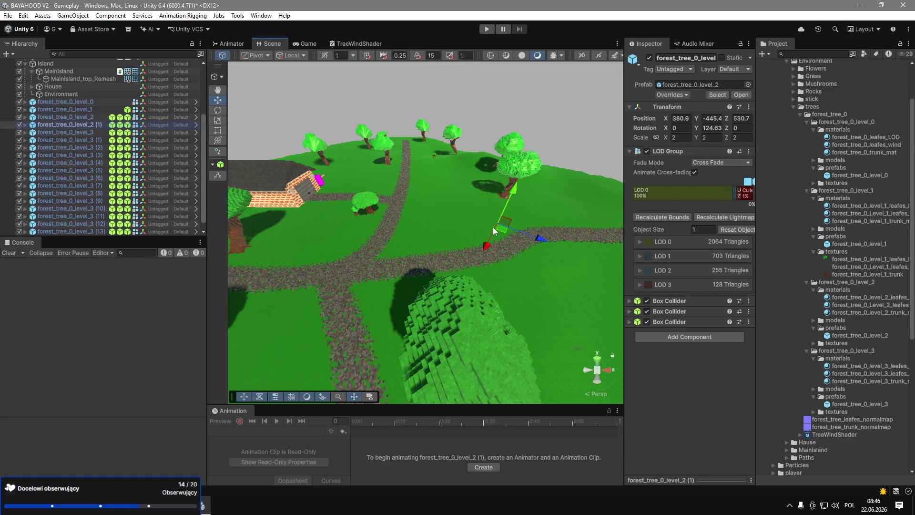
pyautogui.click(264, 67)
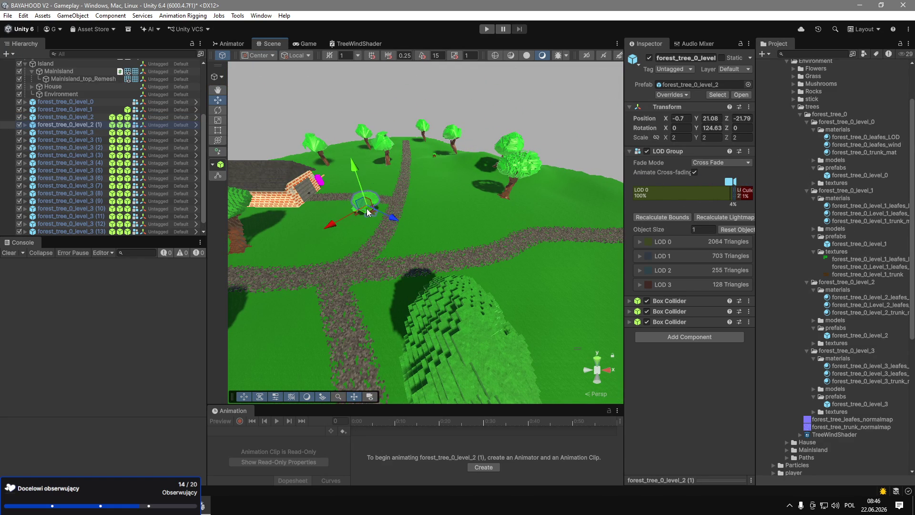
pyautogui.moveTo(574, 265)
pyautogui.mouseDown()
pyautogui.moveTo(580, 271)
pyautogui.moveTo(616, 180)
pyautogui.moveTo(475, 250)
pyautogui.moveTo(528, 256)
pyautogui.mouseUp()
pyautogui.press('f')
pyautogui.moveTo(502, 222); pyautogui.dragTo(519, 229)
pyautogui.press('e')
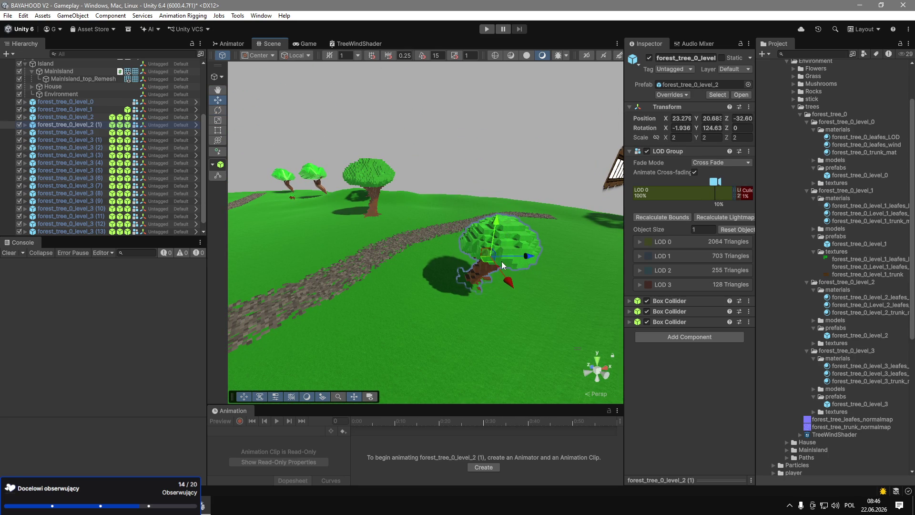
pyautogui.moveTo(494, 230)
pyautogui.mouseDown()
pyautogui.moveTo(493, 222)
pyautogui.moveTo(491, 258)
pyautogui.moveTo(474, 223)
pyautogui.mouseUp()
pyautogui.moveTo(332, 187)
pyautogui.mouseDown()
pyautogui.moveTo(295, 124)
pyautogui.moveTo(326, 114)
pyautogui.moveTo(417, 122)
pyautogui.moveTo(403, 70)
pyautogui.moveTo(427, 153)
pyautogui.moveTo(431, 139)
pyautogui.moveTo(605, 111)
pyautogui.mouseUp()
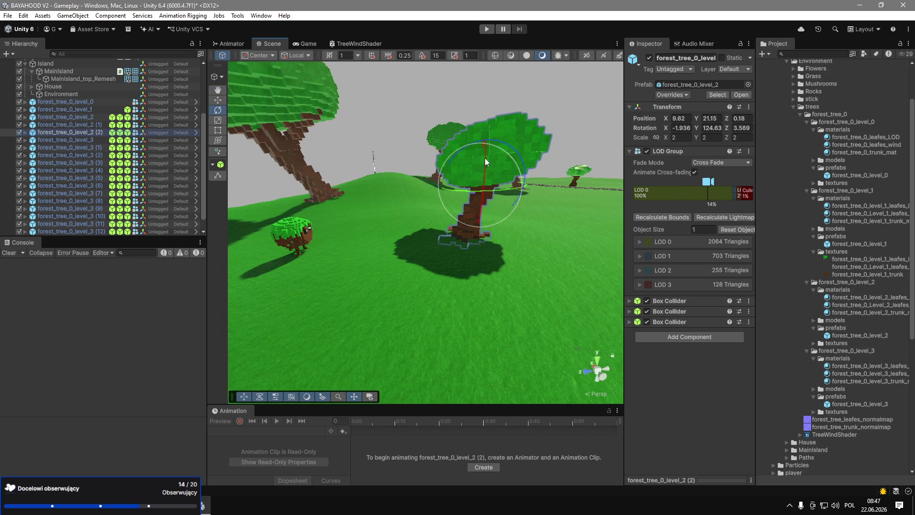
pyautogui.moveTo(495, 142)
pyautogui.mouseDown()
pyautogui.moveTo(470, 200)
pyautogui.moveTo(435, 195)
pyautogui.mouseUp()
pyautogui.press('w')
# Move a small tree to a new island spot and raise copy (4) to ground level.
pyautogui.moveTo(440, 254)
pyautogui.mouseDown()
pyautogui.moveTo(409, 381)
pyautogui.moveTo(414, 317)
pyautogui.mouseUp()
pyautogui.moveTo(413, 317)
pyautogui.mouseDown()
pyautogui.moveTo(604, 312)
pyautogui.moveTo(710, 191)
pyautogui.moveTo(444, 235)
pyautogui.moveTo(450, 253)
pyautogui.moveTo(437, 256)
pyautogui.moveTo(714, 296)
pyautogui.moveTo(842, 262)
pyautogui.moveTo(687, 224)
pyautogui.moveTo(727, 224)
pyautogui.moveTo(717, 224)
pyautogui.moveTo(706, 265)
pyautogui.moveTo(656, 323)
pyautogui.moveTo(439, 213)
pyautogui.moveTo(419, 350)
pyautogui.mouseUp()
pyautogui.press('e')
pyautogui.press('w')
pyautogui.click(439, 208)
pyautogui.moveTo(426, 295)
pyautogui.mouseDown()
pyautogui.moveTo(351, 335)
pyautogui.moveTo(535, 284)
pyautogui.moveTo(748, 253)
pyautogui.moveTo(620, 218)
pyautogui.mouseUp()
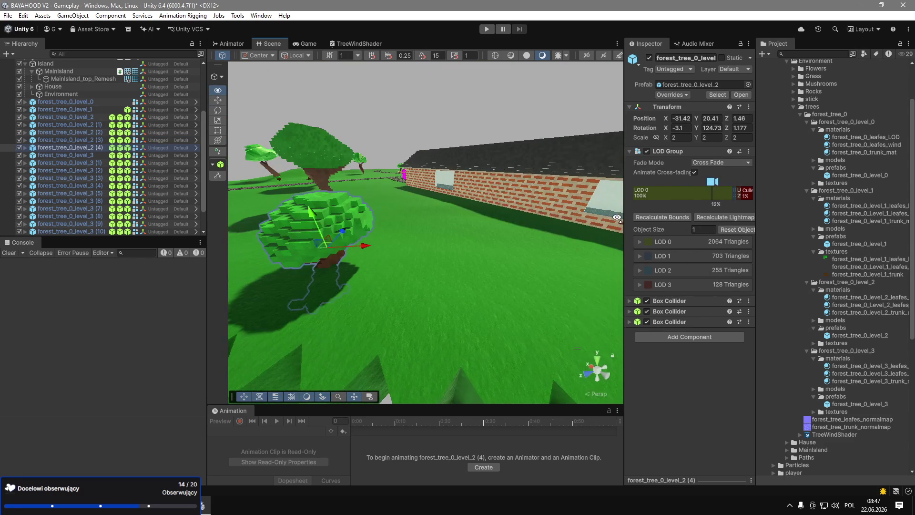
pyautogui.moveTo(310, 213)
pyautogui.mouseDown()
pyautogui.moveTo(314, 187)
pyautogui.moveTo(301, 181)
pyautogui.moveTo(285, 202)
pyautogui.moveTo(295, 192)
pyautogui.mouseUp()
pyautogui.press('e')
pyautogui.press('w')
pyautogui.scroll(-6, 292, 187)
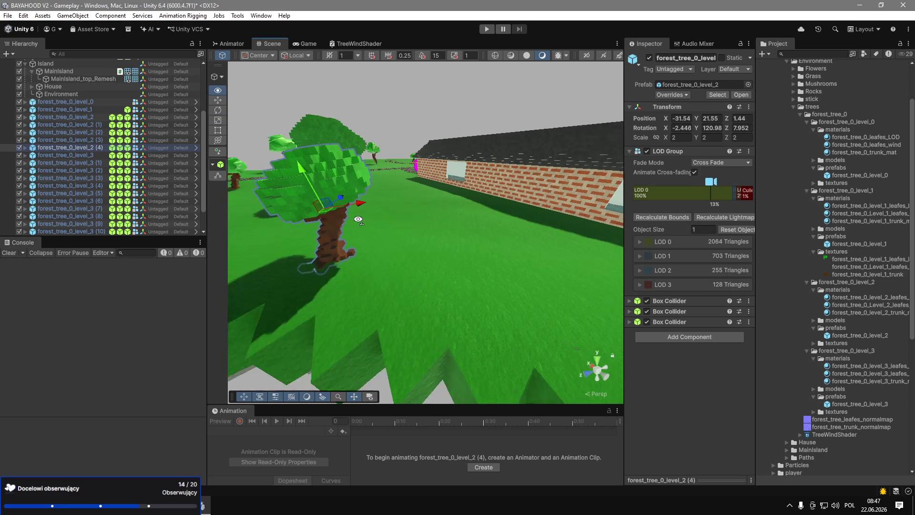
# Add small tree copy (5) and set it down onto the ground.
pyautogui.hotkey('ctrl', 'd')
pyautogui.moveTo(576, 262); pyautogui.dragTo(596, 270)
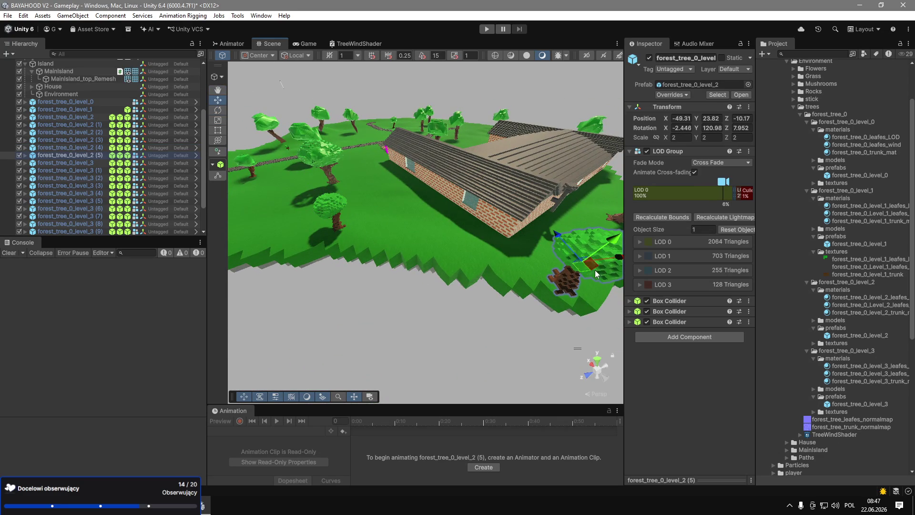
pyautogui.press('f')
pyautogui.scroll(-5, 371, 205)
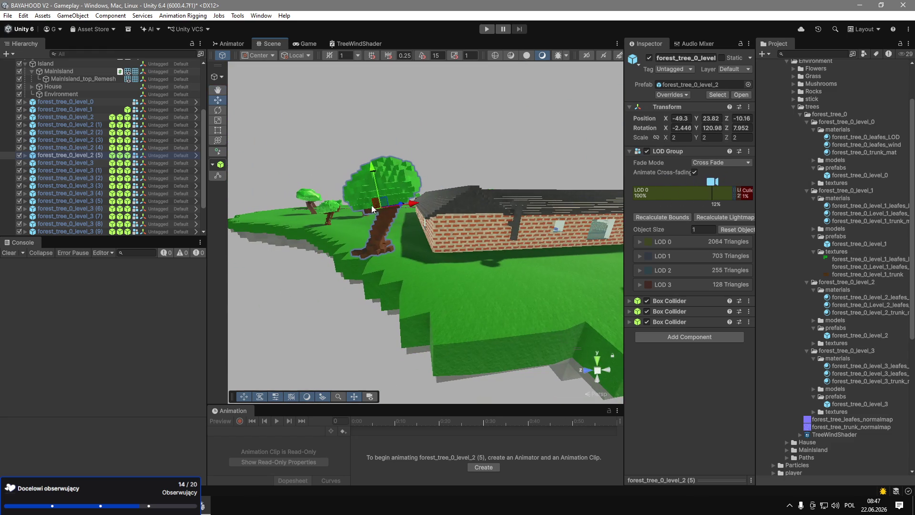
pyautogui.moveTo(370, 188)
pyautogui.mouseDown()
pyautogui.moveTo(426, 242)
pyautogui.moveTo(527, 290)
pyautogui.moveTo(514, 272)
pyautogui.mouseUp()
pyautogui.moveTo(476, 236)
pyautogui.mouseDown()
pyautogui.moveTo(481, 260)
pyautogui.moveTo(360, 352)
pyautogui.moveTo(284, 321)
pyautogui.moveTo(327, 306)
pyautogui.moveTo(363, 344)
pyautogui.moveTo(324, 257)
pyautogui.mouseUp()
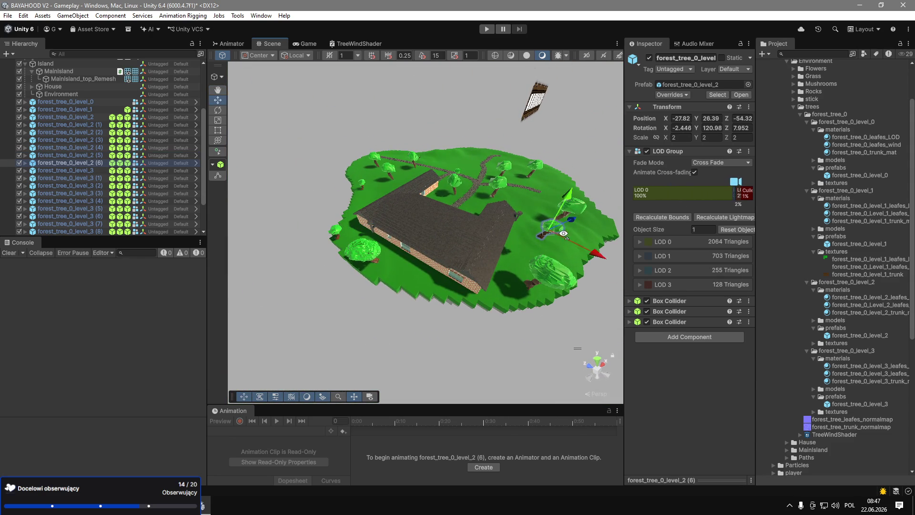
# Frame the selected level_2 tree and straighten its tilt slightly.
pyautogui.press('f')
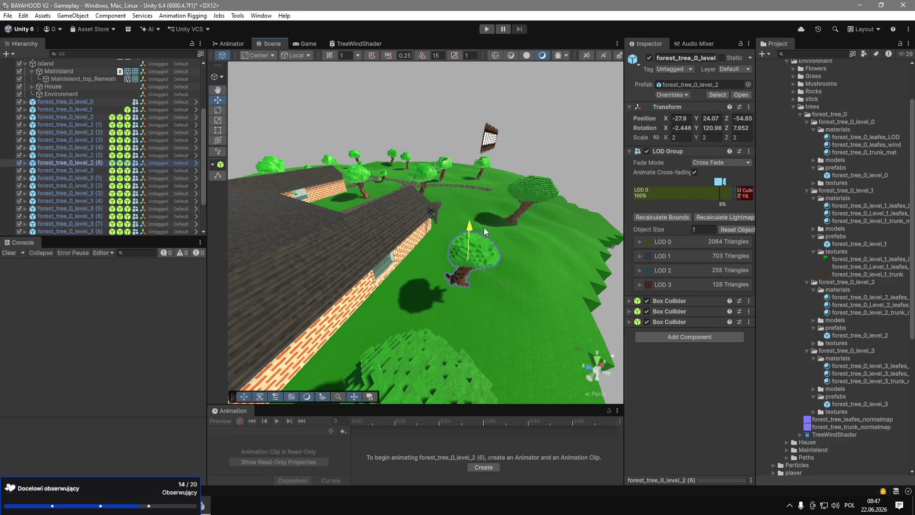
pyautogui.moveTo(488, 249)
pyautogui.mouseDown()
pyautogui.moveTo(582, 231)
pyautogui.moveTo(460, 182)
pyautogui.mouseUp()
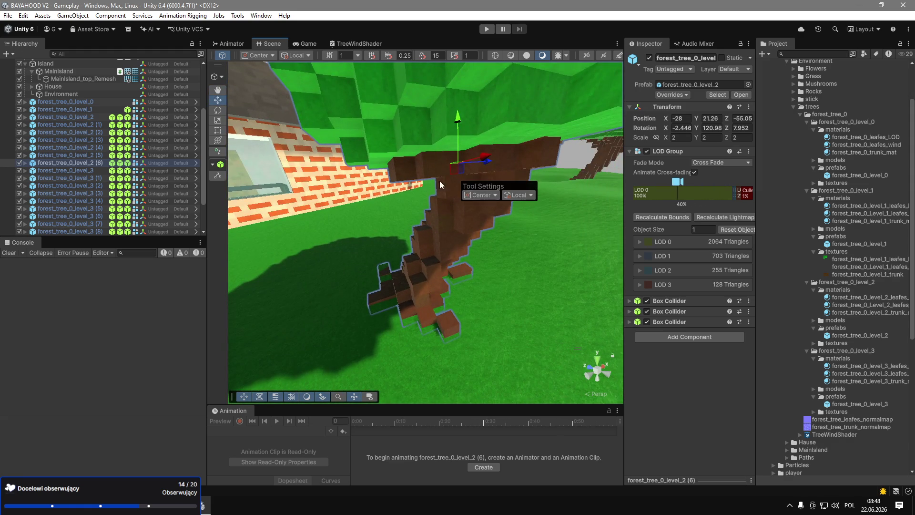
pyautogui.press('f')
pyautogui.press('e')
pyautogui.moveTo(441, 178)
pyautogui.mouseDown()
pyautogui.moveTo(363, 219)
pyautogui.moveTo(602, 236)
pyautogui.moveTo(633, 166)
pyautogui.moveTo(465, 151)
pyautogui.moveTo(438, 238)
pyautogui.mouseUp()
pyautogui.press('w')
# Duplicate the level_2 tree as copy (7) and move it to another spot.
pyautogui.hotkey('ctrl', 'd')
# Add copy (9), raised and turned about its vertical axis, then duplicate copy (10).
pyautogui.hotkey('ctrl', 'd')
pyautogui.moveTo(381, 209); pyautogui.dragTo(575, 260)
pyautogui.moveTo(568, 299)
pyautogui.mouseDown()
pyautogui.moveTo(634, 222)
pyautogui.moveTo(668, 210)
pyautogui.moveTo(556, 236)
pyautogui.moveTo(570, 118)
pyautogui.moveTo(309, 293)
pyautogui.mouseUp()
pyautogui.scroll(-5, 309, 293)
pyautogui.hotkey('ctrl', 'd')
pyautogui.moveTo(572, 124)
pyautogui.mouseDown()
pyautogui.moveTo(587, 110)
pyautogui.moveTo(552, 86)
pyautogui.moveTo(554, 29)
pyautogui.moveTo(511, 138)
pyautogui.moveTo(541, 42)
pyautogui.moveTo(442, 41)
pyautogui.moveTo(413, 197)
pyautogui.mouseUp()
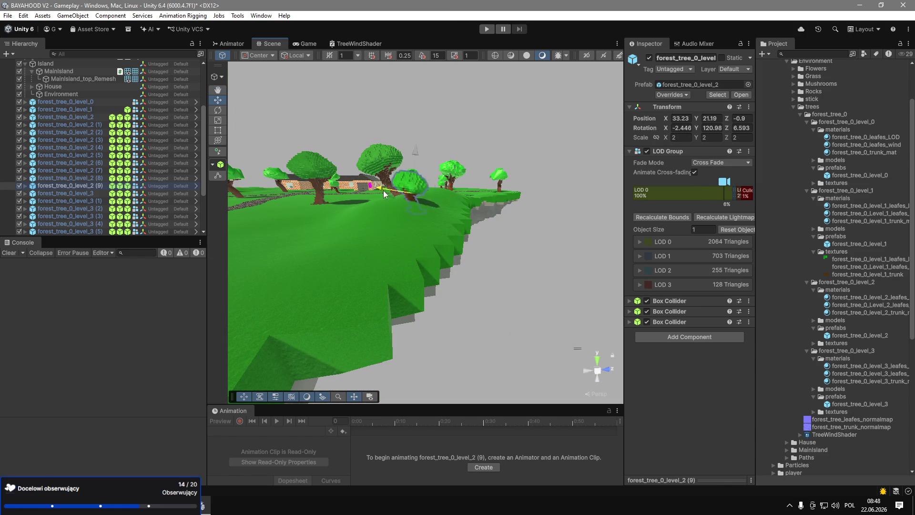
pyautogui.moveTo(401, 159); pyautogui.dragTo(401, 128)
pyautogui.moveTo(398, 162)
pyautogui.mouseDown()
pyautogui.moveTo(397, 150)
pyautogui.moveTo(574, 160)
pyautogui.moveTo(575, 180)
pyautogui.moveTo(535, 164)
pyautogui.moveTo(528, 265)
pyautogui.moveTo(508, 182)
pyautogui.moveTo(442, 264)
pyautogui.moveTo(441, 198)
pyautogui.moveTo(476, 280)
pyautogui.moveTo(341, 308)
pyautogui.moveTo(428, 259)
pyautogui.moveTo(433, 242)
pyautogui.moveTo(411, 276)
pyautogui.mouseUp()
pyautogui.press('w')
pyautogui.press('e')
pyautogui.hotkey('ctrl', 'd')
pyautogui.press('w')
pyautogui.press('f')
# Duplicate the original small tree as copy (11), move it elsewhere and turn it.
pyautogui.click(473, 241)
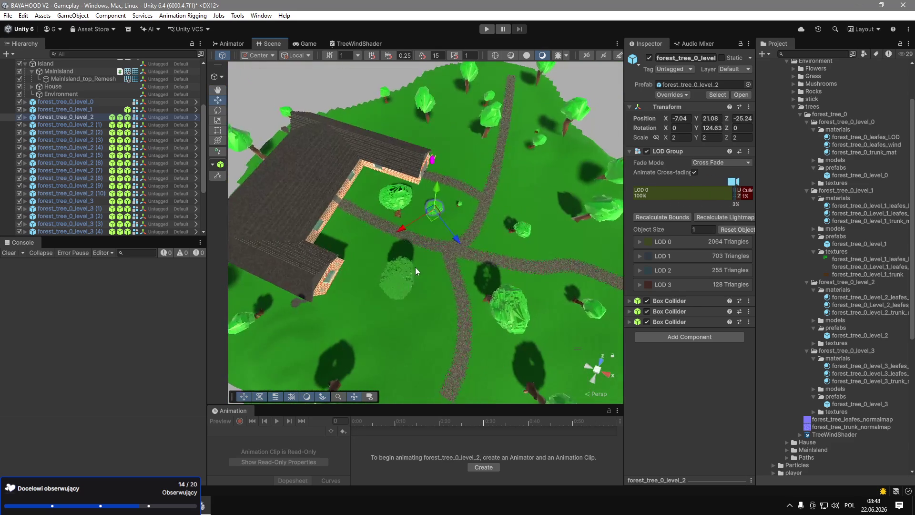
pyautogui.hotkey('ctrl', 'd')
pyautogui.moveTo(431, 217)
pyautogui.mouseDown()
pyautogui.moveTo(319, 353)
pyautogui.moveTo(333, 328)
pyautogui.moveTo(270, 310)
pyautogui.moveTo(176, 310)
pyautogui.mouseUp()
pyautogui.press('f')
pyautogui.moveTo(238, 216); pyautogui.dragTo(351, 177)
pyautogui.press('e')
pyautogui.moveTo(401, 276)
pyautogui.mouseDown()
pyautogui.moveTo(578, 245)
pyautogui.moveTo(394, 224)
pyautogui.moveTo(378, 240)
pyautogui.mouseUp()
pyautogui.press('w')
# Place copy (12) near the island edge, raised slightly above the ground.
pyautogui.hotkey('ctrl', 'd')
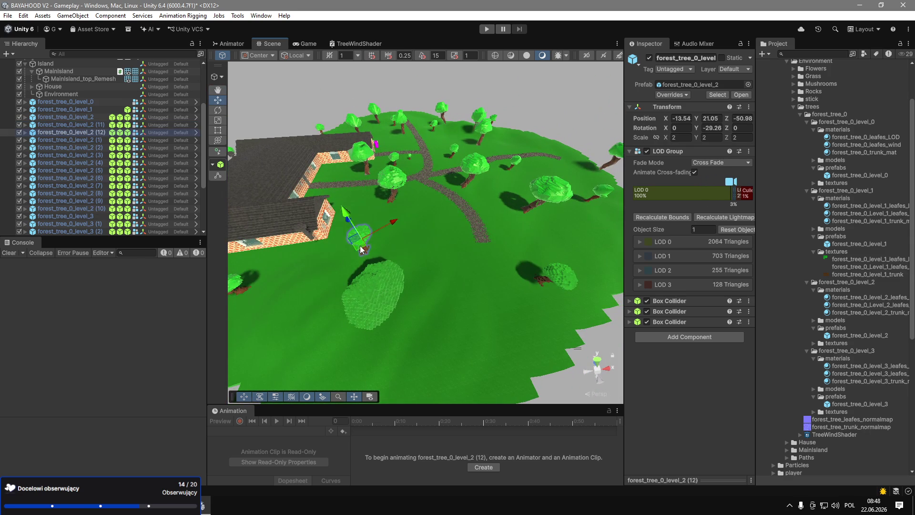
pyautogui.moveTo(565, 244); pyautogui.dragTo(602, 235)
pyautogui.press('f')
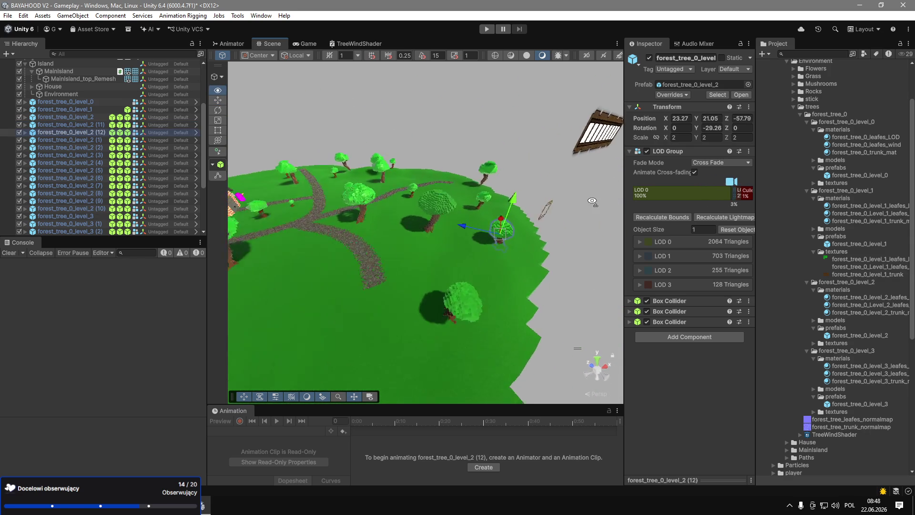
pyautogui.moveTo(569, 210)
pyautogui.mouseDown()
pyautogui.moveTo(524, 205)
pyautogui.moveTo(519, 195)
pyautogui.moveTo(419, 230)
pyautogui.moveTo(429, 159)
pyautogui.moveTo(623, 239)
pyautogui.moveTo(559, 233)
pyautogui.mouseUp()
pyautogui.scroll(3, 518, 200)
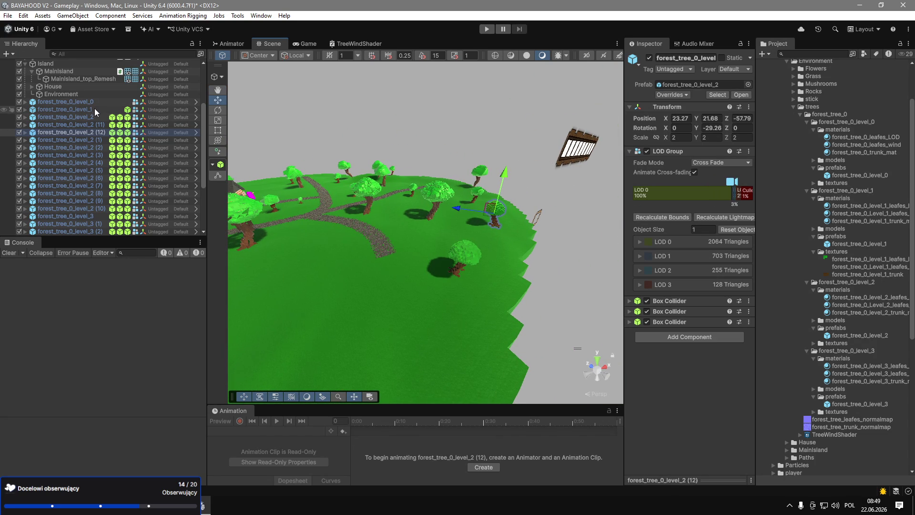
pyautogui.doubleClick(95, 109)
# Focus on forest_tree_0_level_1 and set it down on the grass.
pyautogui.doubleClick(98, 102)
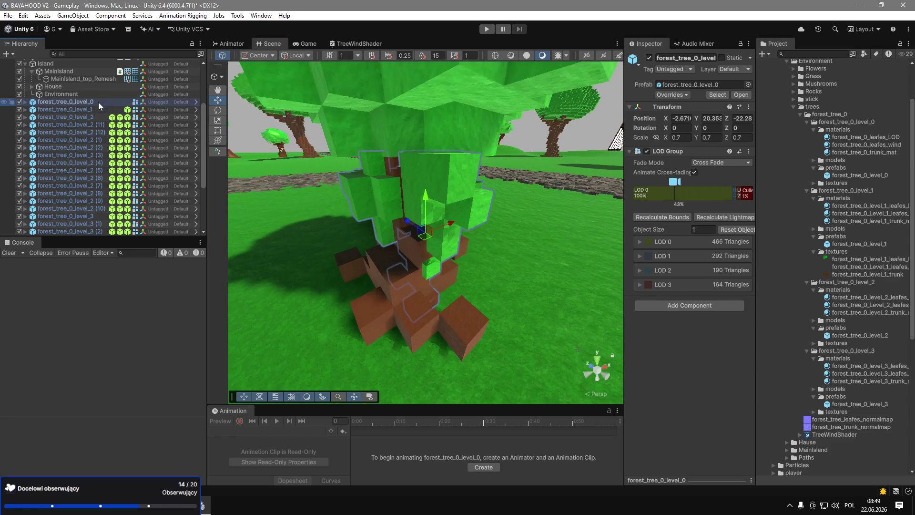
pyautogui.doubleClick(67, 109)
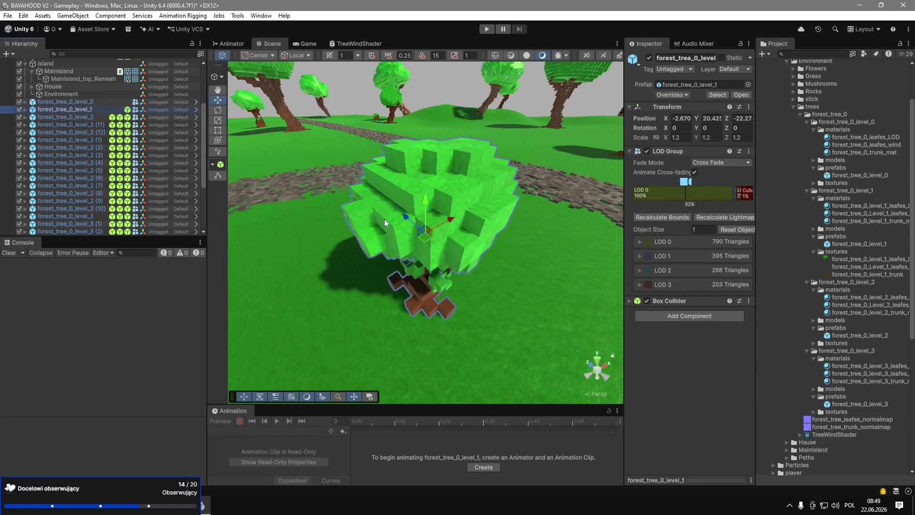
pyautogui.scroll(-5, 374, 218)
pyautogui.moveTo(376, 212); pyautogui.dragTo(347, 255)
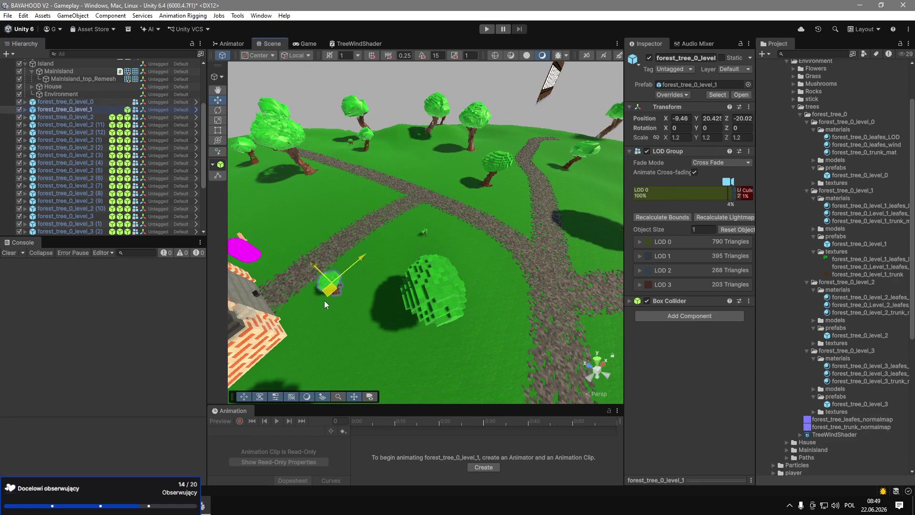
pyautogui.press('w')
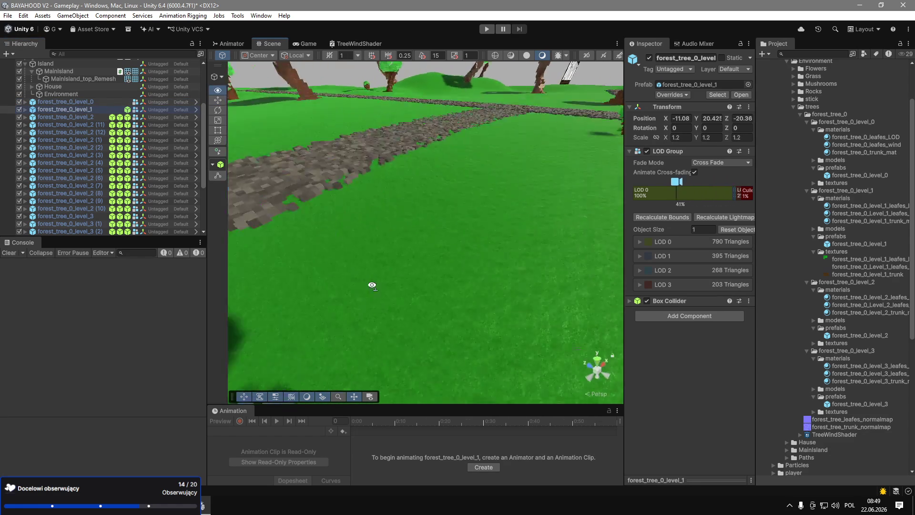
pyautogui.moveTo(343, 167); pyautogui.dragTo(343, 179)
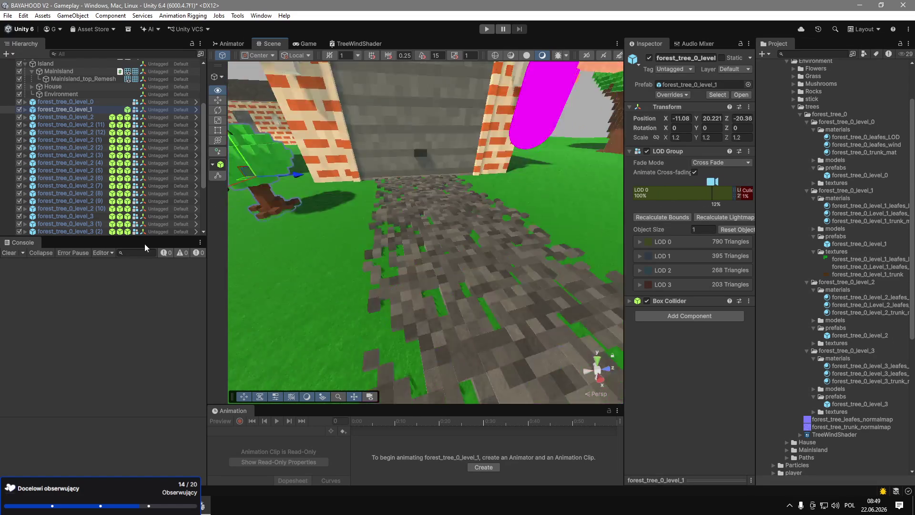
# Duplicate the level_1 tree and sink the copy slightly into the ground.
pyautogui.hotkey('ctrl', 'd')
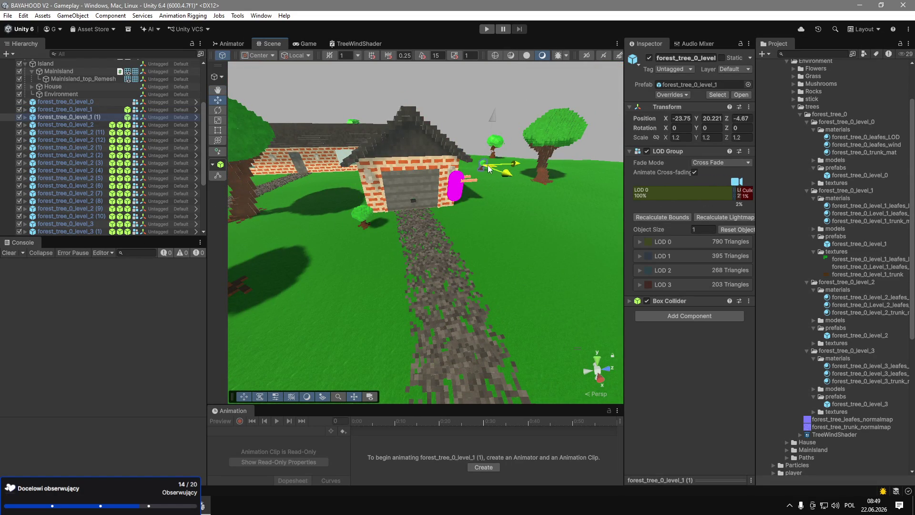
pyautogui.moveTo(487, 165); pyautogui.dragTo(492, 167)
pyautogui.press('f')
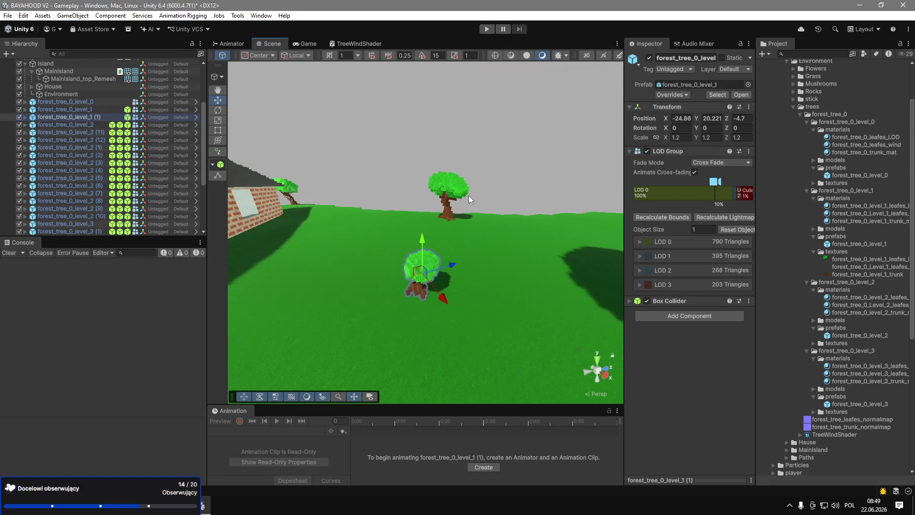
pyautogui.moveTo(426, 237)
pyautogui.mouseDown()
pyautogui.moveTo(424, 250)
pyautogui.moveTo(379, 245)
pyautogui.mouseUp()
# Make another level_1 copy and tilt it to a slight angle.
pyautogui.hotkey('ctrl', 'd')
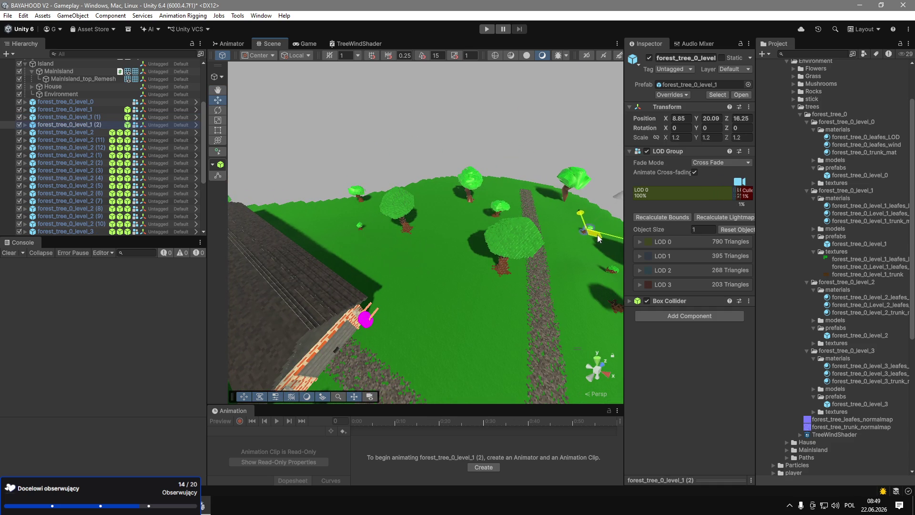
pyautogui.moveTo(615, 234)
pyautogui.mouseDown()
pyautogui.moveTo(640, 176)
pyautogui.moveTo(624, 155)
pyautogui.mouseUp()
pyautogui.press('f')
pyautogui.press('e')
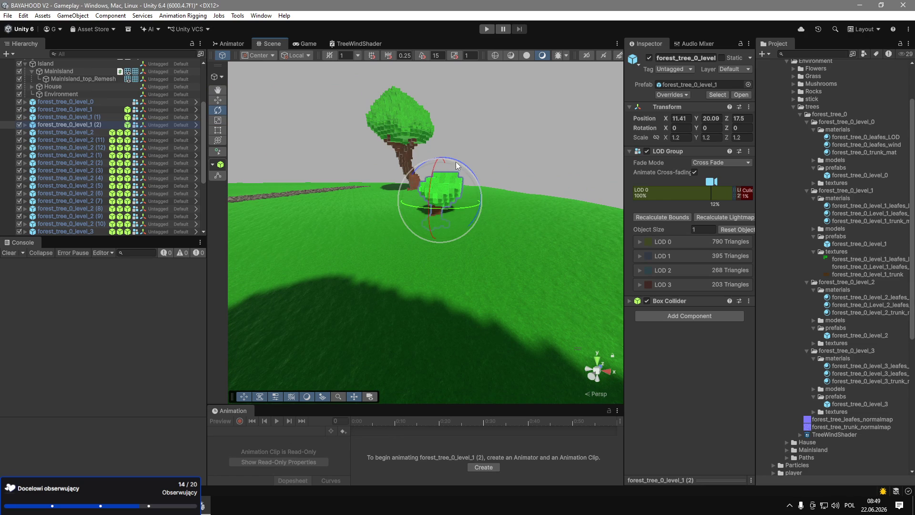
pyautogui.press('w')
pyautogui.moveTo(443, 162); pyautogui.dragTo(434, 159)
# Duplicate the tilted tree, lower it onto the grass and tilt it differently.
pyautogui.hotkey('ctrl', 'd')
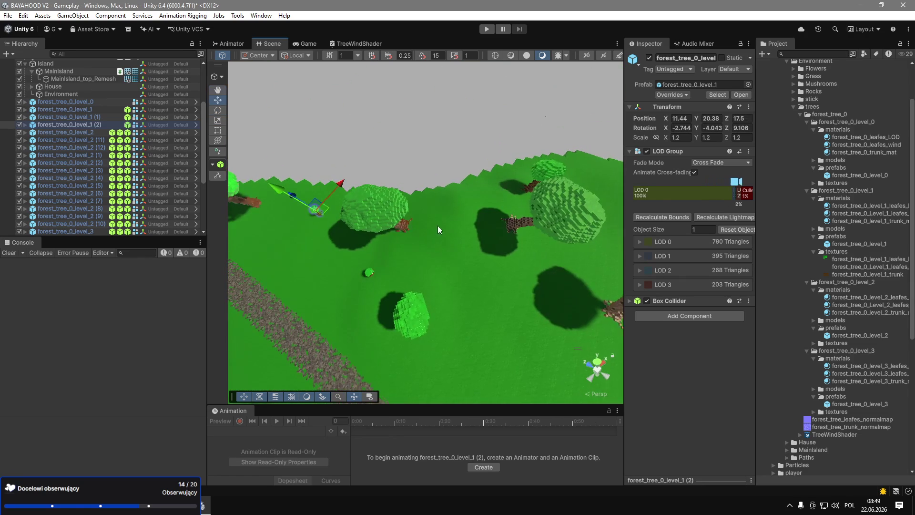
pyautogui.moveTo(627, 184); pyautogui.dragTo(624, 184)
pyautogui.press('f')
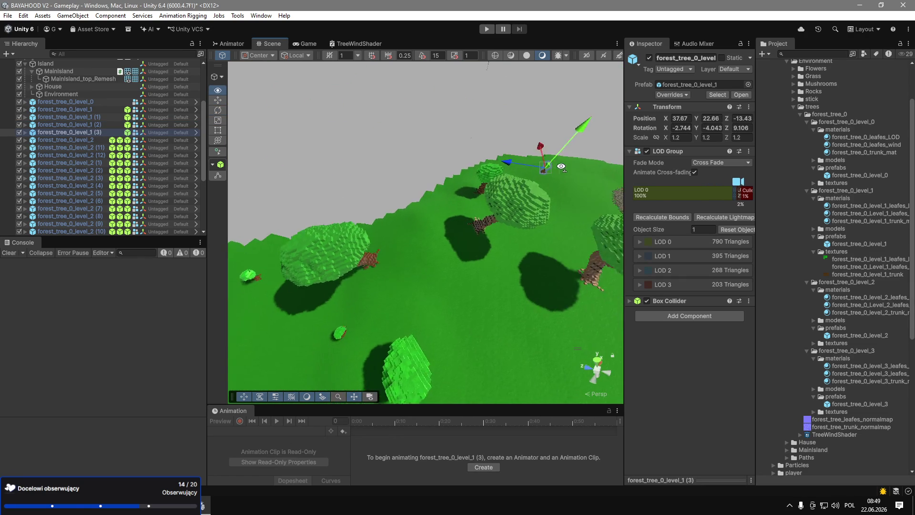
pyautogui.moveTo(435, 141); pyautogui.dragTo(457, 210)
pyautogui.press('e')
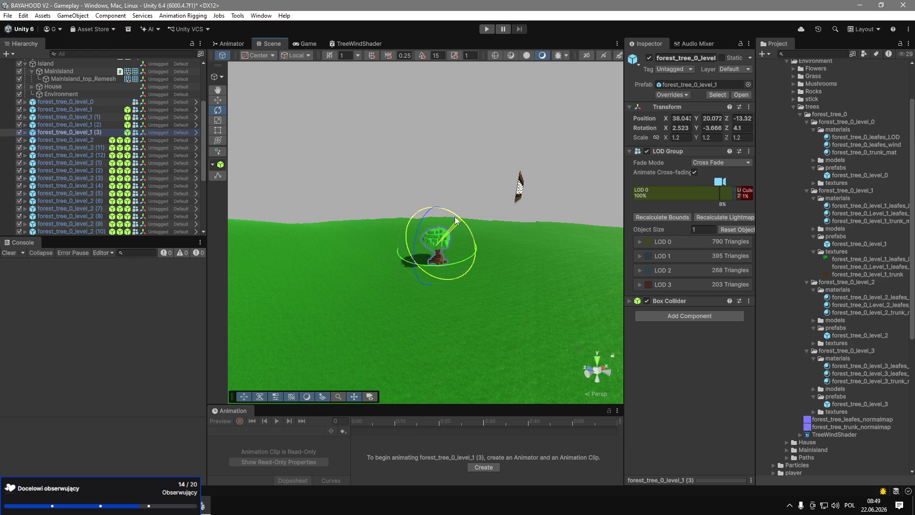
pyautogui.moveTo(456, 220)
pyautogui.mouseDown()
pyautogui.moveTo(403, 237)
pyautogui.moveTo(462, 410)
pyautogui.moveTo(548, 214)
pyautogui.moveTo(647, 205)
pyautogui.moveTo(638, 238)
pyautogui.mouseUp()
pyautogui.press('w')
# Add two more level_1 copies on the grass, tilting the second further sideways.
pyautogui.hotkey('ctrl', 'd')
pyautogui.moveTo(470, 280); pyautogui.dragTo(474, 287)
pyautogui.press('f')
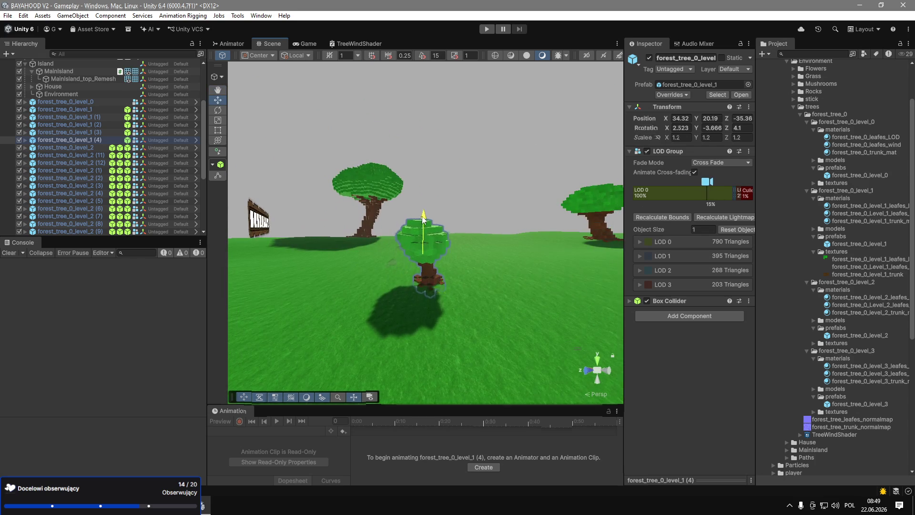
pyautogui.hotkey('ctrl', 'd')
pyautogui.press('f')
pyautogui.moveTo(516, 176)
pyautogui.mouseDown()
pyautogui.moveTo(504, 182)
pyautogui.moveTo(528, 178)
pyautogui.moveTo(535, 143)
pyautogui.moveTo(542, 249)
pyautogui.moveTo(356, 219)
pyautogui.moveTo(542, 247)
pyautogui.moveTo(527, 253)
pyautogui.mouseUp()
pyautogui.press('e')
pyautogui.press('w')
# Place copy (6) along the house's brick wall, then view the island overhead.
pyautogui.hotkey('ctrl', 'd')
pyautogui.press('f')
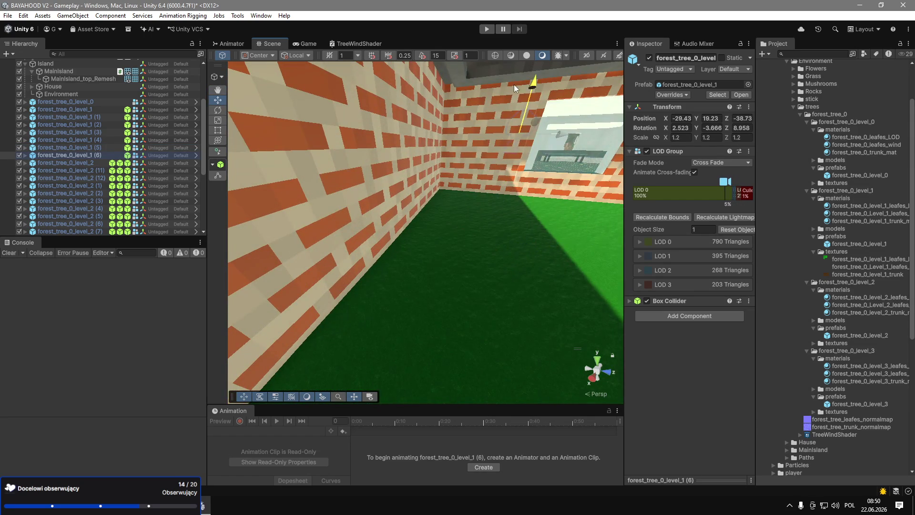
pyautogui.moveTo(535, 131)
pyautogui.mouseDown()
pyautogui.moveTo(662, 79)
pyautogui.moveTo(558, 117)
pyautogui.moveTo(519, 144)
pyautogui.moveTo(516, 176)
pyautogui.mouseUp()
pyautogui.press('f')
pyautogui.press('f')
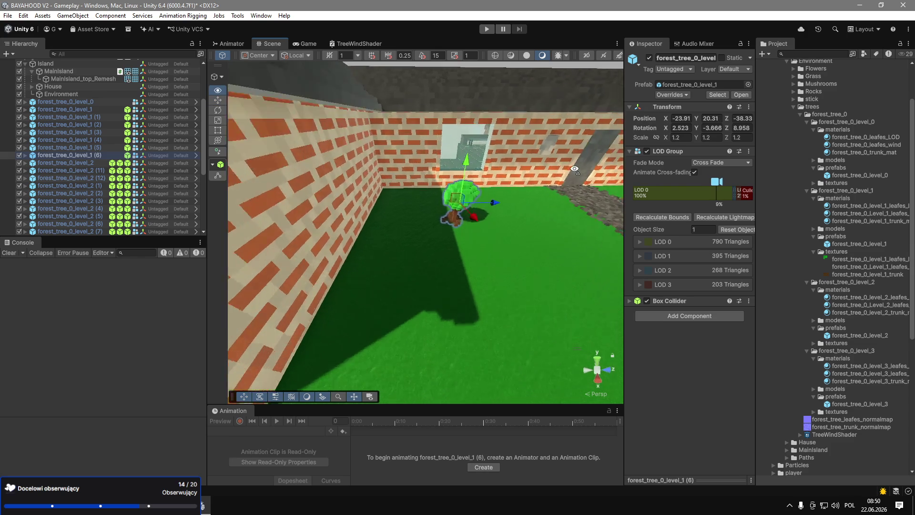
pyautogui.moveTo(587, 153); pyautogui.dragTo(524, 200)
pyautogui.scroll(-5, 524, 200)
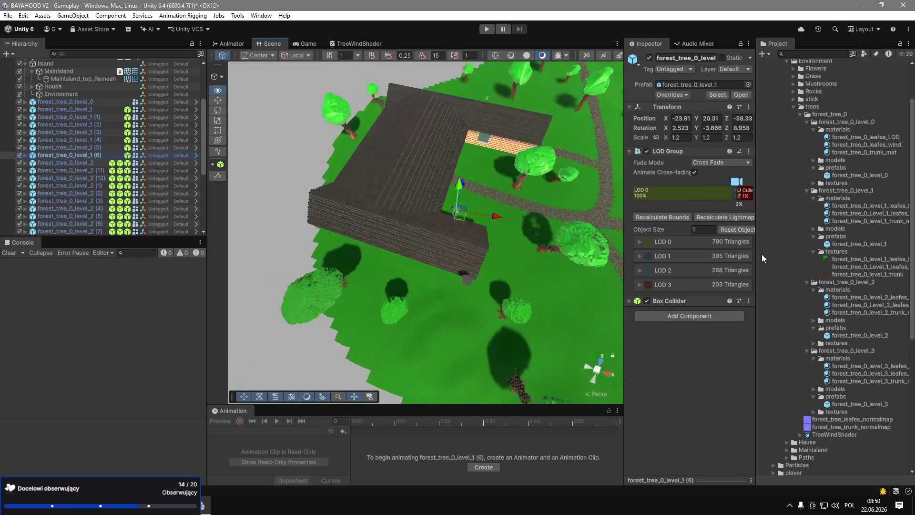
# Move copy (7) along the house's outer wall, raised slightly on the grass.
pyautogui.click(327, 175)
pyautogui.moveTo(356, 165); pyautogui.dragTo(362, 171)
pyautogui.press('f')
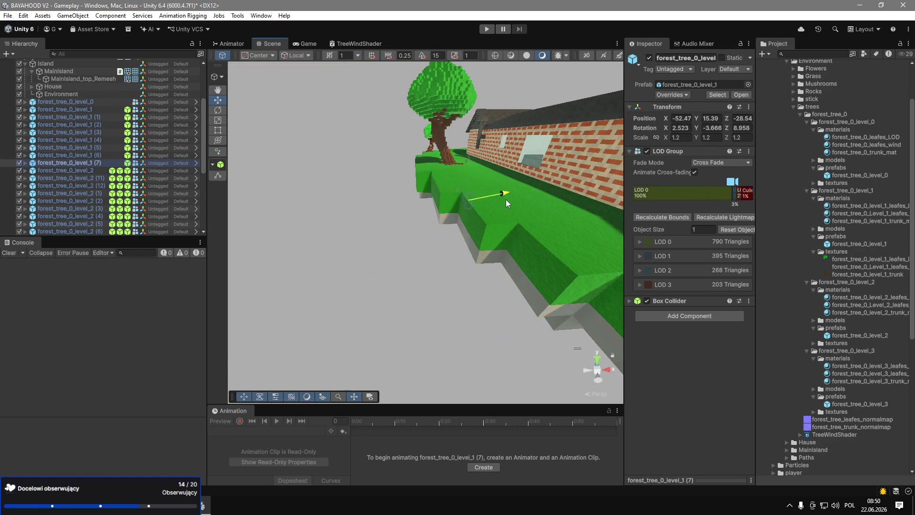
pyautogui.moveTo(471, 123)
pyautogui.mouseDown()
pyautogui.moveTo(332, 171)
pyautogui.moveTo(473, 253)
pyautogui.moveTo(482, 216)
pyautogui.moveTo(513, 239)
pyautogui.moveTo(500, 143)
pyautogui.moveTo(493, 156)
pyautogui.moveTo(572, 297)
pyautogui.moveTo(495, 212)
pyautogui.mouseUp()
pyautogui.press('f')
pyautogui.scroll(-3, 493, 156)
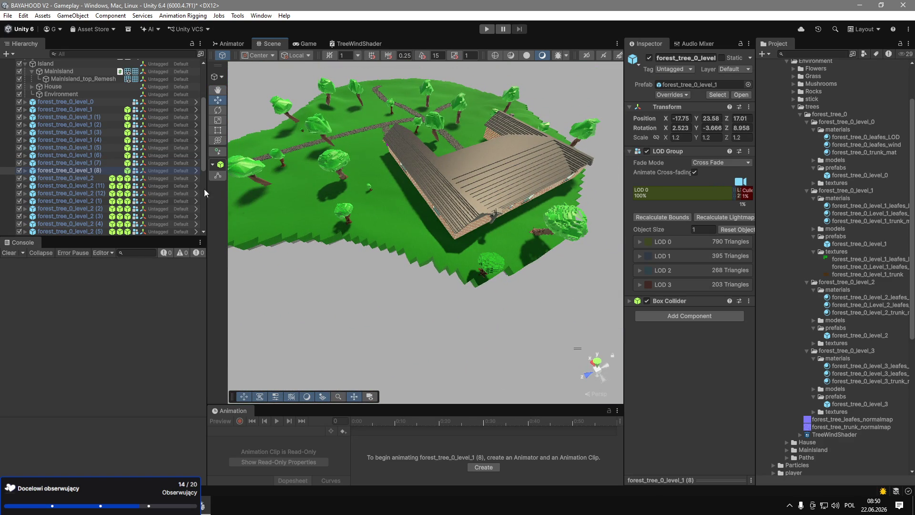
# Move copy (8) across the island into the open field.
pyautogui.moveTo(241, 215)
pyautogui.mouseDown()
pyautogui.moveTo(235, 189)
pyautogui.moveTo(477, 119)
pyautogui.moveTo(476, 172)
pyautogui.mouseUp()
pyautogui.moveTo(439, 196); pyautogui.dragTo(379, 176)
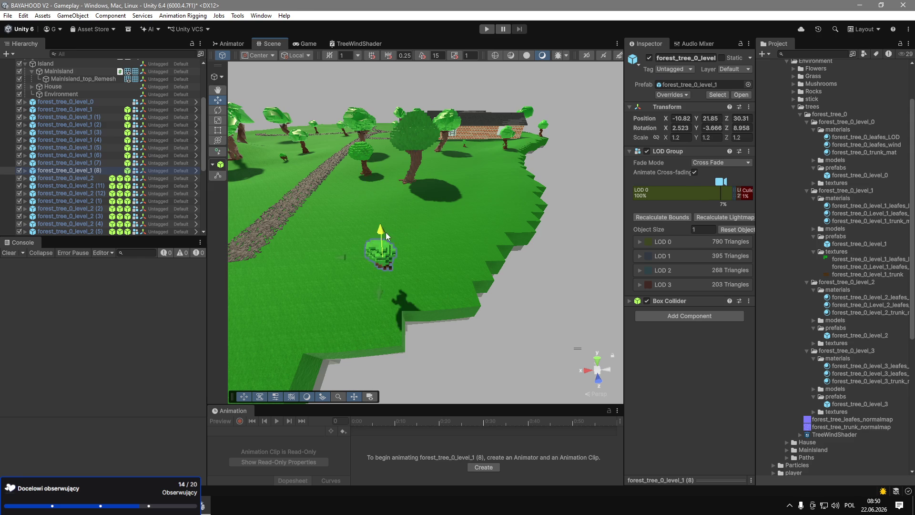
pyautogui.moveTo(390, 257)
pyautogui.mouseDown()
pyautogui.moveTo(345, 133)
pyautogui.moveTo(431, 193)
pyautogui.mouseUp()
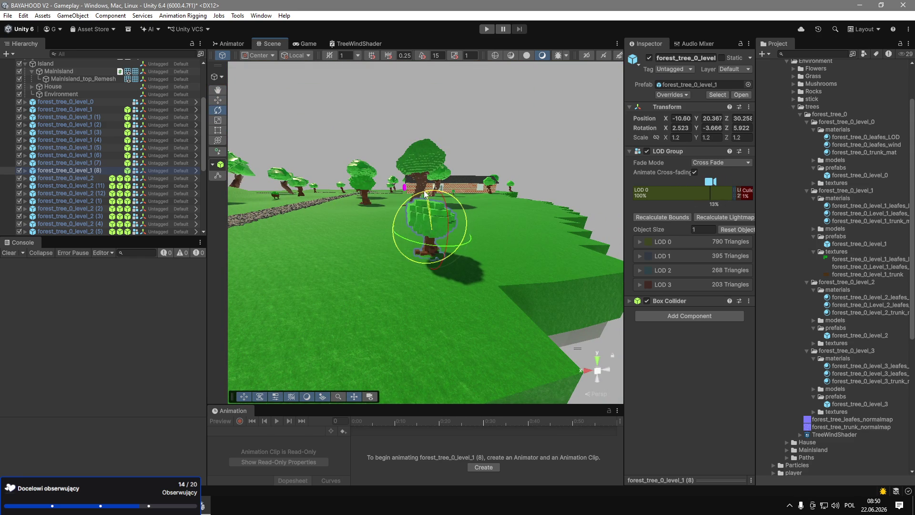
pyautogui.moveTo(434, 196)
pyautogui.mouseDown()
pyautogui.moveTo(563, 200)
pyautogui.moveTo(561, 227)
pyautogui.moveTo(503, 243)
pyautogui.moveTo(467, 206)
pyautogui.mouseUp()
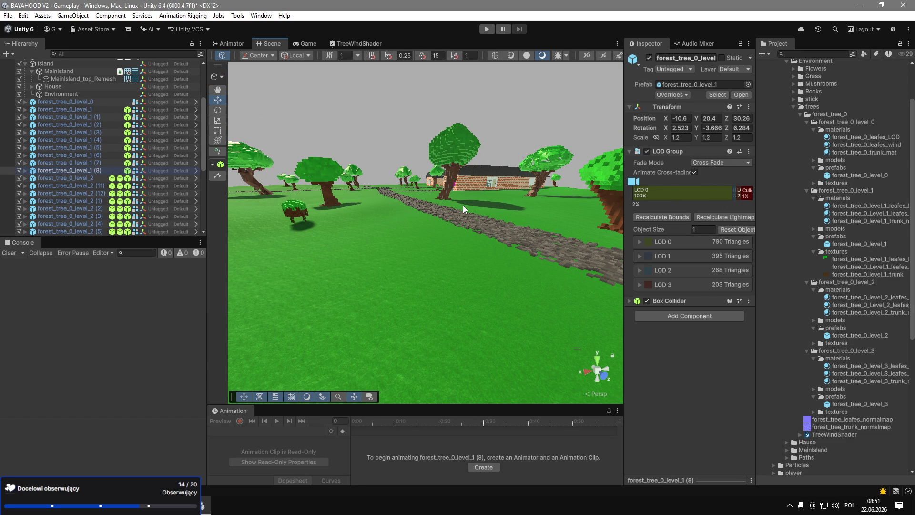
pyautogui.moveTo(462, 208)
pyautogui.mouseDown()
pyautogui.moveTo(414, 134)
pyautogui.moveTo(408, 216)
pyautogui.moveTo(557, 272)
pyautogui.moveTo(467, 218)
pyautogui.mouseUp()
# Select and frame forest_tree_0_level_0, pulling back to an island overview.
pyautogui.click(460, 220)
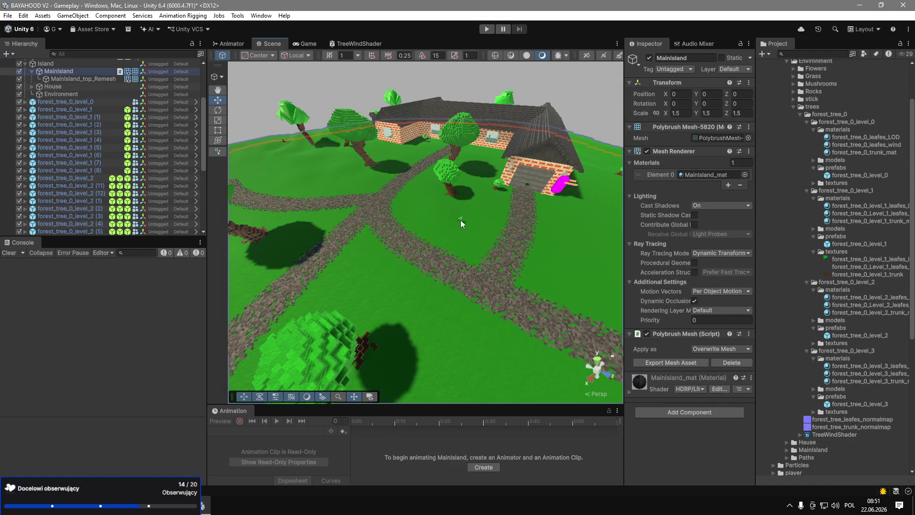
pyautogui.click(460, 217)
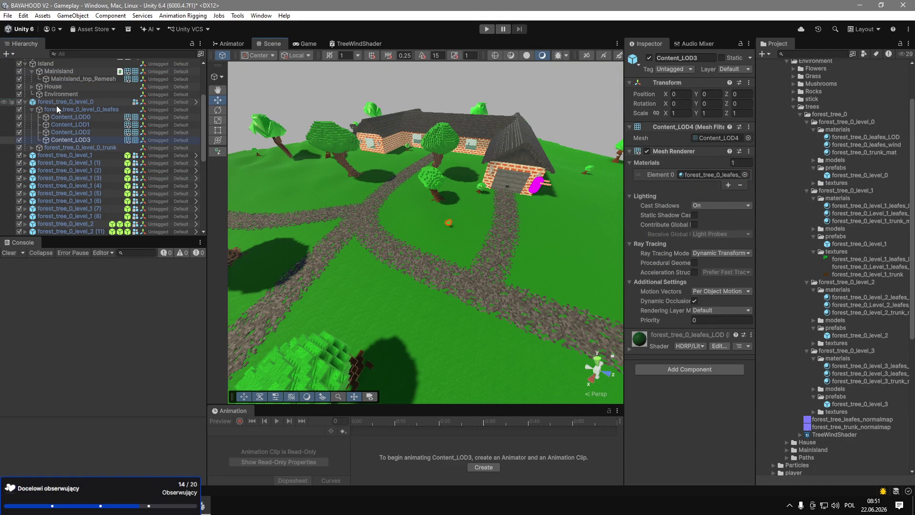
pyautogui.click(57, 104)
pyautogui.press('f')
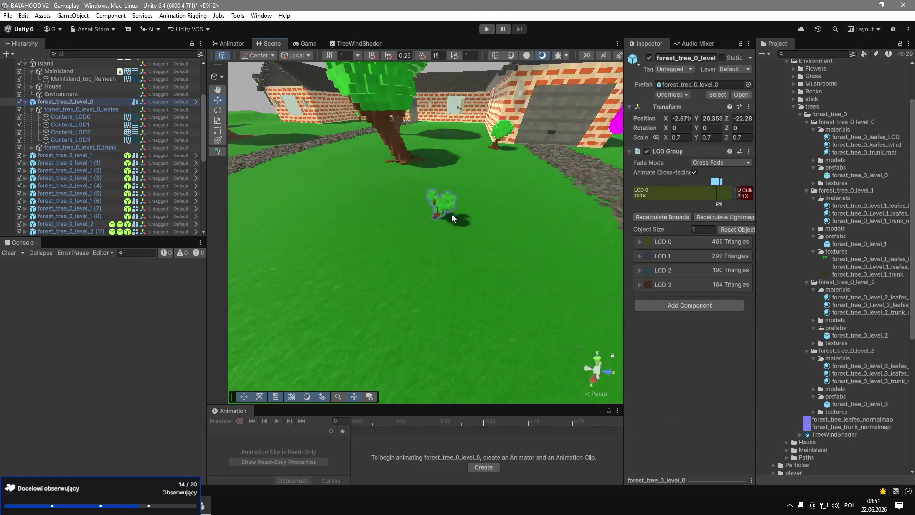
pyautogui.moveTo(441, 211)
pyautogui.mouseDown()
pyautogui.moveTo(681, 262)
pyautogui.moveTo(678, 190)
pyautogui.moveTo(568, 175)
pyautogui.mouseUp()
pyautogui.click(25, 102)
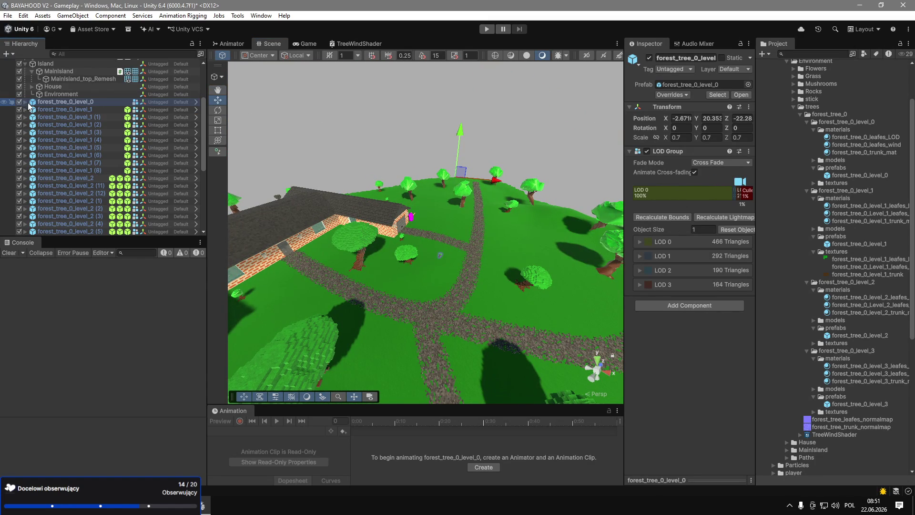
pyautogui.doubleClick(33, 102)
pyautogui.moveTo(480, 135)
pyautogui.mouseDown()
pyautogui.moveTo(418, 177)
pyautogui.moveTo(310, 82)
pyautogui.mouseUp()
# Set tool handles to Pivot, then try moving the level_0 tree and undo it.
pyautogui.click(263, 56)
pyautogui.click(266, 78)
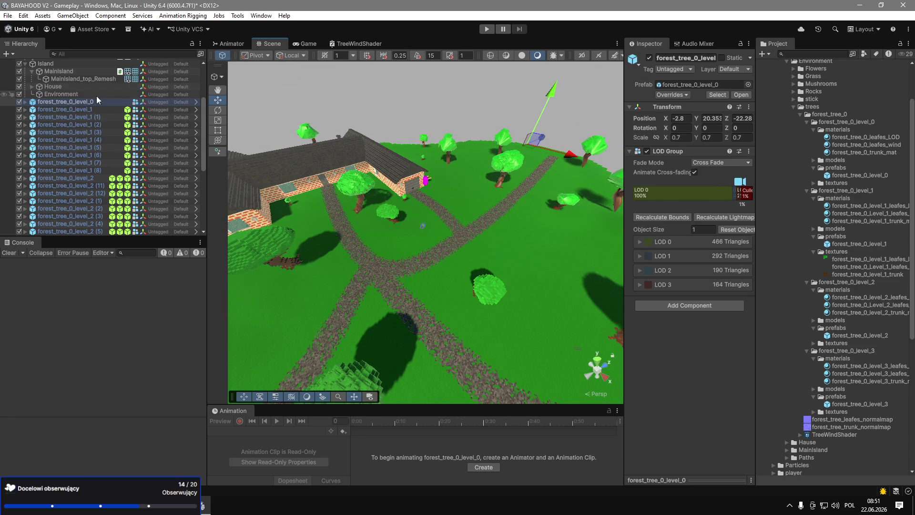
pyautogui.click(80, 109)
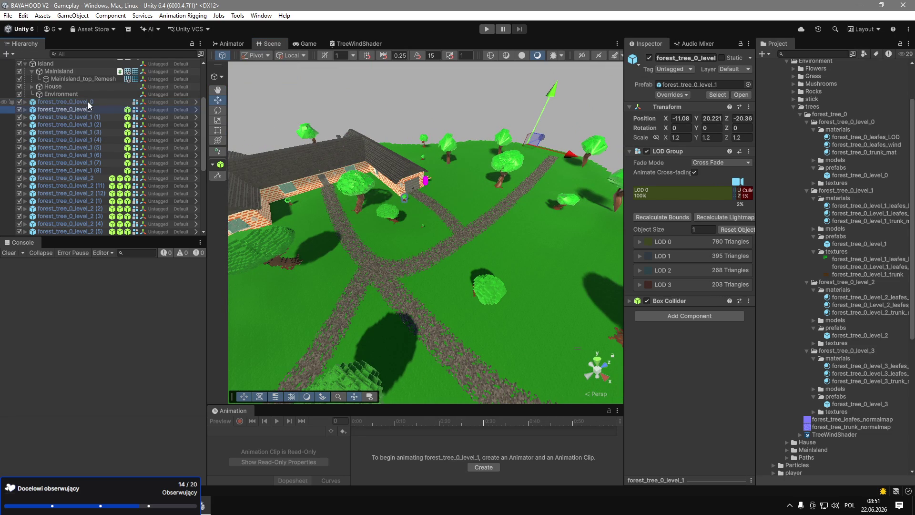
pyautogui.click(88, 101)
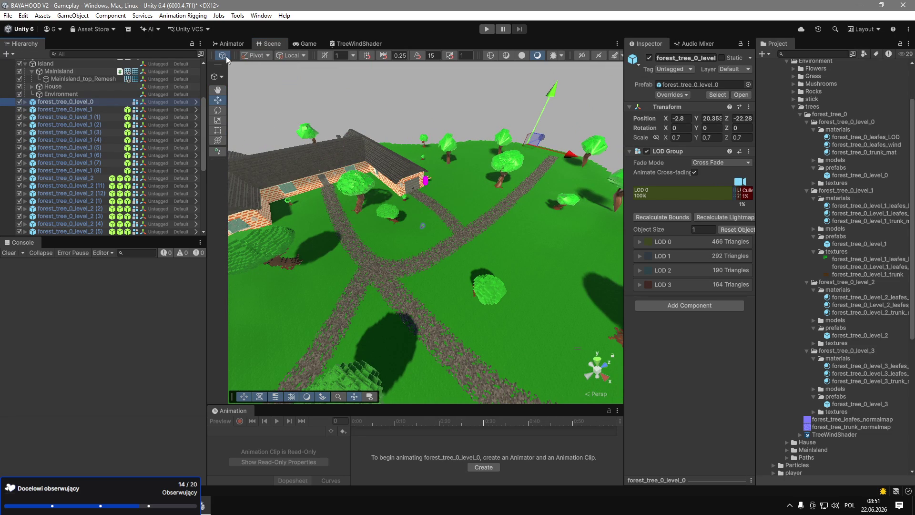
pyautogui.click(218, 90)
pyautogui.click(220, 100)
pyautogui.moveTo(523, 147); pyautogui.dragTo(535, 135)
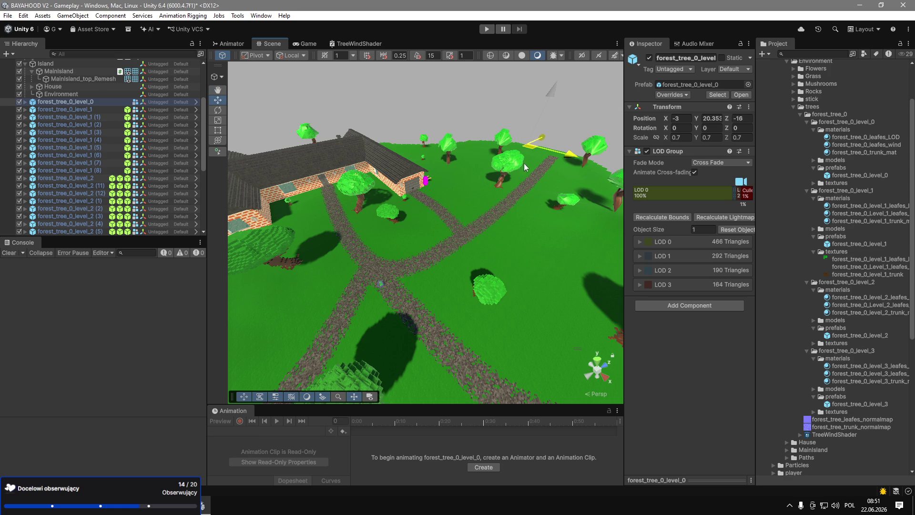
pyautogui.hotkey('ctrl', 'z')
# Switch handle orientation to Global, then back to Local.
pyautogui.click(294, 59)
pyautogui.click(301, 68)
pyautogui.click(295, 57)
pyautogui.click(291, 78)
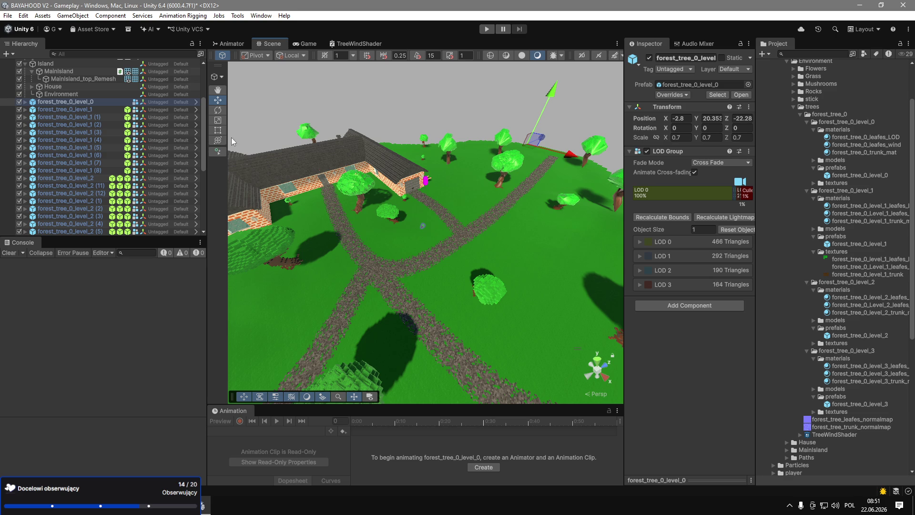
# Orbit around the level_0 tree, select forest_tree_0_level_1 (4) and switch to the Rect tool.
pyautogui.doubleClick(86, 102)
pyautogui.moveTo(424, 160)
pyautogui.mouseDown()
pyautogui.moveTo(507, 129)
pyautogui.moveTo(357, 156)
pyautogui.moveTo(185, 156)
pyautogui.moveTo(53, 138)
pyautogui.mouseUp()
pyautogui.press('f')
pyautogui.click(52, 139)
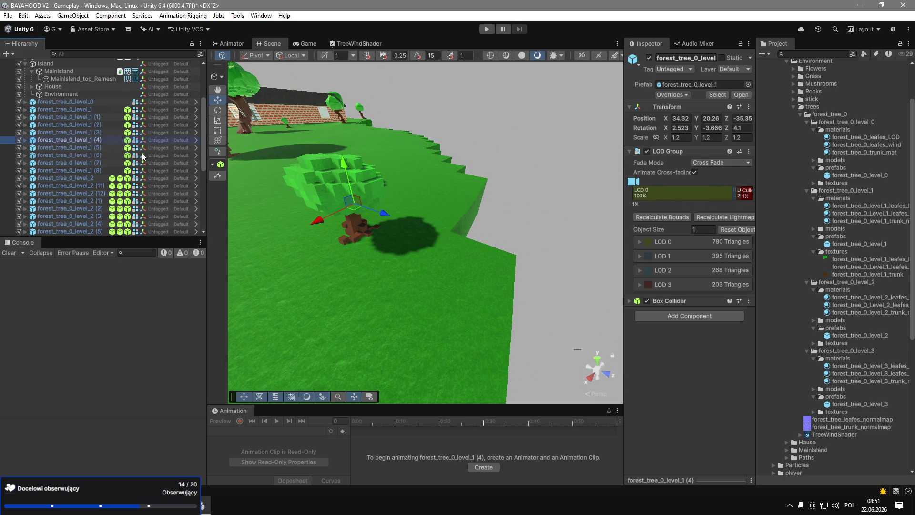
pyautogui.click(221, 77)
pyautogui.click(221, 91)
pyautogui.click(220, 130)
pyautogui.scroll(-5, 239, 109)
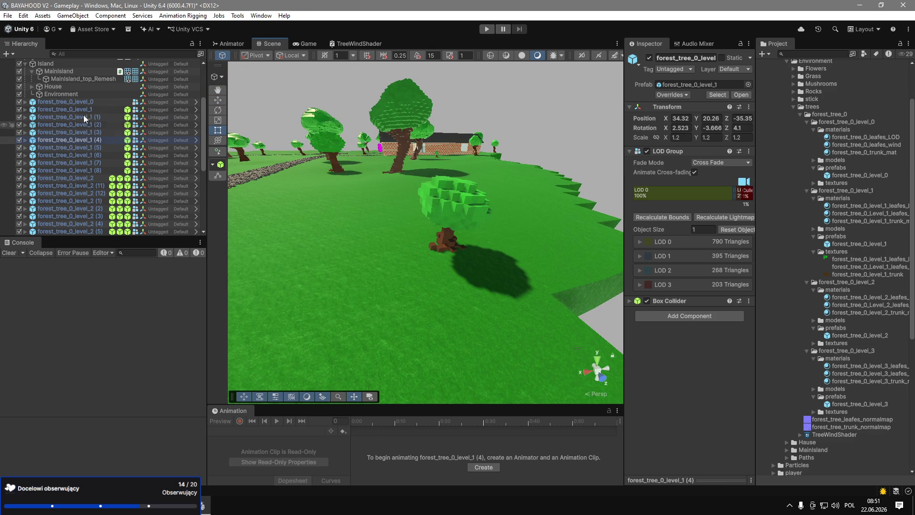
# Frame forest_tree_0_level_0 and orbit toward the house for an island overview.
pyautogui.doubleClick(93, 101)
pyautogui.moveTo(399, 176)
pyautogui.mouseDown()
pyautogui.moveTo(720, 148)
pyautogui.moveTo(656, 188)
pyautogui.moveTo(639, 222)
pyautogui.moveTo(620, 224)
pyautogui.mouseUp()
pyautogui.scroll(3, 58, 120)
pyautogui.scroll(-10, 42, 126)
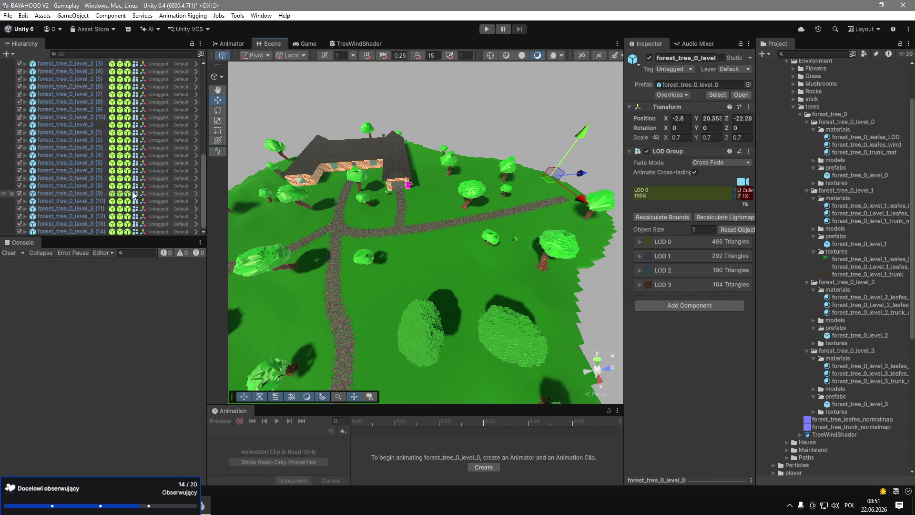
pyautogui.scroll(10, 130, 188)
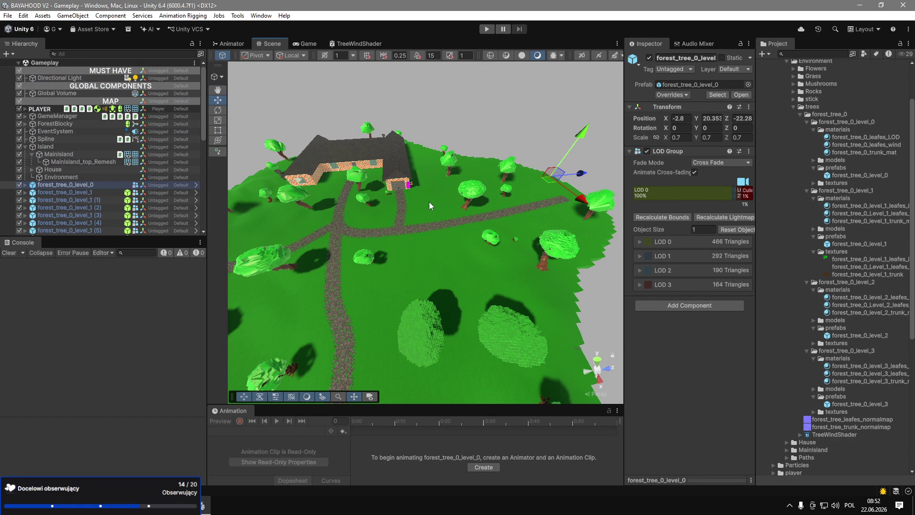
pyautogui.click(109, 186)
pyautogui.press('Delete')
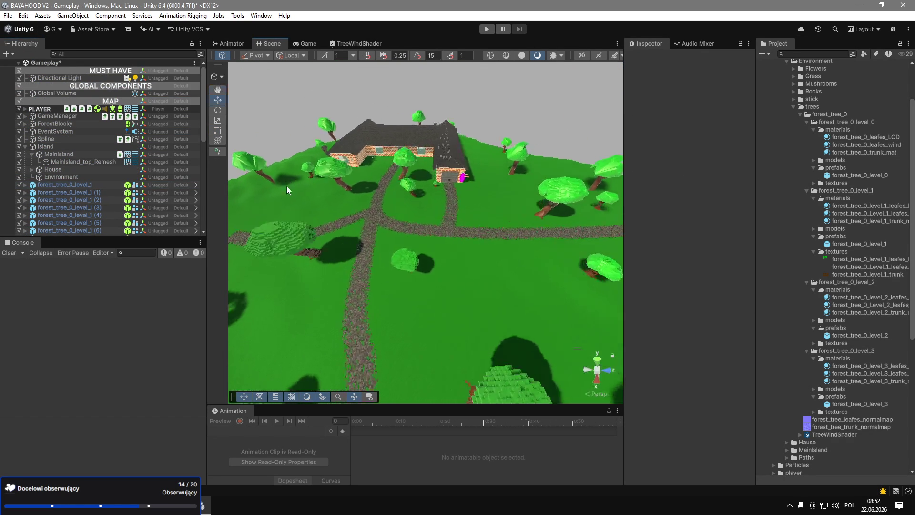
pyautogui.hotkey('ctrl', 'z')
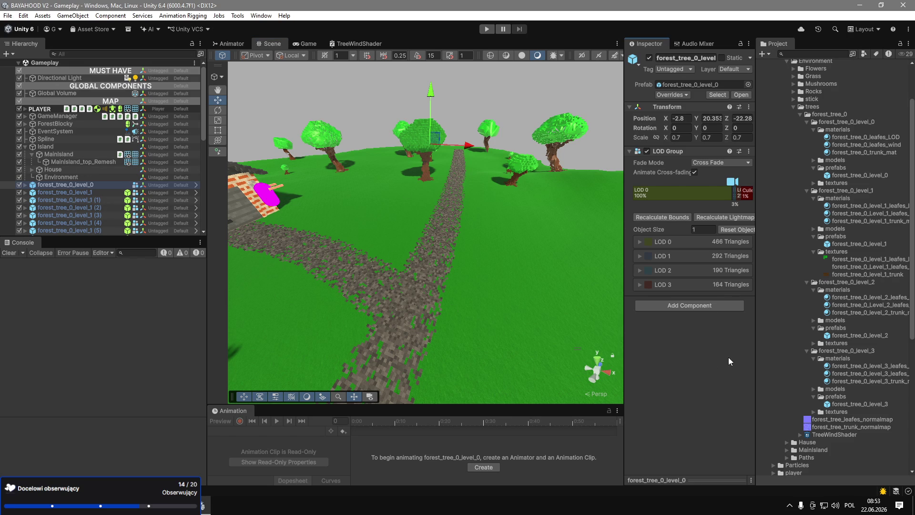
pyautogui.click(772, 336)
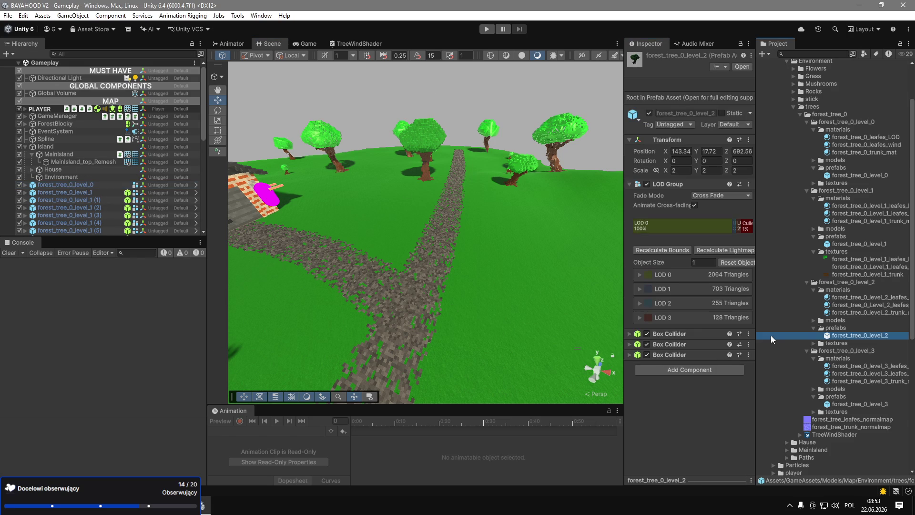
# Select the forest_tree_0_level_0 tree and cycle through the rotate, hand and move tools.
pyautogui.click(87, 185)
pyautogui.moveTo(452, 158)
pyautogui.mouseDown()
pyautogui.moveTo(536, 164)
pyautogui.moveTo(407, 134)
pyautogui.moveTo(617, 98)
pyautogui.moveTo(480, 138)
pyautogui.mouseUp()
pyautogui.press('e')
pyautogui.press('q')
pyautogui.press('w')
pyautogui.press('e')
pyautogui.press('q')
pyautogui.press('w')
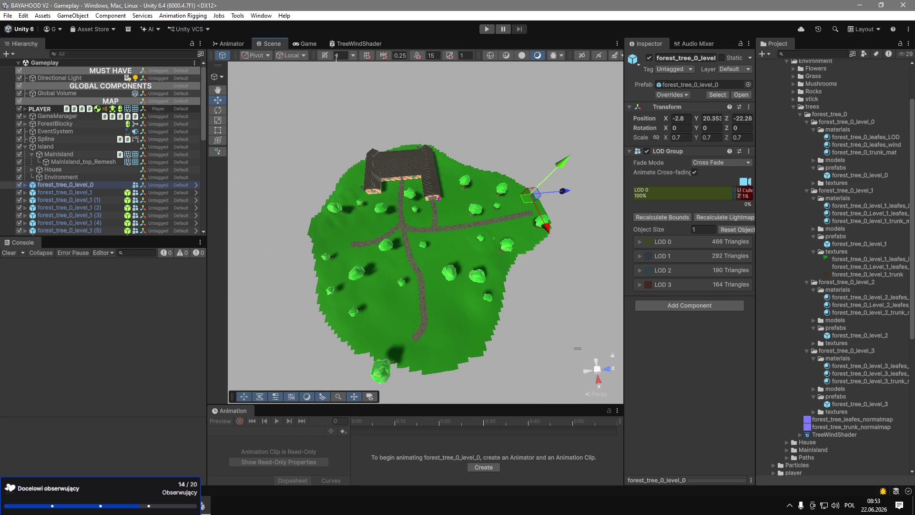
# Turn on the scene grid and try moving the tree along Z, then undo it.
pyautogui.click(324, 55)
pyautogui.moveTo(555, 192)
pyautogui.mouseDown()
pyautogui.moveTo(432, 197)
pyautogui.moveTo(459, 147)
pyautogui.mouseUp()
pyautogui.hotkey('ctrl', 'z')
# Frame forest_tree_0_level_0, inspect its leafes child part, then reselect the whole tree.
pyautogui.scroll(-10, 440, 184)
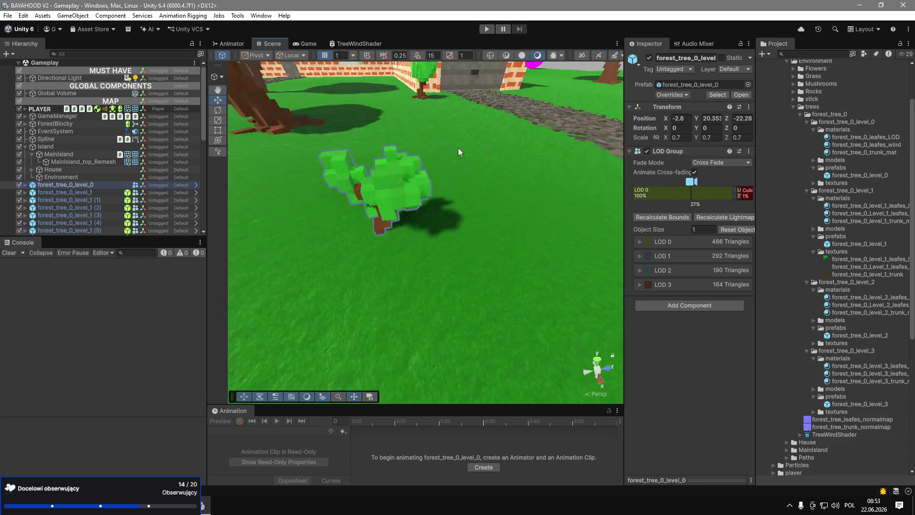
pyautogui.doubleClick(62, 184)
pyautogui.click(25, 184)
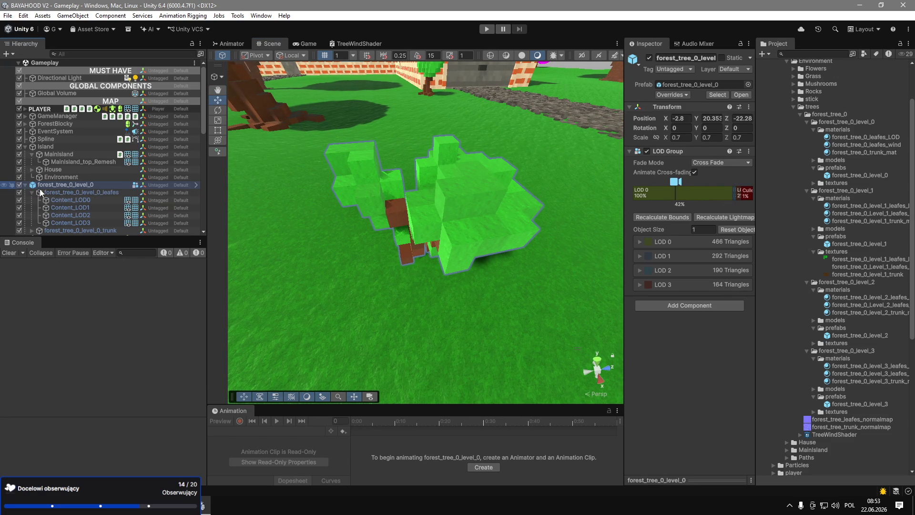
pyautogui.click(62, 192)
pyautogui.scroll(10, 535, 198)
pyautogui.moveTo(535, 199); pyautogui.dragTo(564, 145)
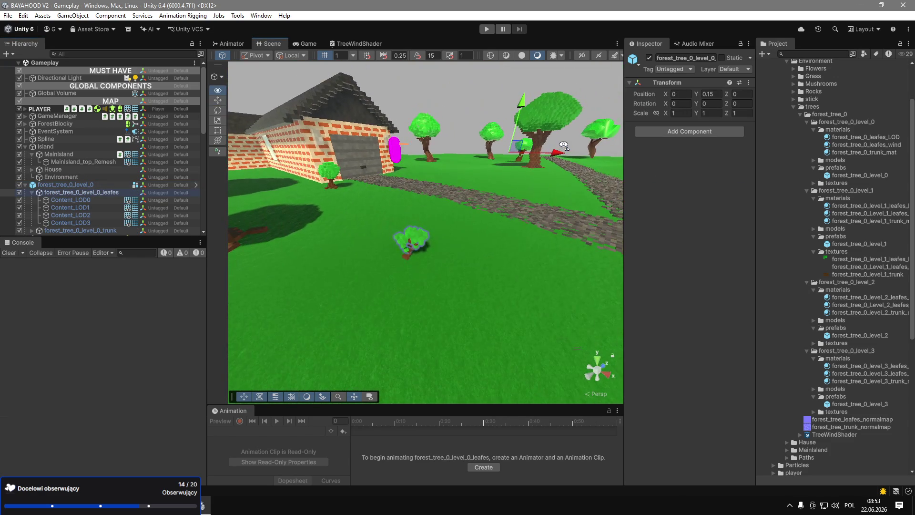
pyautogui.click(69, 183)
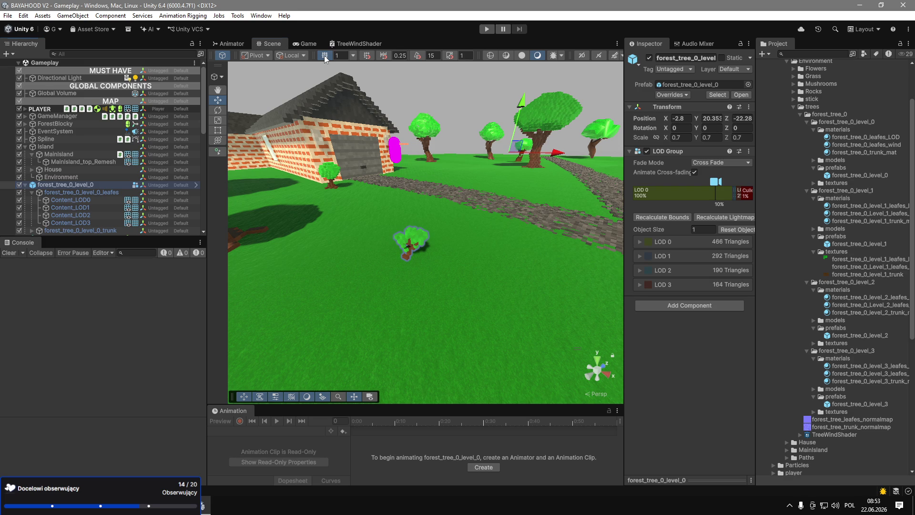
# Set handle position to Center and orientation to Local, then refocus on the tree.
pyautogui.click(255, 55)
pyautogui.click(257, 77)
pyautogui.click(293, 56)
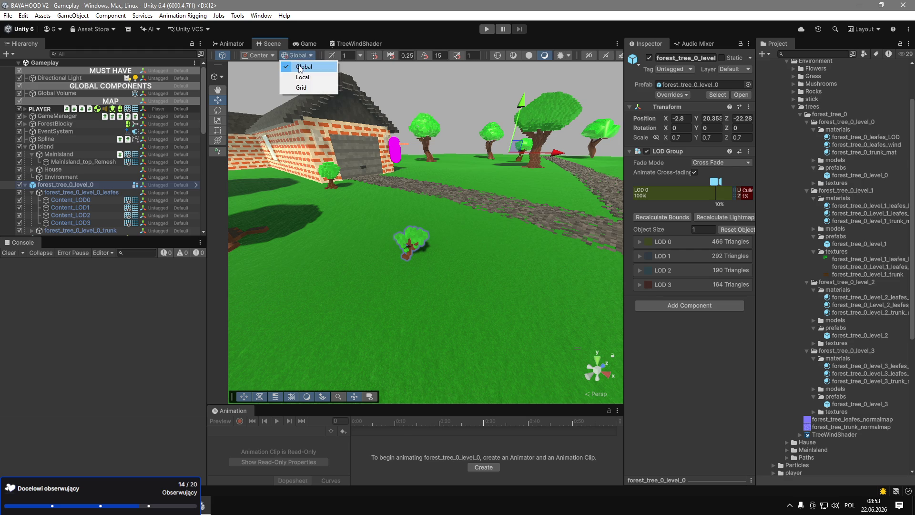
pyautogui.click(301, 77)
pyautogui.moveTo(320, 138)
pyautogui.mouseDown()
pyautogui.moveTo(547, 123)
pyautogui.moveTo(590, 84)
pyautogui.moveTo(495, 124)
pyautogui.mouseUp()
pyautogui.press('f')
pyautogui.scroll(-5, 84, 175)
pyautogui.scroll(10, 84, 171)
pyautogui.click(26, 184)
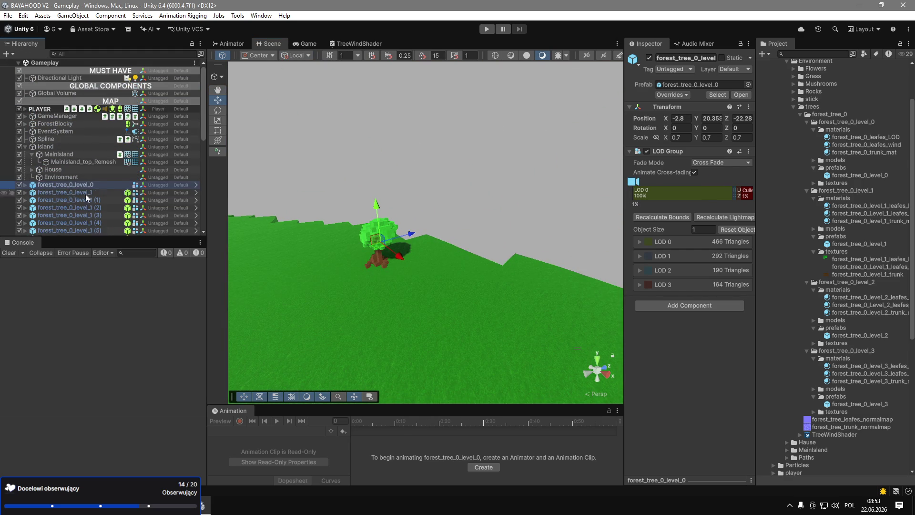
pyautogui.scroll(-15, 90, 195)
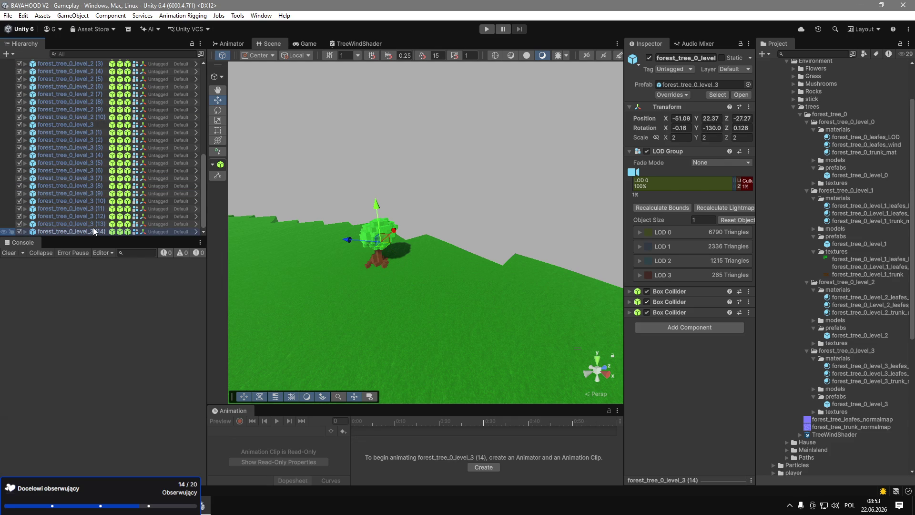
# Delete the level_0 tree, then duplicate the last forest_tree_0_level_3 and nudge the copy slightly.
pyautogui.press('Delete')
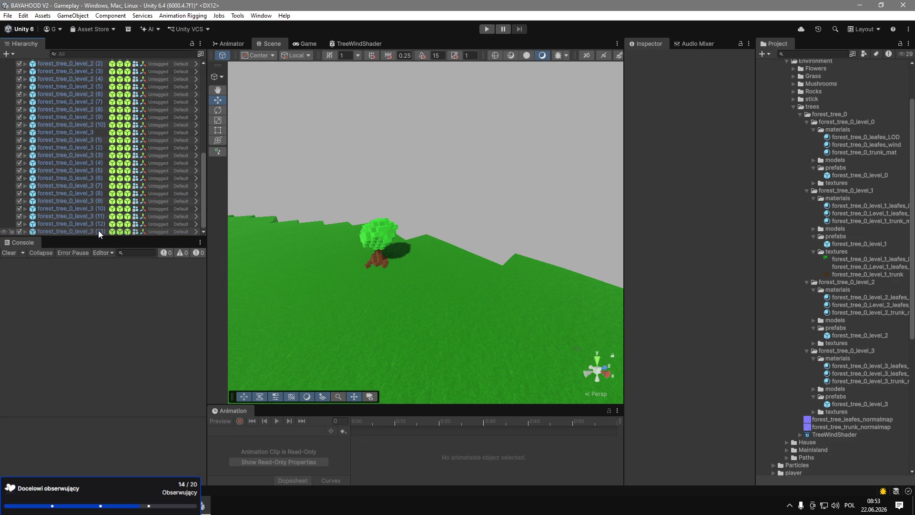
pyautogui.click(98, 231)
pyautogui.hotkey('ctrl', 'd')
pyautogui.moveTo(409, 247); pyautogui.dragTo(405, 246)
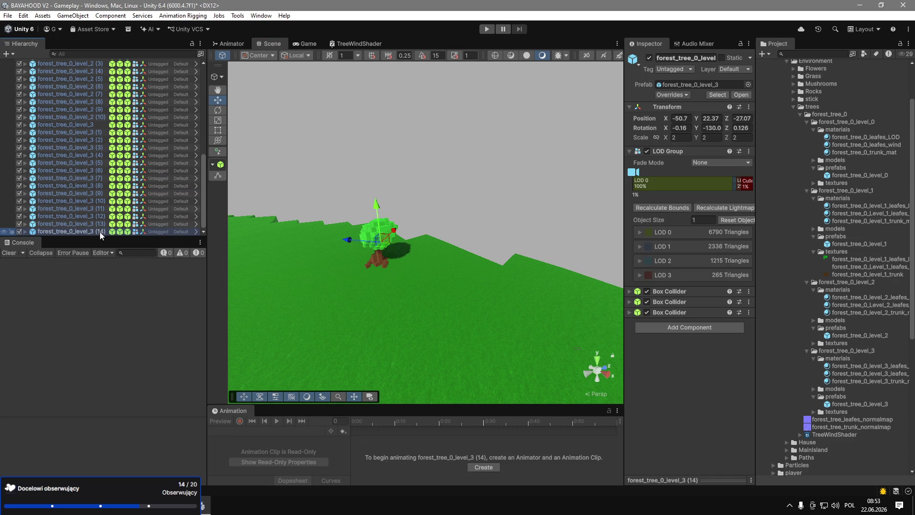
# Select forest_tree_0_level_3 (7) in the Hierarchy and frame it in the Scene view.
pyautogui.click(102, 224)
pyautogui.click(100, 208)
pyautogui.click(98, 178)
pyautogui.press('f')
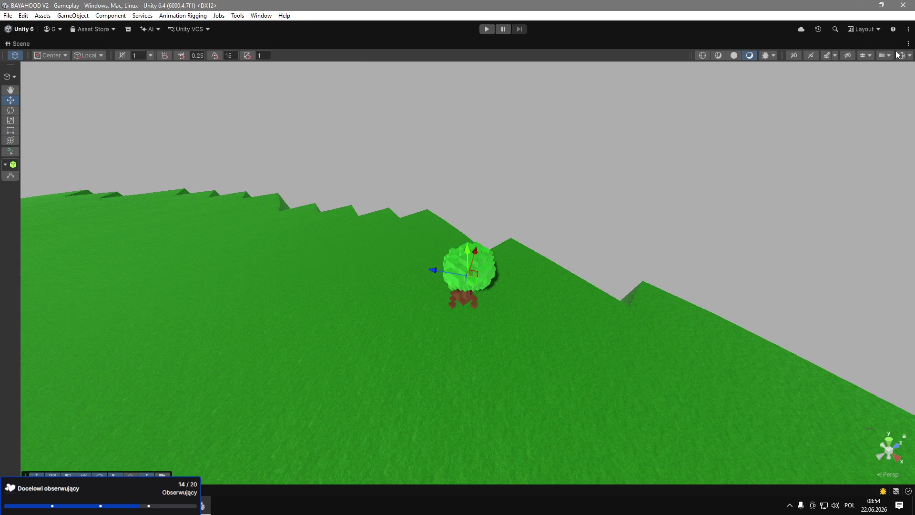
# Enable scene effects to show the sky and orbit toward the trees and house.
pyautogui.click(822, 55)
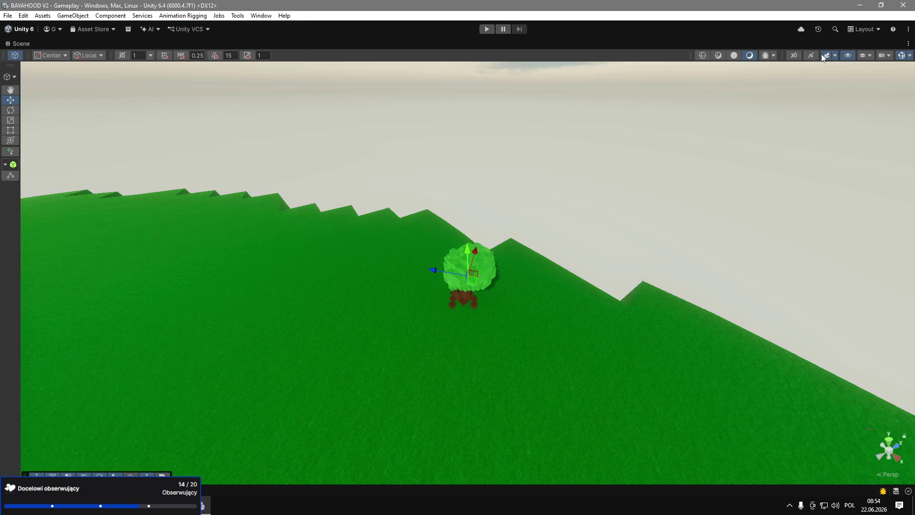
pyautogui.click(825, 54)
pyautogui.click(825, 54)
pyautogui.moveTo(712, 137); pyautogui.dragTo(359, 88)
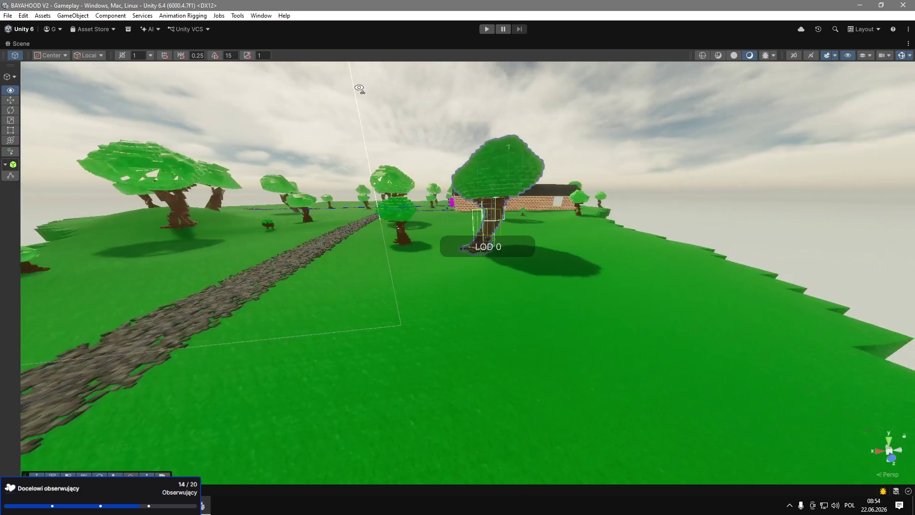
pyautogui.press('w')
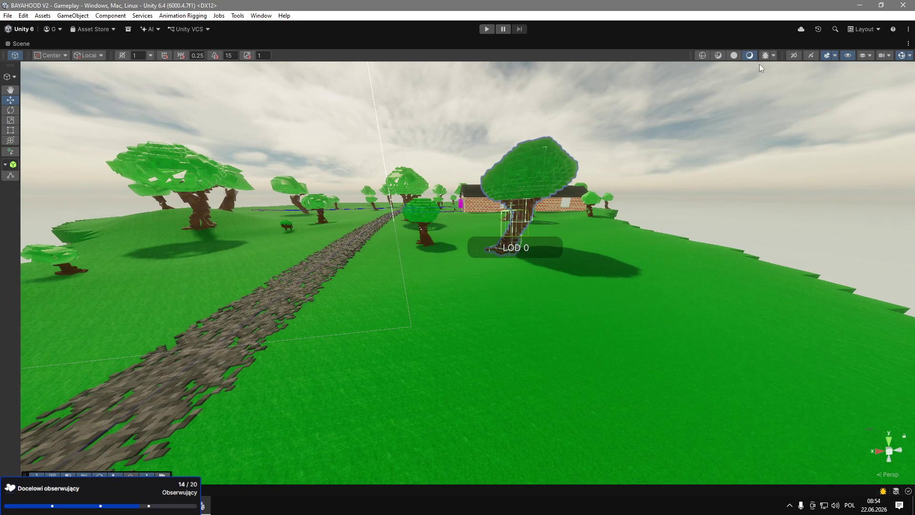
# Toggle the lighting debug draw mode on and back off, then frame the small tree.
pyautogui.click(765, 55)
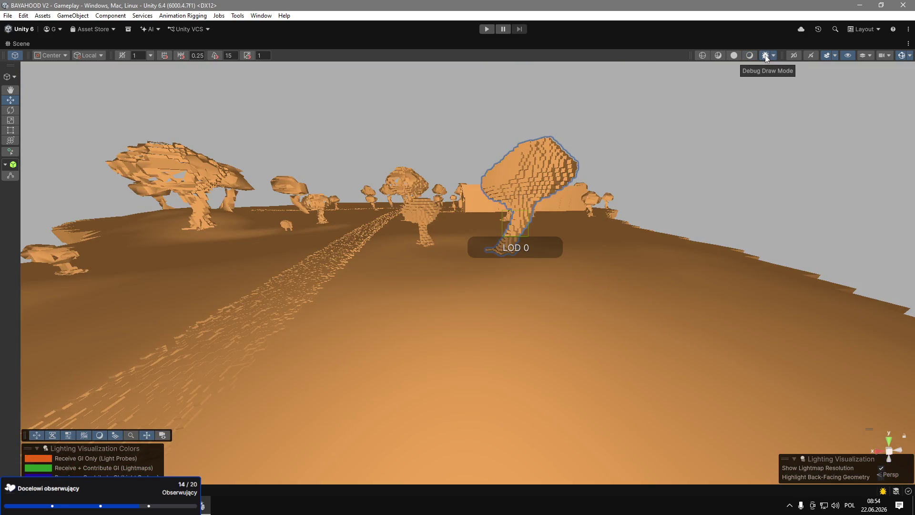
pyautogui.click(765, 56)
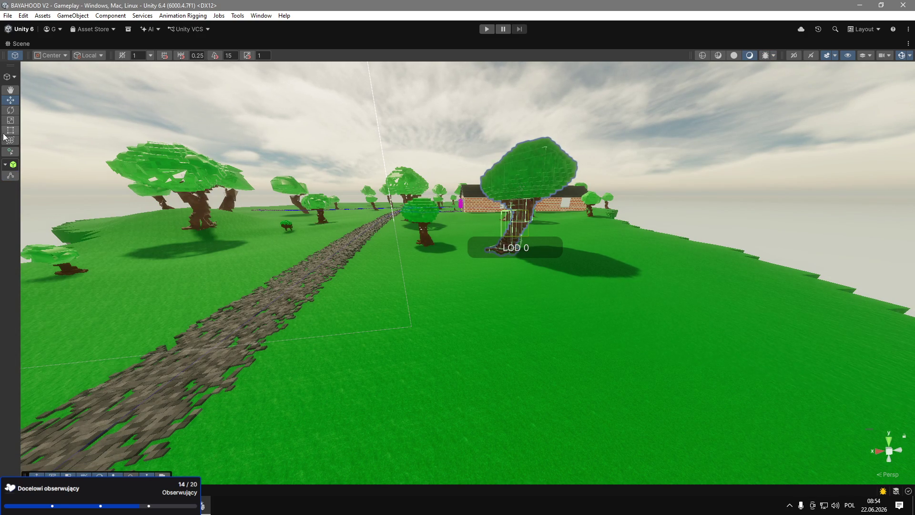
pyautogui.press('f')
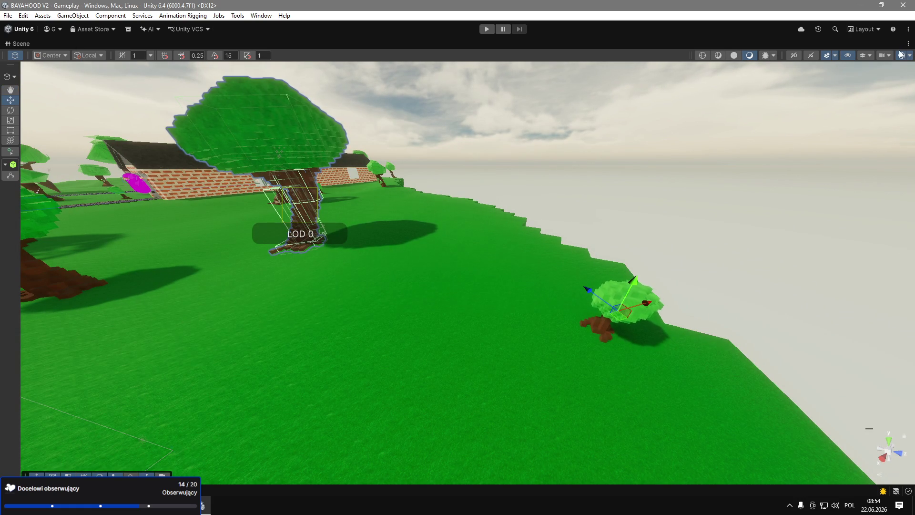
# Restore the docked panel layout and bring OBS Studio forward with the screen capture source selected.
pyautogui.hotkey('shift', 'space')
pyautogui.moveTo(409, 233)
pyautogui.mouseDown()
pyautogui.moveTo(402, 242)
pyautogui.moveTo(356, 208)
pyautogui.mouseUp()
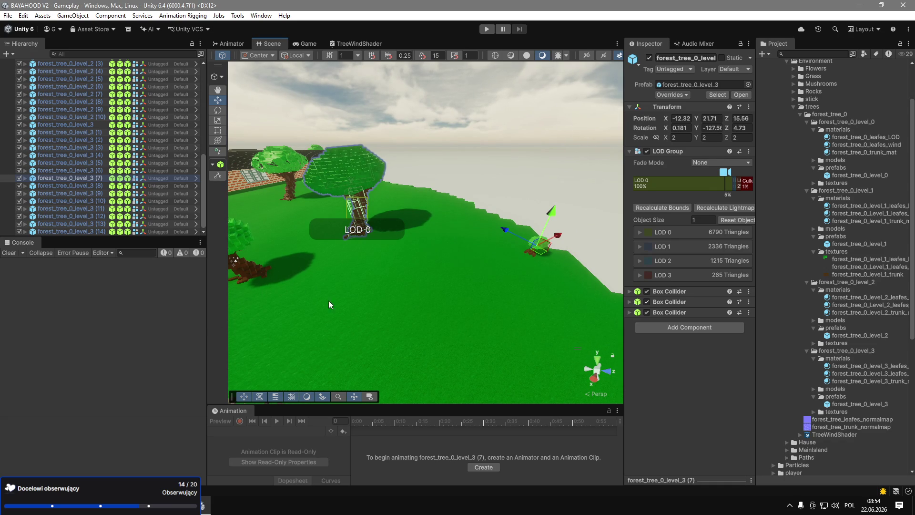
pyautogui.hotkey('alt', 'Tab')
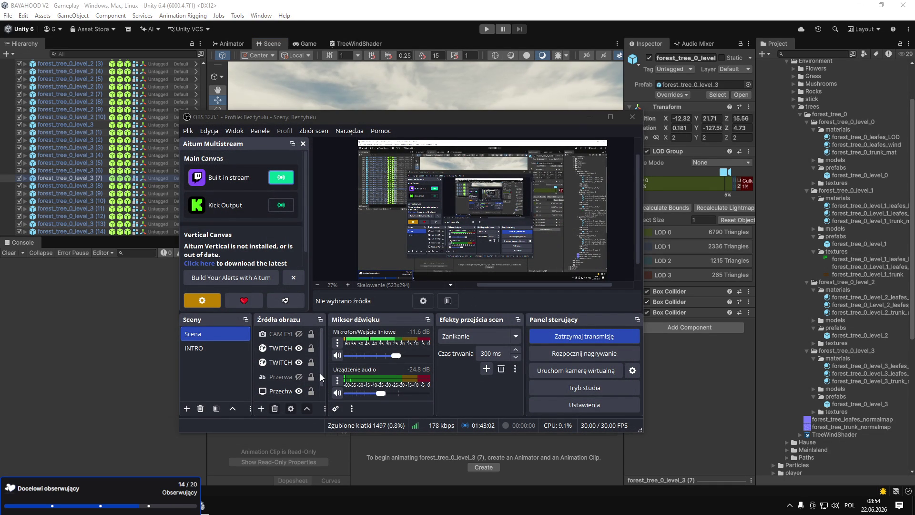
pyautogui.click(281, 389)
# Unhide the Przerwa 'WRACAM ZA MINUTĘ :)' text source and switch the stream to the INTRO scene.
pyautogui.click(299, 376)
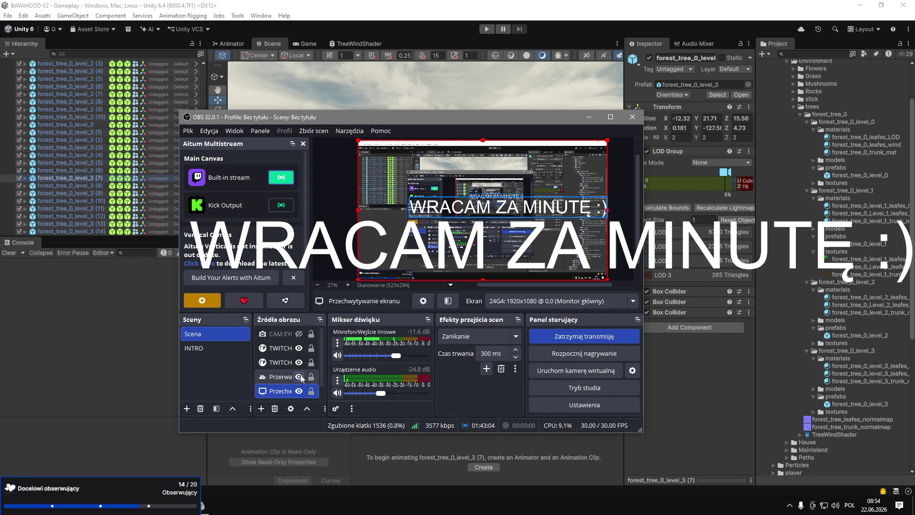
pyautogui.click(278, 379)
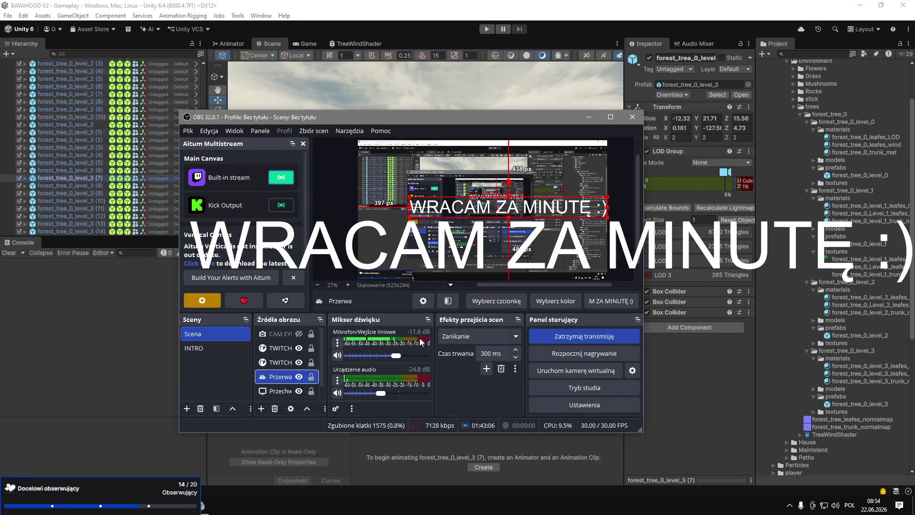
pyautogui.click(226, 353)
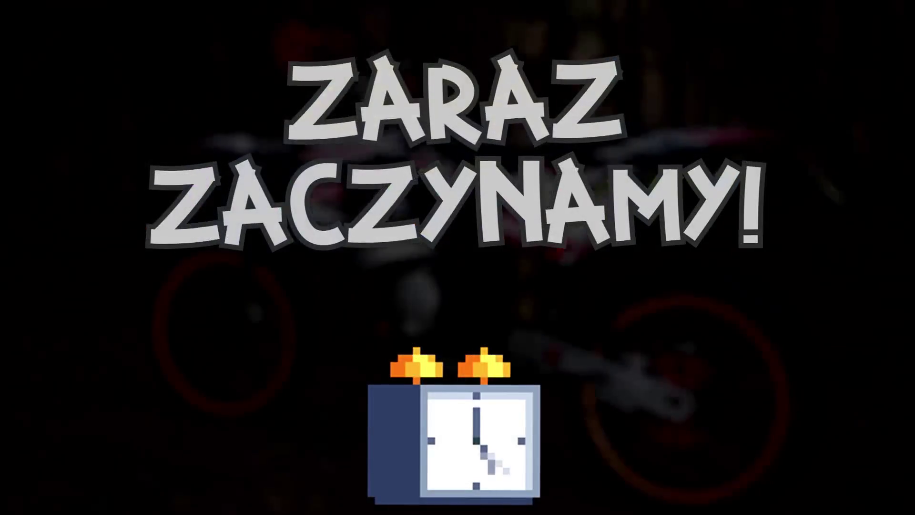
pyautogui.click(225, 341)
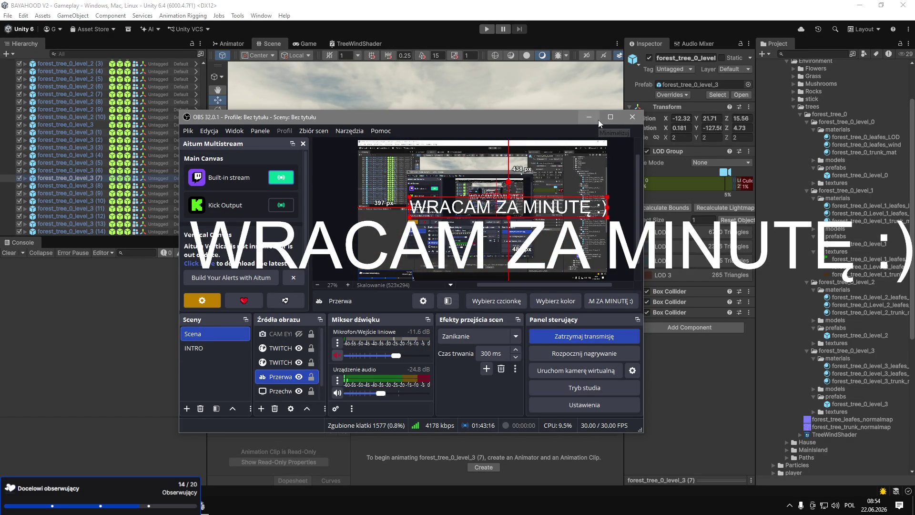
pyautogui.click(211, 349)
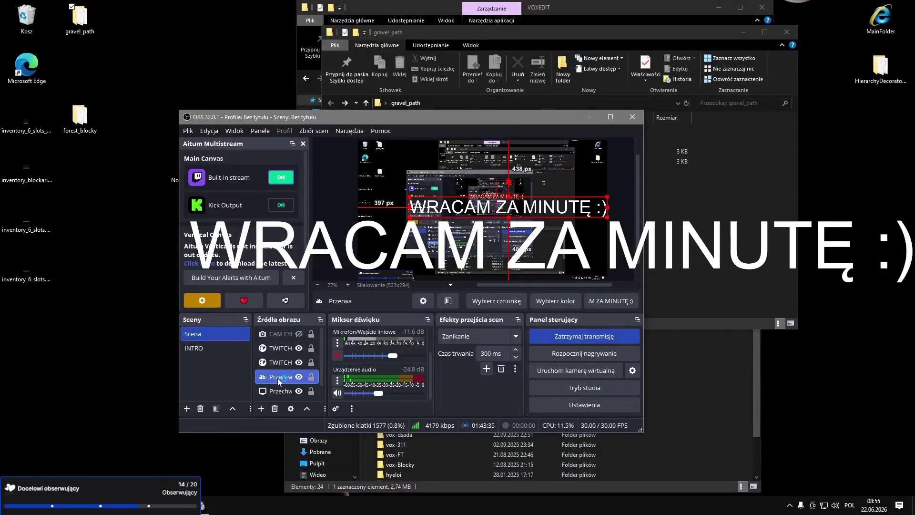
pyautogui.click(192, 350)
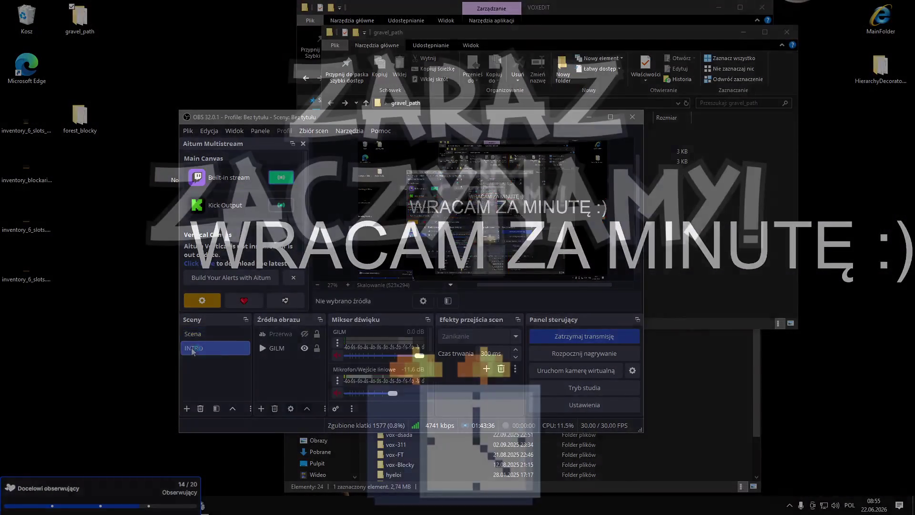
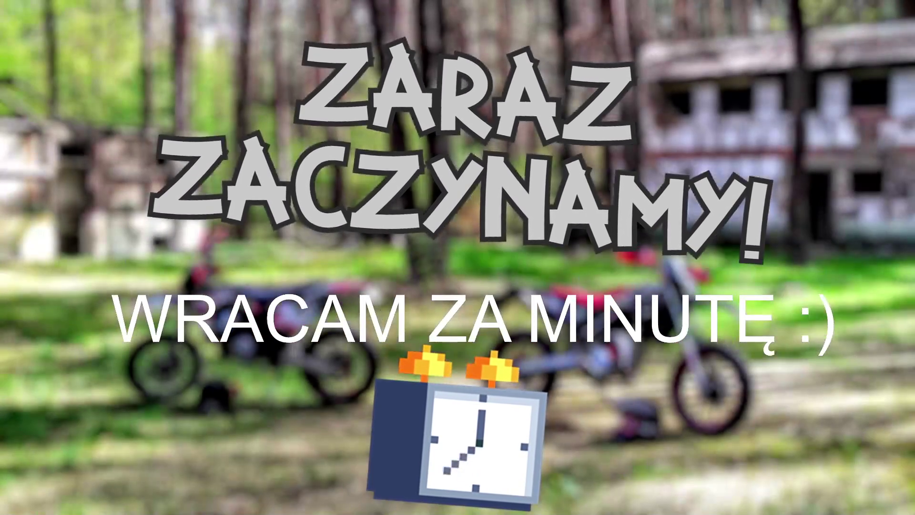
# Switch OBS to the Scena desktop scene, hide the Przerwa break text, and return to Unity.
pyautogui.click(229, 335)
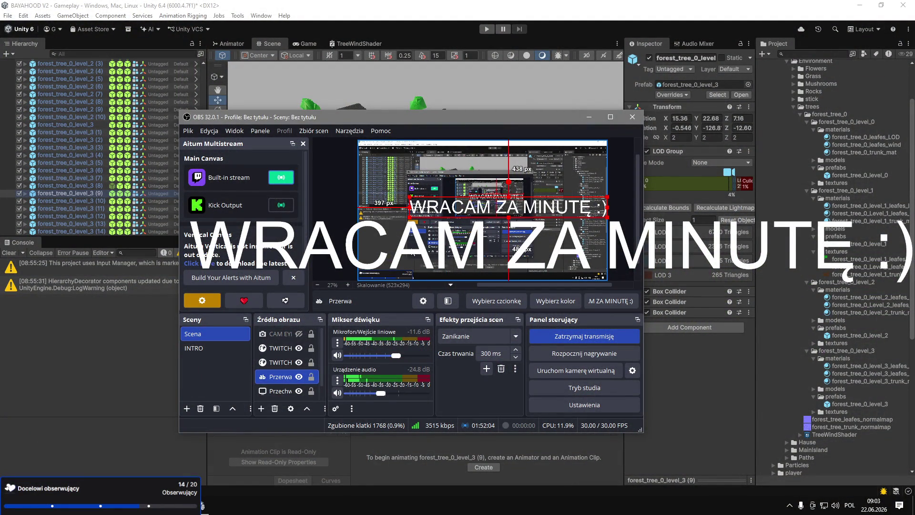
pyautogui.click(299, 377)
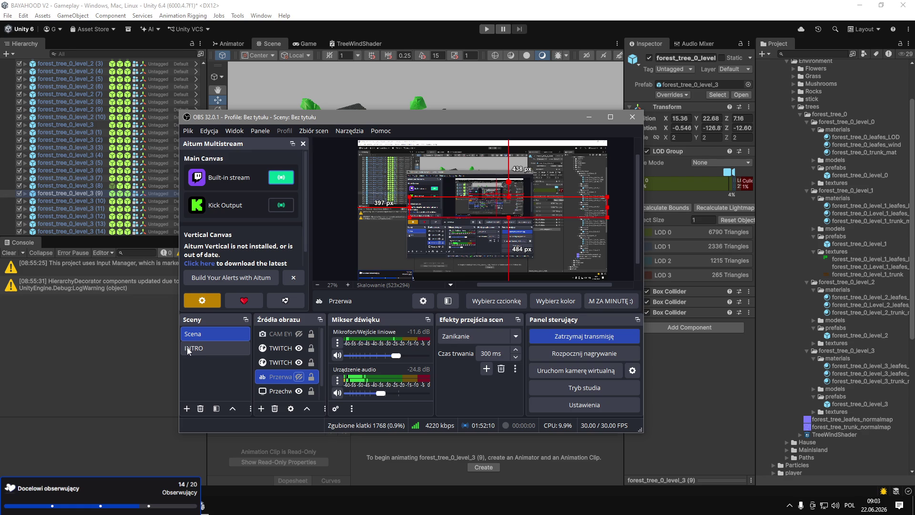
pyautogui.click(139, 345)
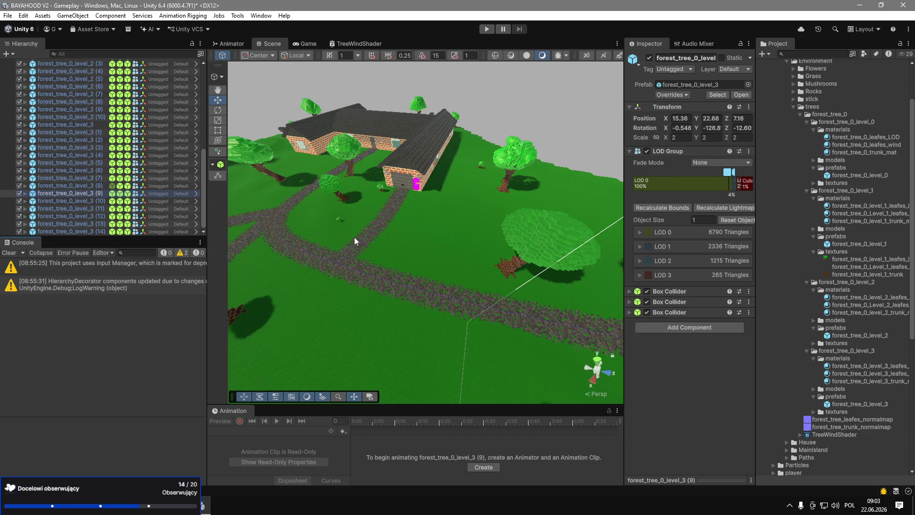
# Duplicate a forest tree to create forest_tree_0_level_0 (1) near the house.
pyautogui.moveTo(360, 224)
pyautogui.mouseDown()
pyautogui.moveTo(329, 184)
pyautogui.moveTo(356, 228)
pyautogui.moveTo(391, 219)
pyautogui.moveTo(591, 355)
pyautogui.moveTo(617, 237)
pyautogui.moveTo(442, 254)
pyautogui.moveTo(415, 184)
pyautogui.moveTo(422, 137)
pyautogui.moveTo(405, 141)
pyautogui.moveTo(530, 281)
pyautogui.mouseUp()
pyautogui.click(427, 210)
pyautogui.hotkey('ctrl', 'd')
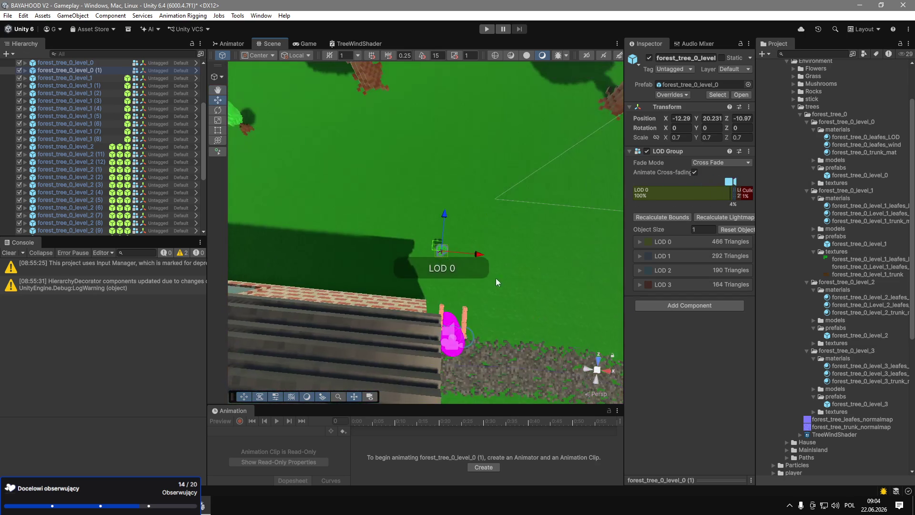
# Duplicate the tree again and move forest_tree_0_level_0 (2) beside the stone path at -8.32, 19.77, 16.686.
pyautogui.hotkey('ctrl', 'd')
pyautogui.moveTo(447, 256); pyautogui.dragTo(485, 220)
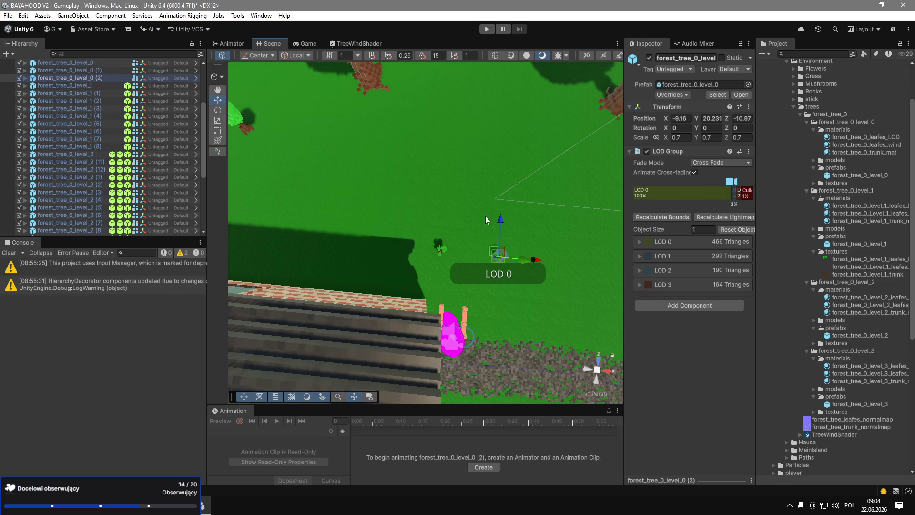
pyautogui.click(496, 254)
pyautogui.click(501, 263)
pyautogui.moveTo(496, 256)
pyautogui.mouseDown()
pyautogui.moveTo(419, 234)
pyautogui.moveTo(457, 205)
pyautogui.moveTo(465, 287)
pyautogui.mouseUp()
pyautogui.press('f')
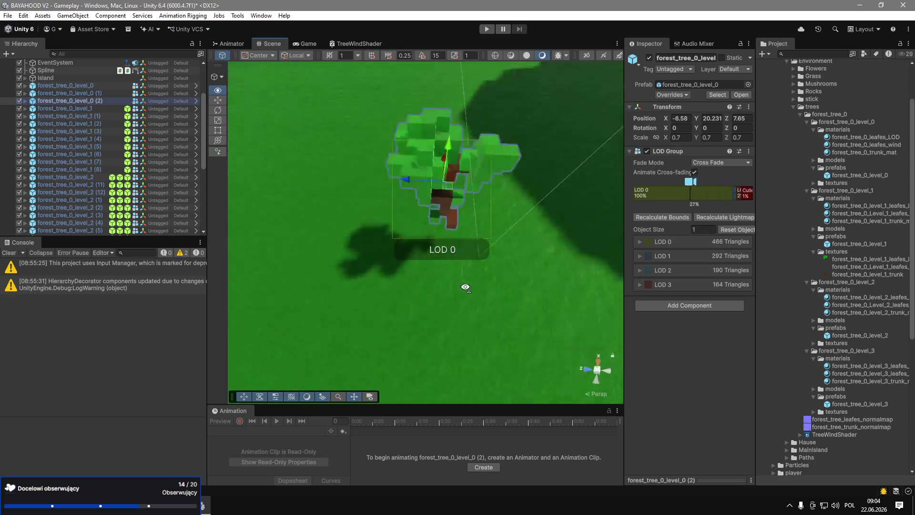
pyautogui.scroll(-3, 441, 218)
pyautogui.moveTo(427, 214)
pyautogui.mouseDown()
pyautogui.moveTo(362, 201)
pyautogui.moveTo(300, 163)
pyautogui.moveTo(404, 187)
pyautogui.moveTo(418, 116)
pyautogui.mouseUp()
pyautogui.moveTo(334, 109)
pyautogui.mouseDown()
pyautogui.moveTo(272, 96)
pyautogui.moveTo(426, 93)
pyautogui.moveTo(445, 123)
pyautogui.moveTo(621, 115)
pyautogui.mouseUp()
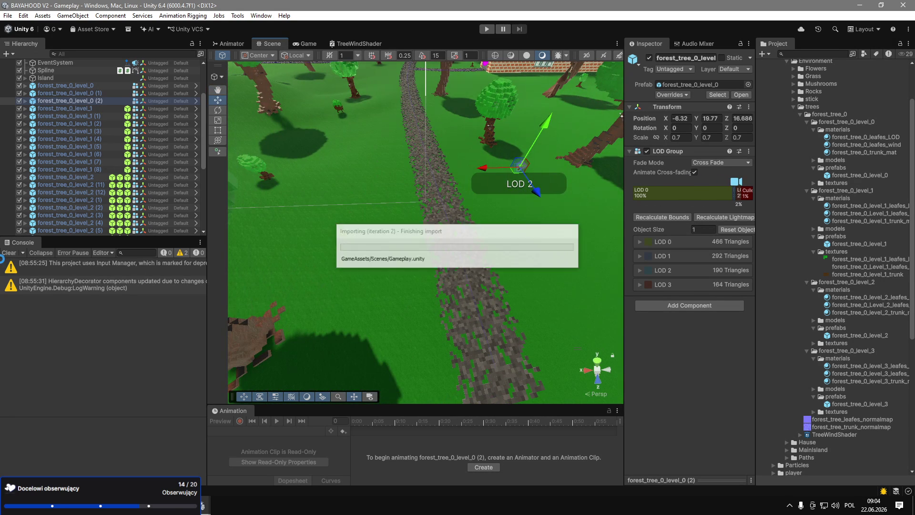
# Collapse the forest_tree_0_level_0 through level_3 asset folders and enter Play mode.
pyautogui.click(807, 122)
pyautogui.click(808, 130)
pyautogui.click(808, 137)
pyautogui.click(808, 145)
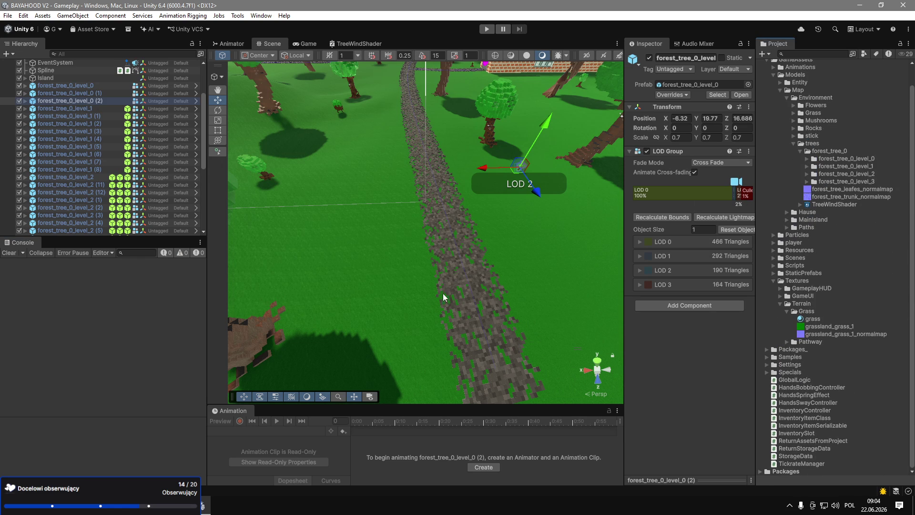
pyautogui.click(492, 32)
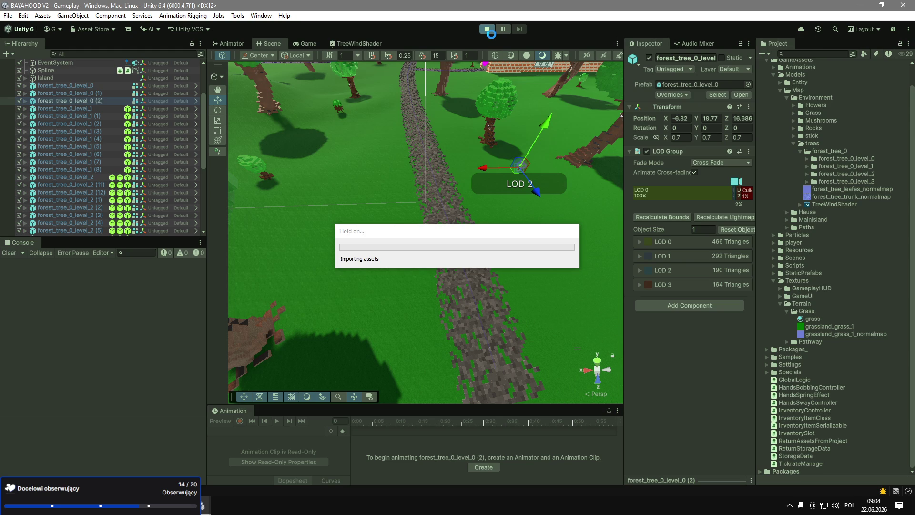